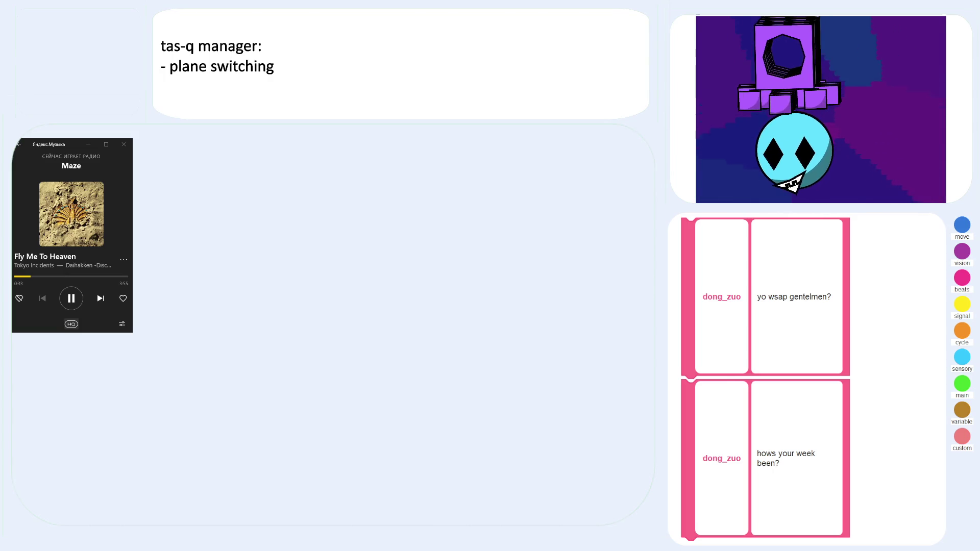
# - Briefly show the screen-capture source in the OBS centre panel, then hide it again
pyautogui.click(301, 444)
pyautogui.click(301, 444)
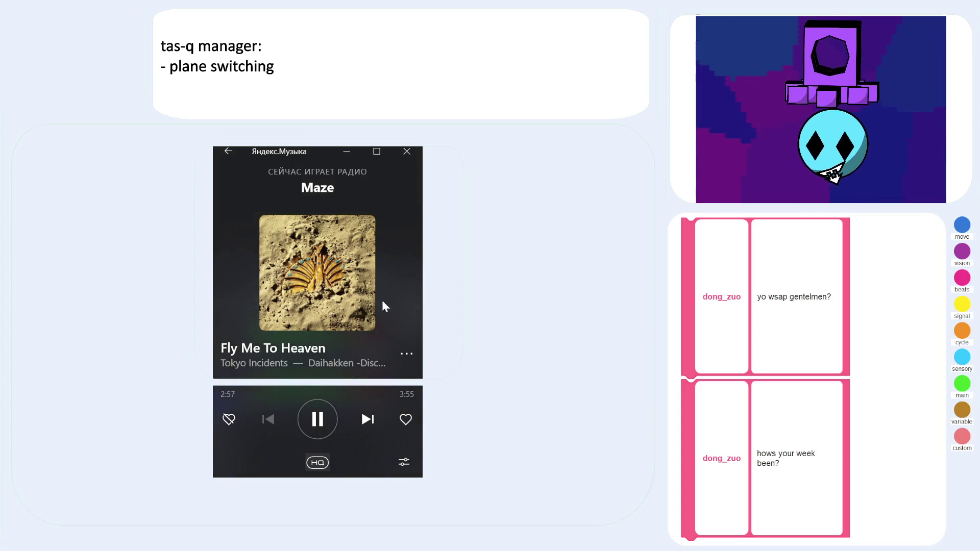
# - Resize the Yandex Music window wider and taller so the album artwork grows and the progress bar appears
pyautogui.moveTo(419, 256); pyautogui.dragTo(460, 256)
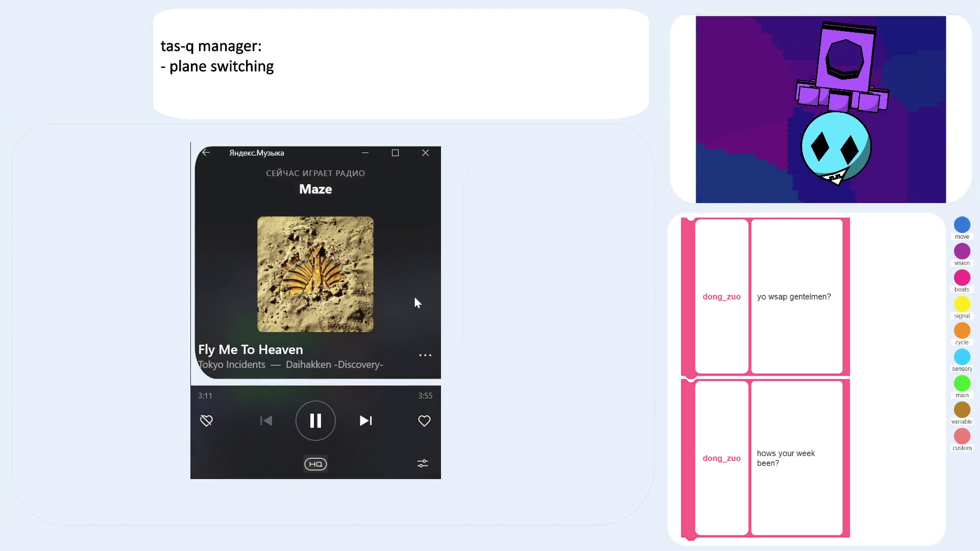
pyautogui.moveTo(437, 272); pyautogui.dragTo(460, 272)
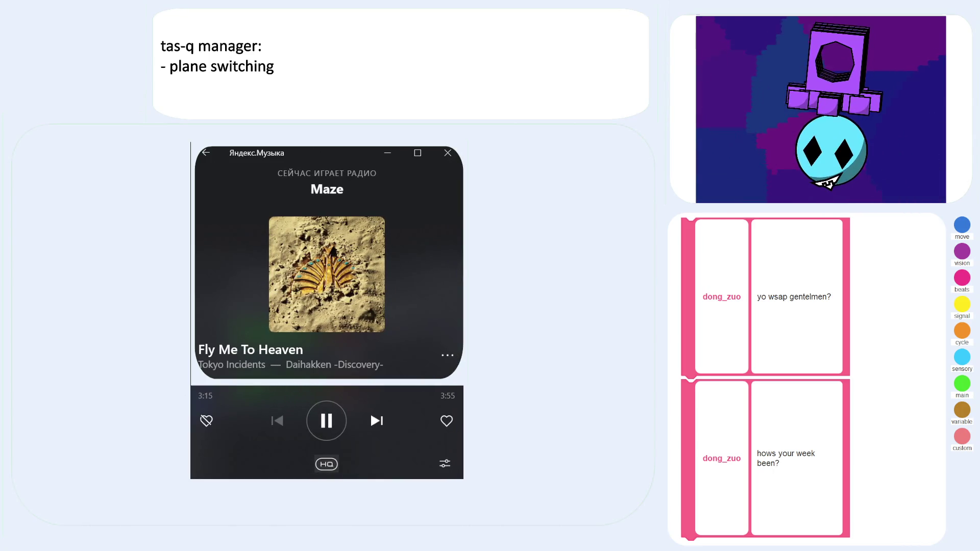
pyautogui.moveTo(357, 479); pyautogui.dragTo(354, 430)
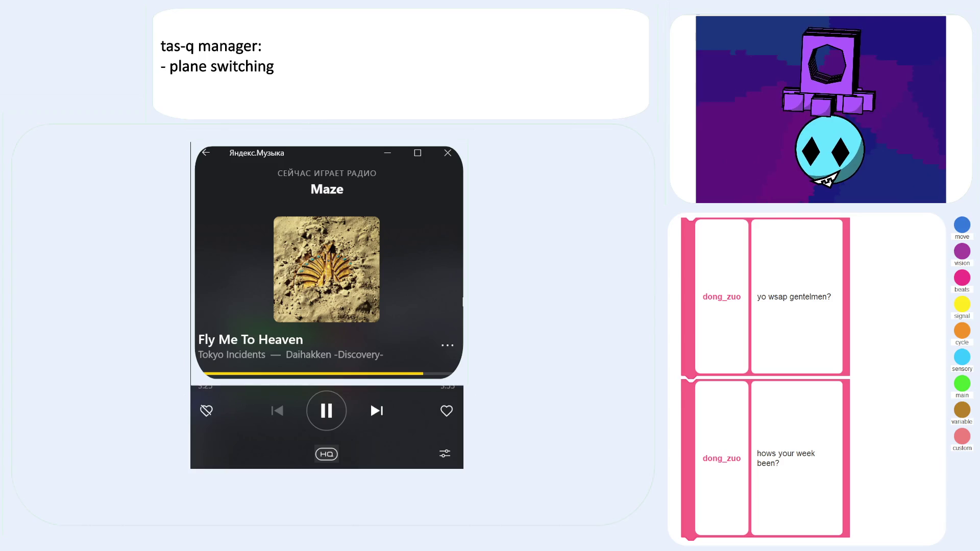
pyautogui.moveTo(460, 322); pyautogui.dragTo(493, 329)
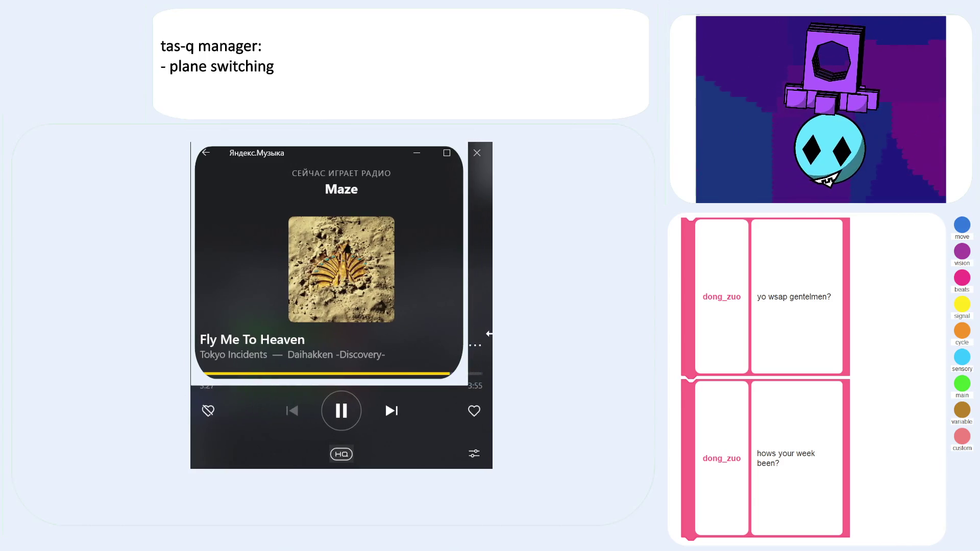
pyautogui.moveTo(446, 468)
pyautogui.mouseDown()
pyautogui.moveTo(435, 505)
pyautogui.moveTo(470, 506)
pyautogui.moveTo(449, 454)
pyautogui.mouseUp()
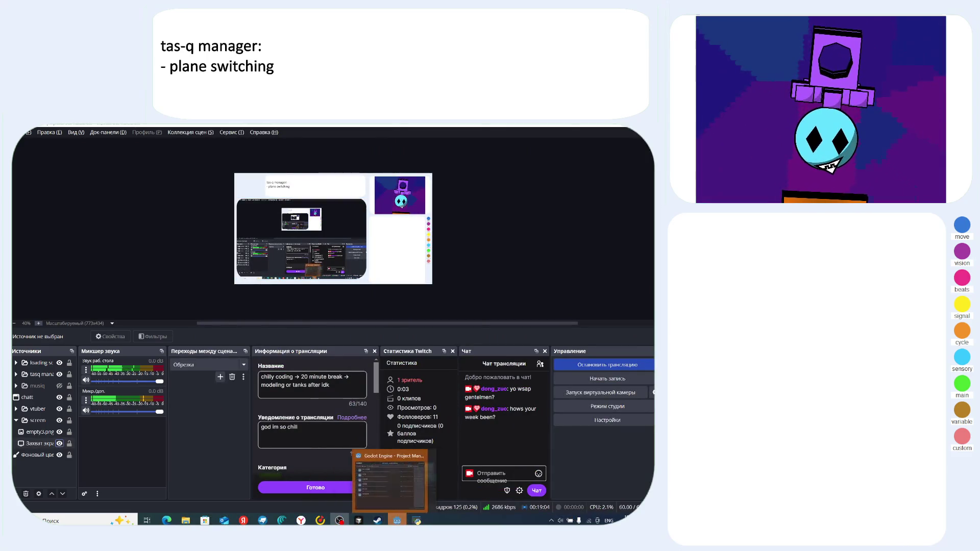
# - Open the 'just a scratch' project from the Godot project list, then return to OBS
pyautogui.click(388, 480)
pyautogui.click(313, 247)
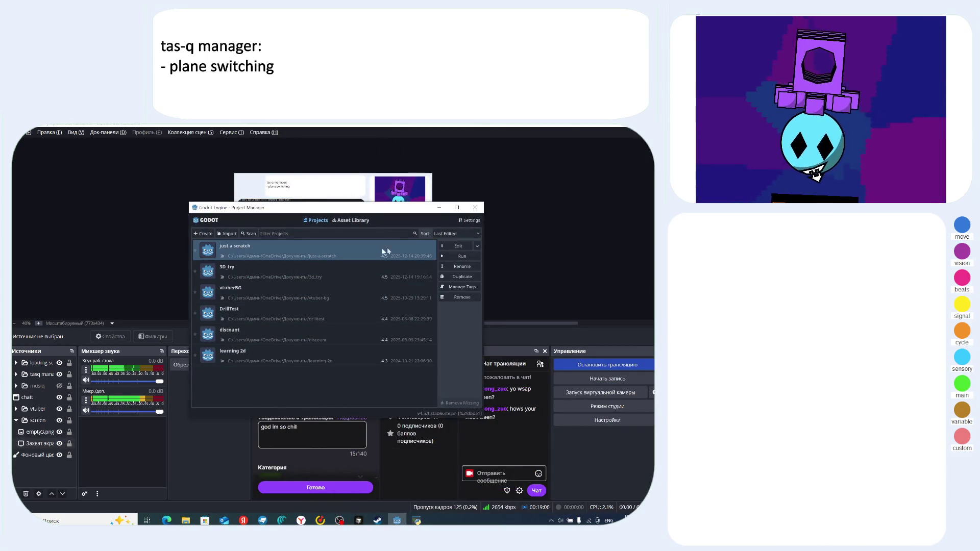
pyautogui.click(456, 247)
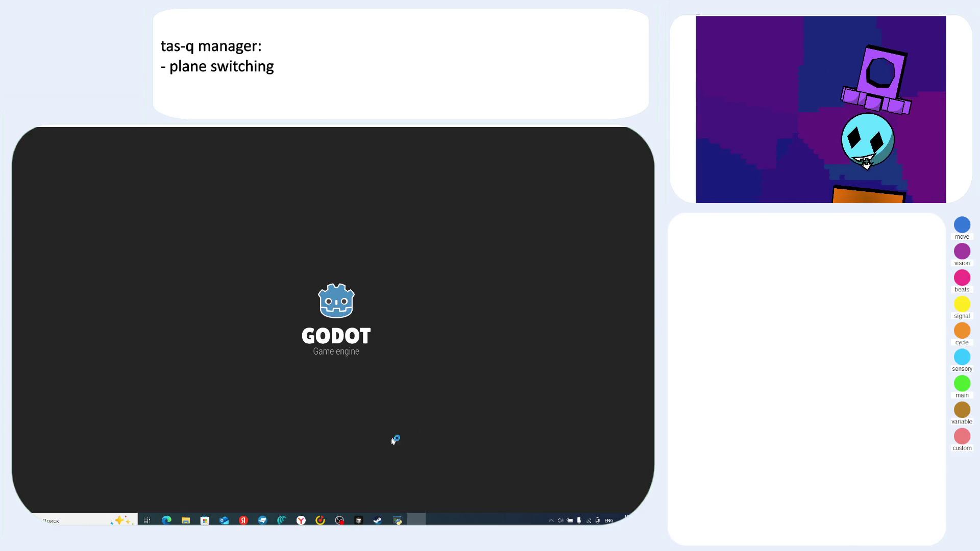
pyautogui.click(340, 521)
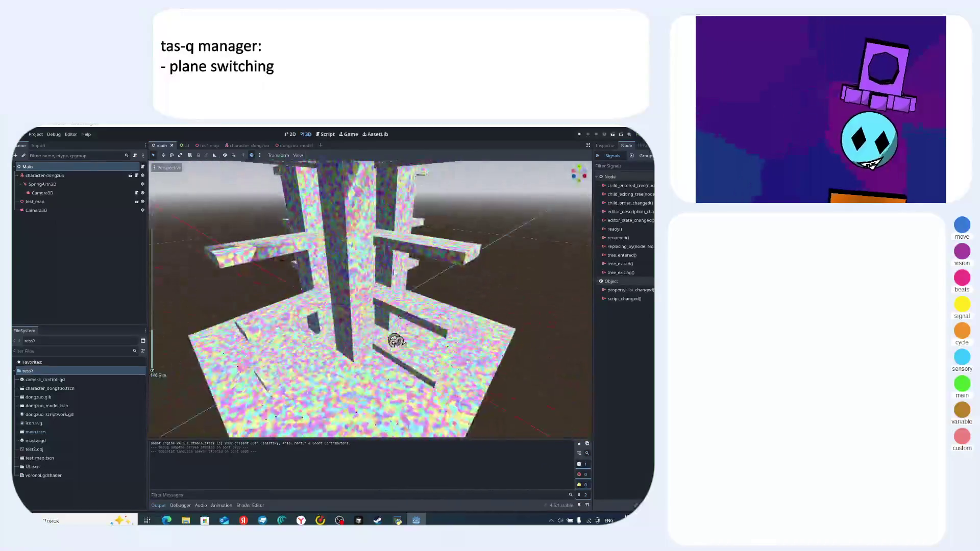
# - Select the test_map and Camera3D nodes and frame the view closer over the pillar structure
pyautogui.moveTo(420, 383)
pyautogui.mouseDown()
pyautogui.moveTo(383, 393)
pyautogui.moveTo(372, 350)
pyautogui.moveTo(383, 372)
pyautogui.moveTo(423, 299)
pyautogui.moveTo(477, 281)
pyautogui.moveTo(472, 321)
pyautogui.moveTo(455, 298)
pyautogui.moveTo(369, 270)
pyautogui.mouseUp()
pyautogui.click(57, 184)
pyautogui.click(51, 201)
pyautogui.click(52, 211)
pyautogui.moveTo(423, 286)
pyautogui.mouseDown()
pyautogui.moveTo(448, 276)
pyautogui.moveTo(528, 298)
pyautogui.moveTo(390, 293)
pyautogui.moveTo(298, 274)
pyautogui.mouseUp()
pyautogui.click(528, 297)
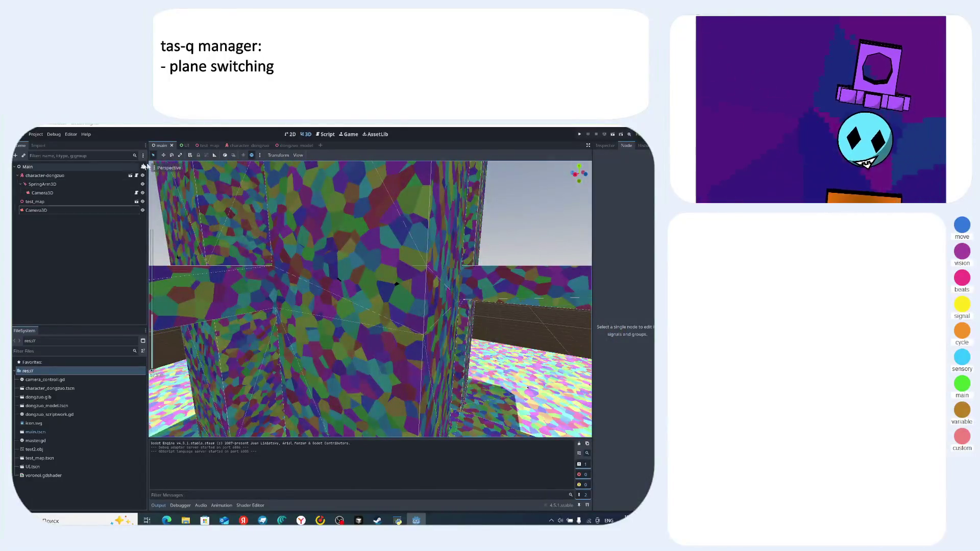
pyautogui.scroll(-3, 308, 224)
pyautogui.moveTo(307, 224); pyautogui.dragTo(327, 194)
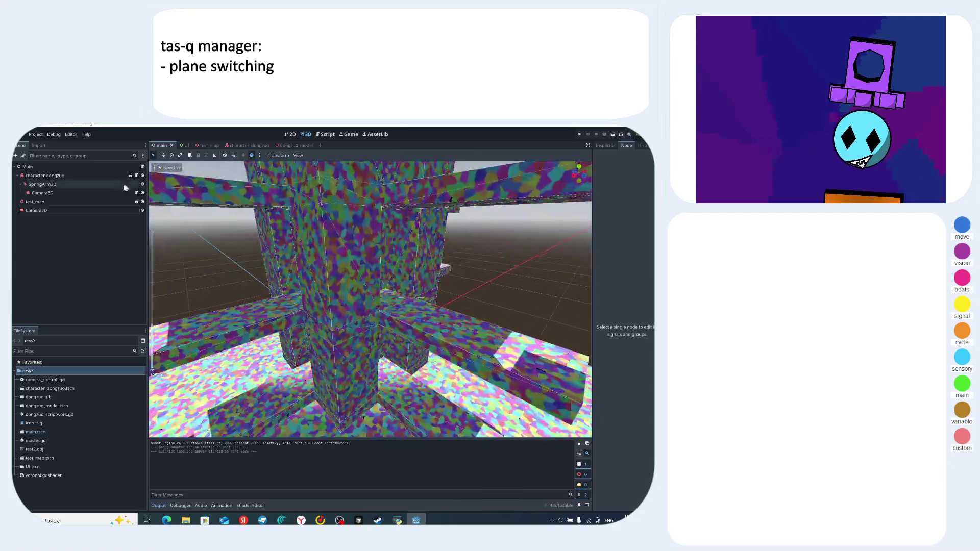
# - Look over the master.gd script, then go back to the 3D scene view
pyautogui.click(331, 135)
pyautogui.scroll(-3, 358, 294)
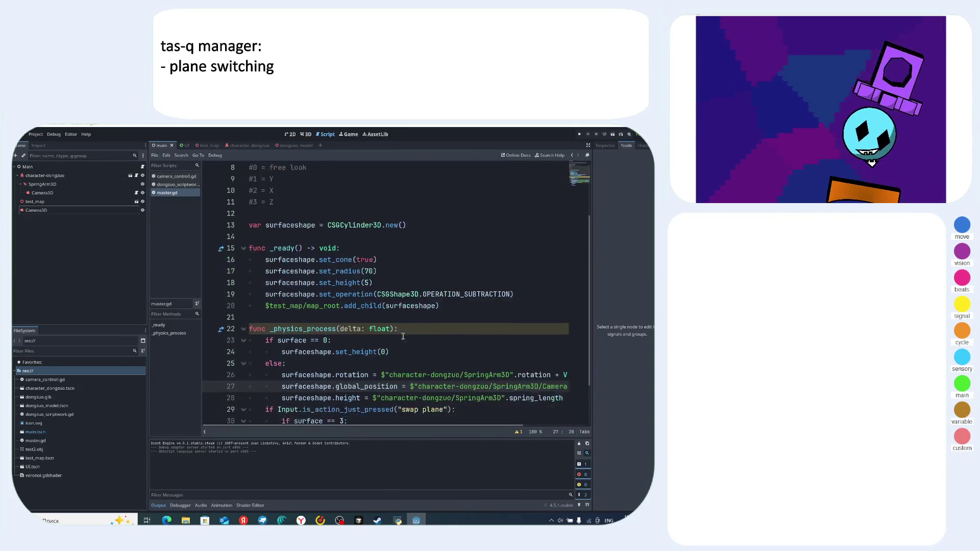
pyautogui.click(306, 134)
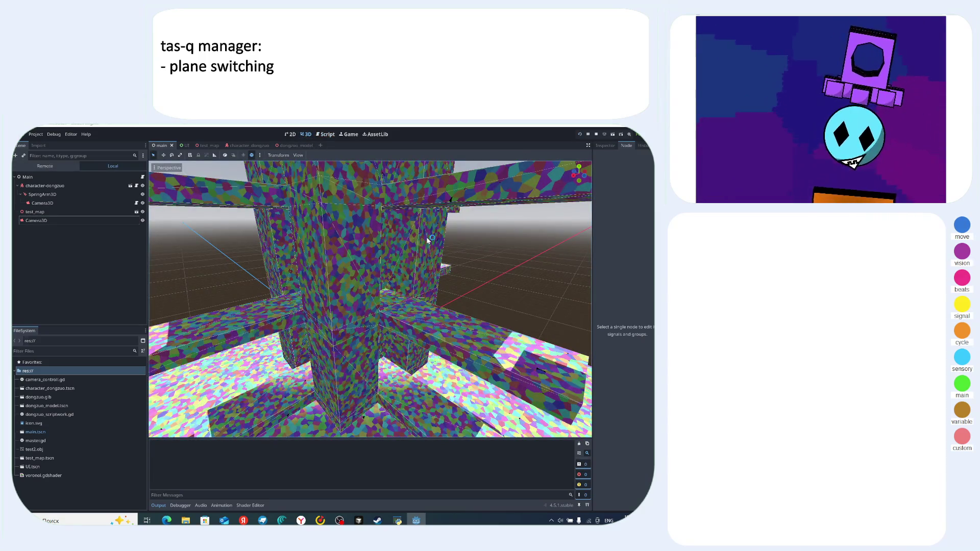
# - Run the project with F5 to test the subtracting box, then return to master.gd
pyautogui.press('F5')
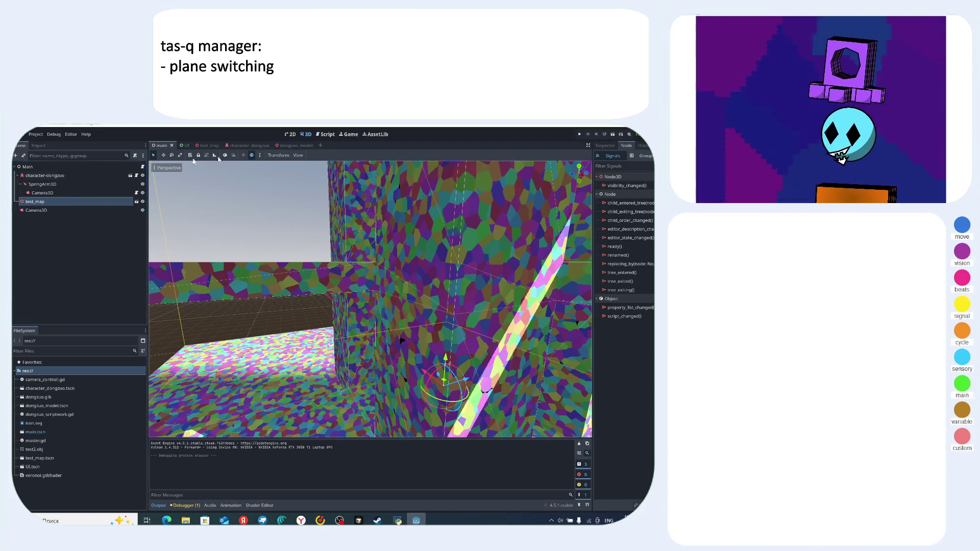
pyautogui.click(331, 134)
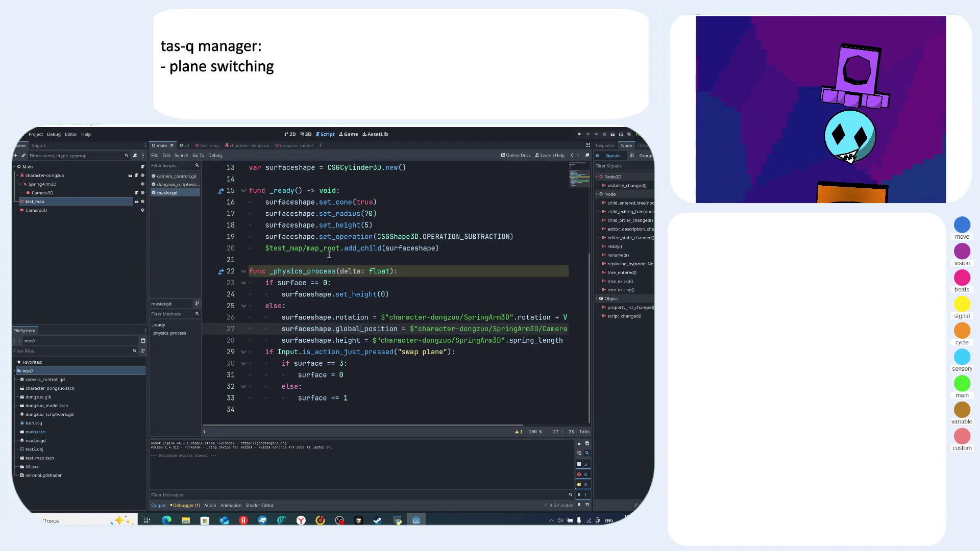
# - Scroll master.gd, compare it with dongzuo_scriptwork.gd, then reopen master.gd
pyautogui.scroll(4, 431, 314)
pyautogui.scroll(-4, 433, 310)
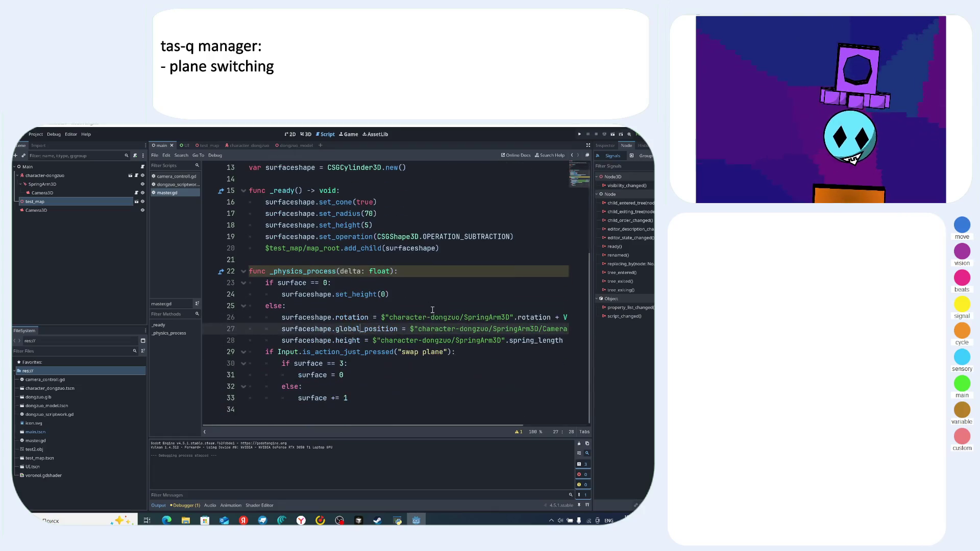
pyautogui.click(170, 185)
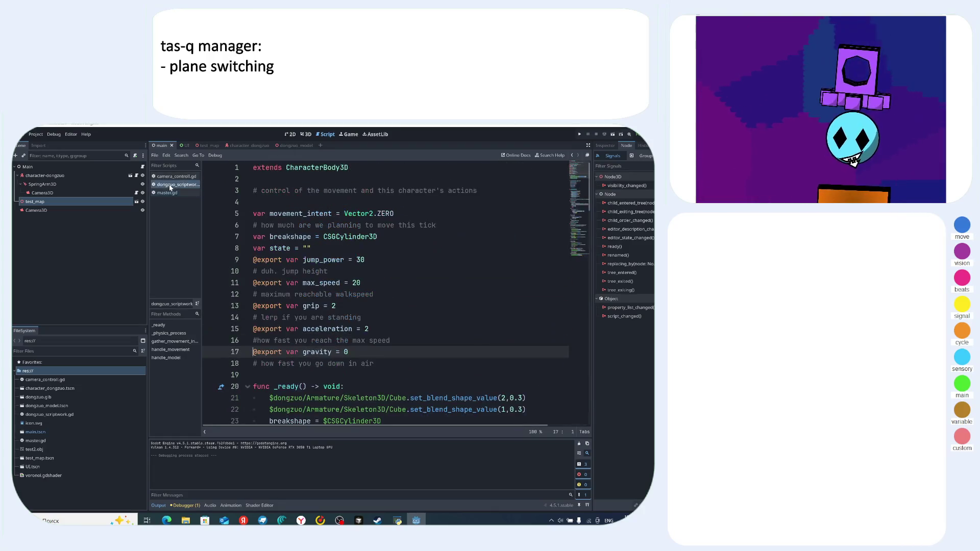
pyautogui.scroll(-5, 403, 314)
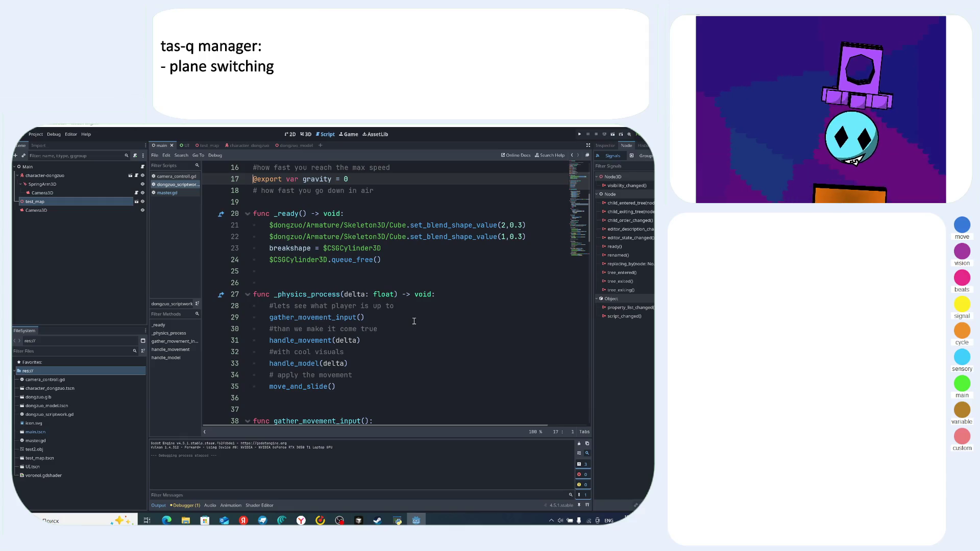
pyautogui.scroll(-7, 414, 321)
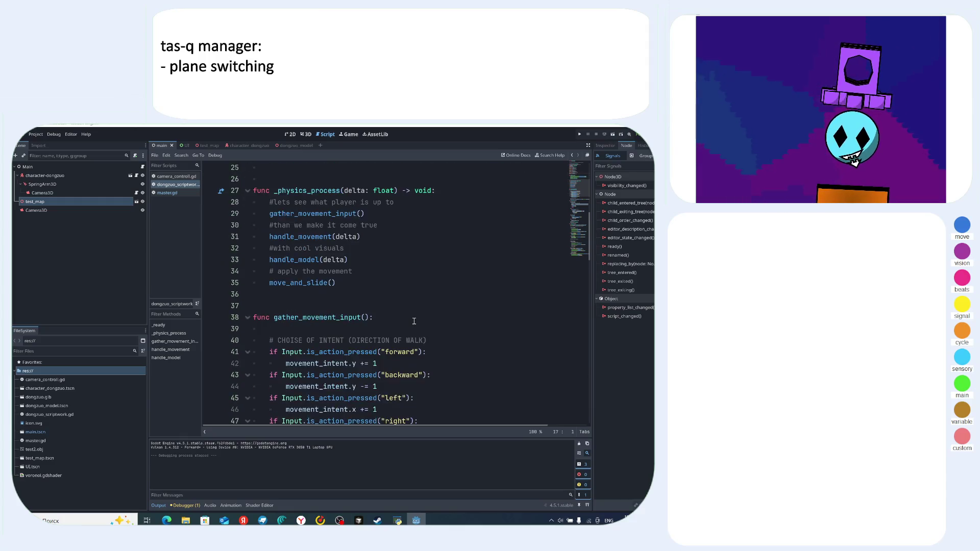
pyautogui.click(167, 194)
# - Inspect lines 27–28 setting surfaceshape's position to the camera and height to spring_length
pyautogui.moveTo(369, 328)
pyautogui.mouseDown()
pyautogui.moveTo(561, 341)
pyautogui.moveTo(552, 340)
pyautogui.mouseUp()
pyautogui.click(360, 340)
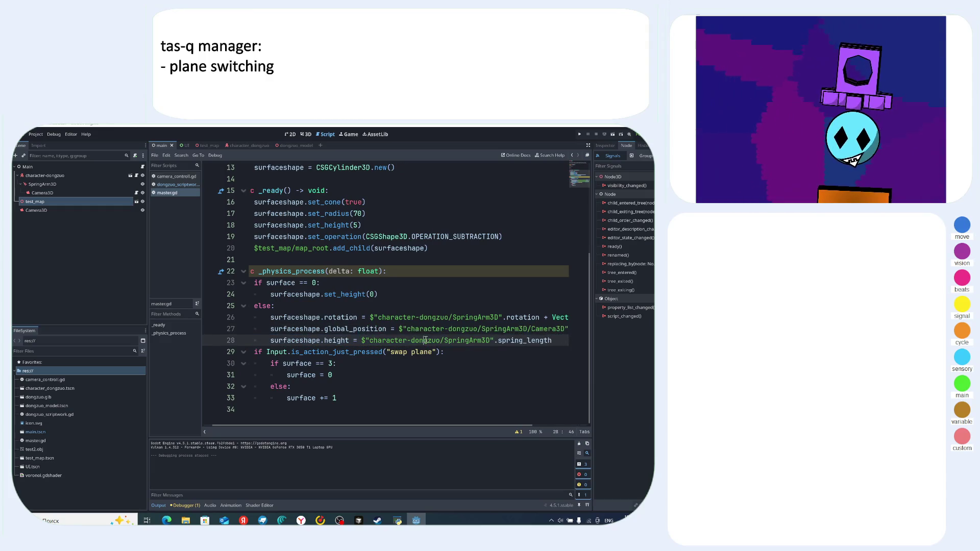
pyautogui.click(523, 329)
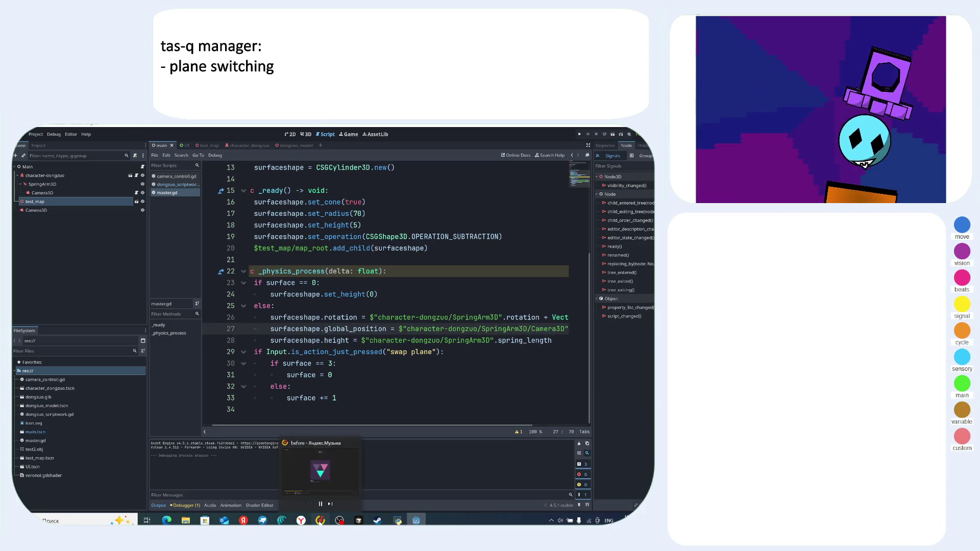
pyautogui.click(320, 521)
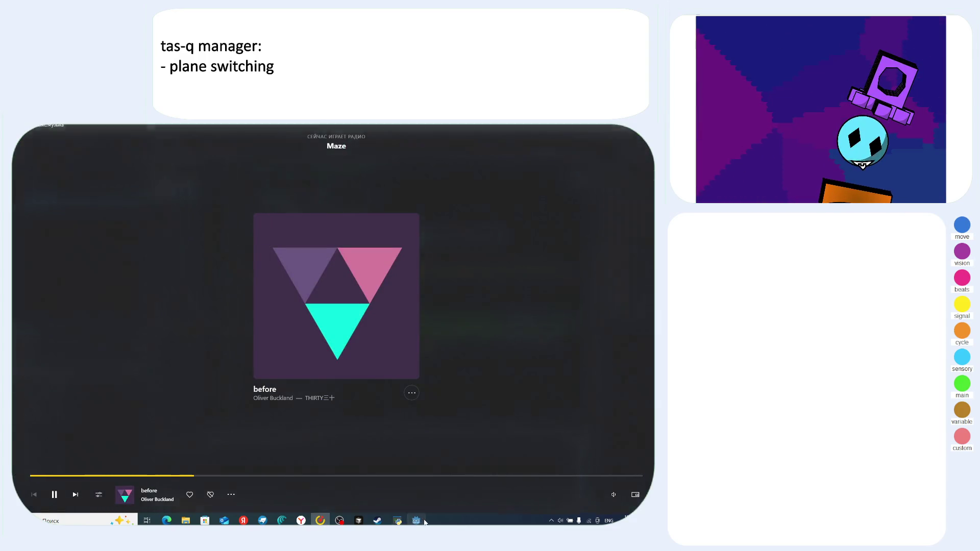
pyautogui.click(416, 521)
pyautogui.click(494, 341)
pyautogui.moveTo(332, 329); pyautogui.dragTo(604, 326)
pyautogui.moveTo(415, 329)
pyautogui.mouseDown()
pyautogui.moveTo(475, 330)
pyautogui.moveTo(285, 329)
pyautogui.mouseUp()
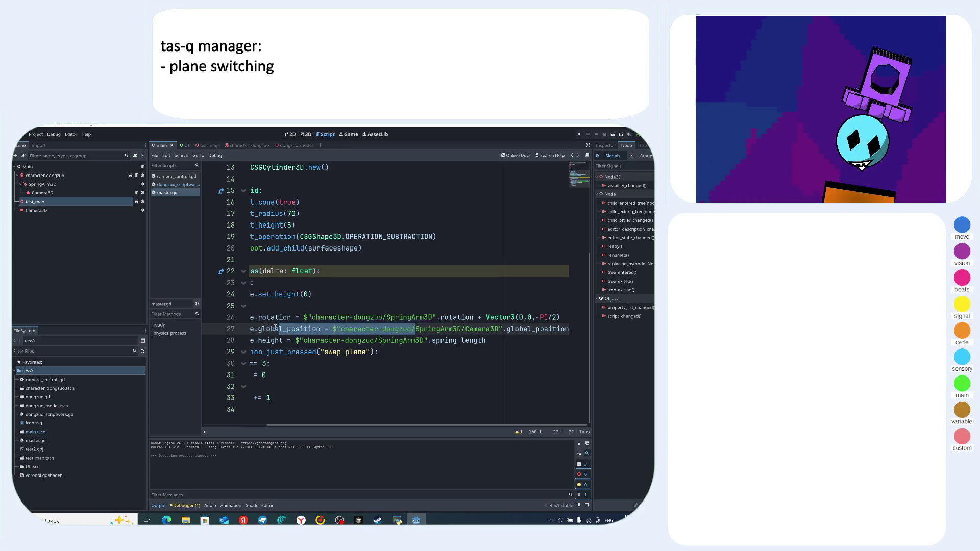
# - Select line 27's camera path through global_position in master.gd, then switch back to 3D
pyautogui.click(378, 329)
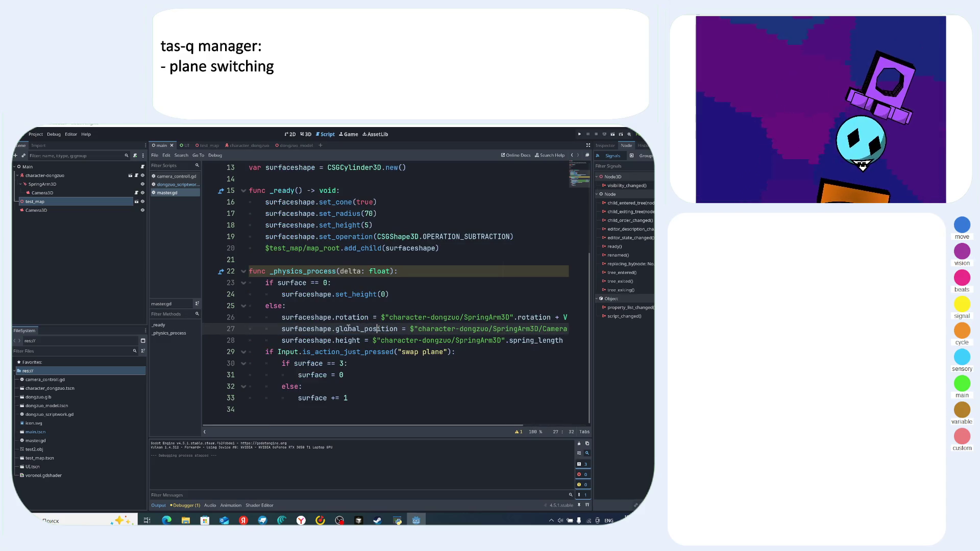
pyautogui.click(405, 328)
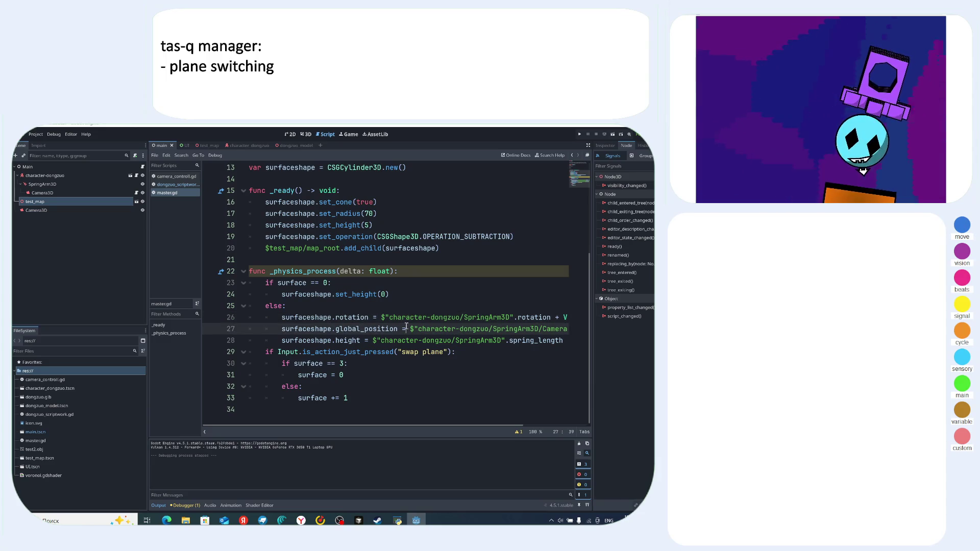
pyautogui.moveTo(562, 332); pyautogui.dragTo(550, 334)
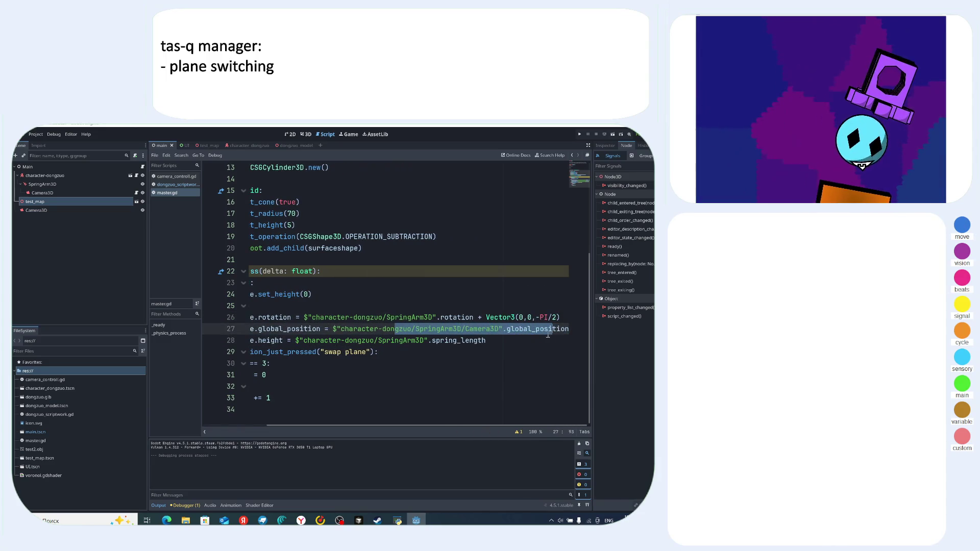
pyautogui.click(417, 329)
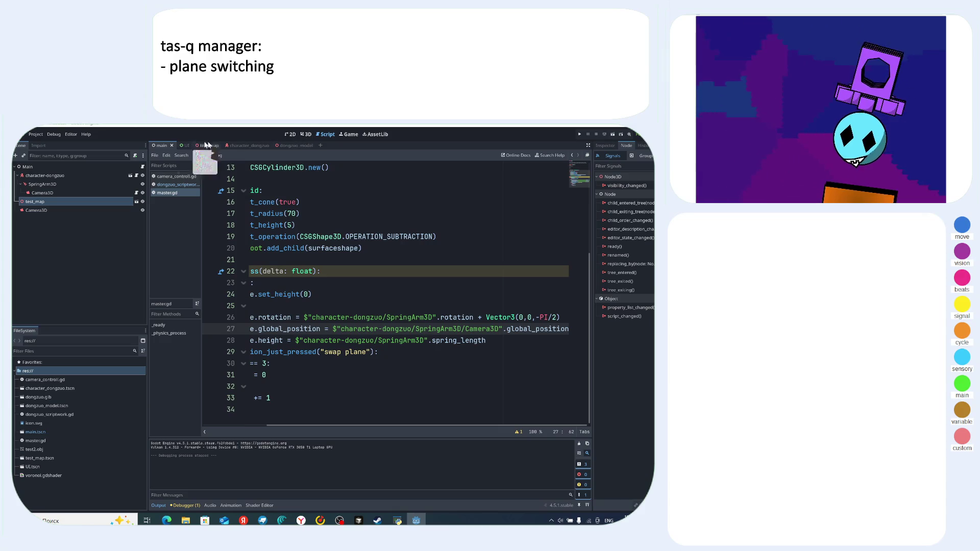
pyautogui.click(304, 135)
# - Orbit the textured structure, select the character-dongzuo node, then bring Yandex Music forward
pyautogui.moveTo(439, 288)
pyautogui.mouseDown()
pyautogui.moveTo(423, 279)
pyautogui.moveTo(461, 279)
pyautogui.moveTo(445, 265)
pyautogui.moveTo(412, 263)
pyautogui.mouseUp()
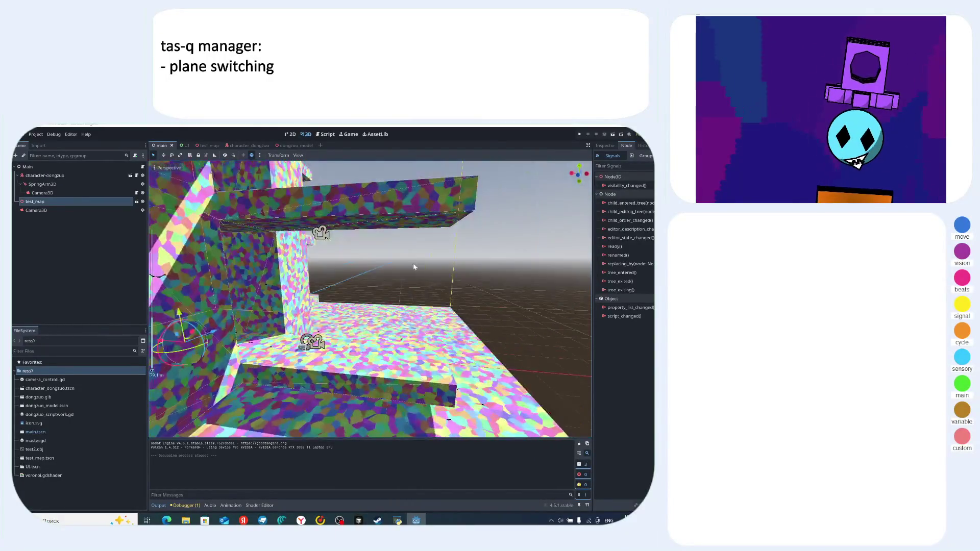
pyautogui.click(59, 176)
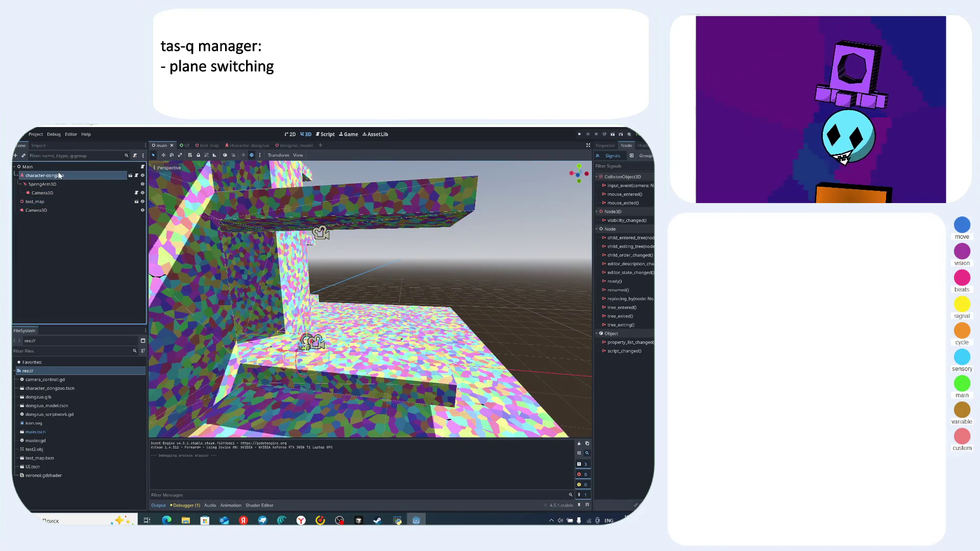
pyautogui.click(320, 520)
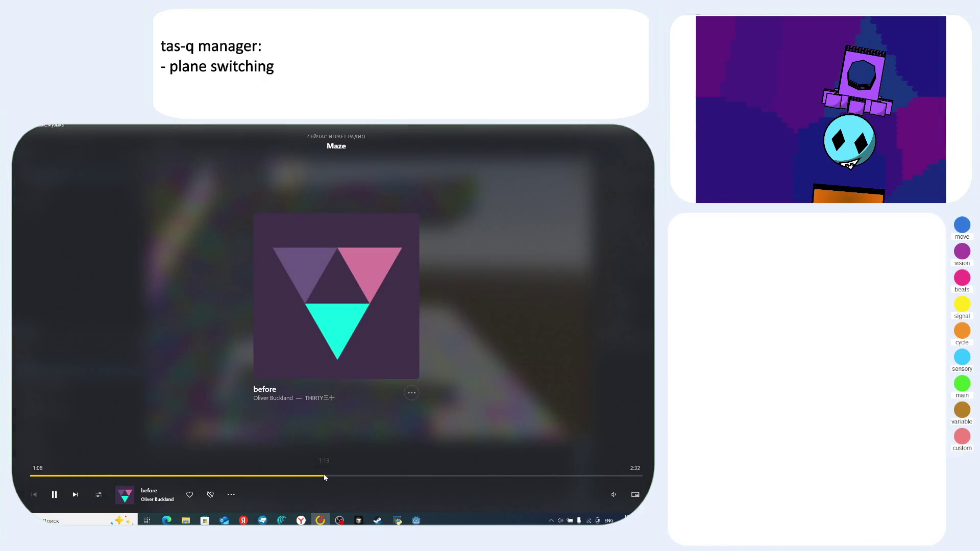
# - Skip ahead two tracks in Yandex Music
pyautogui.hotkey('shift', 'n')
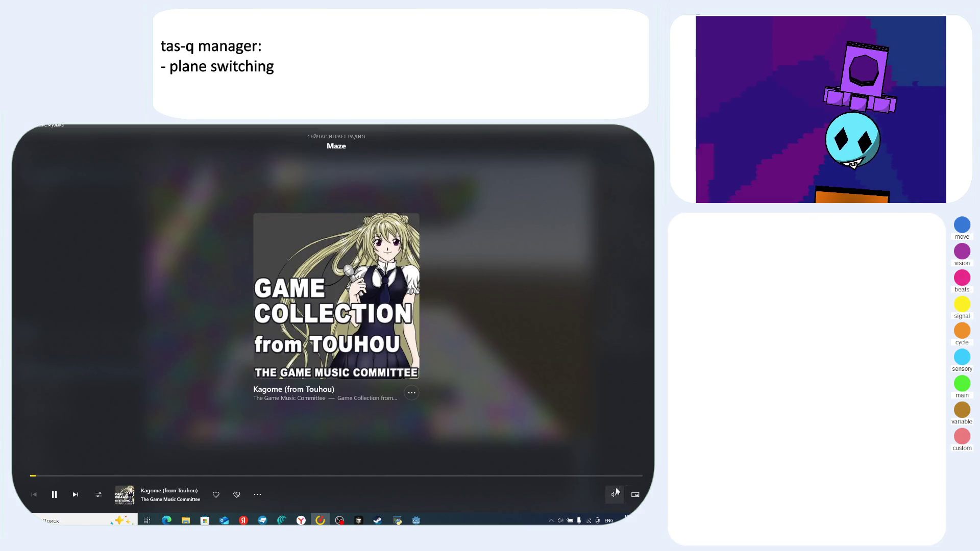
pyautogui.moveTo(613, 495)
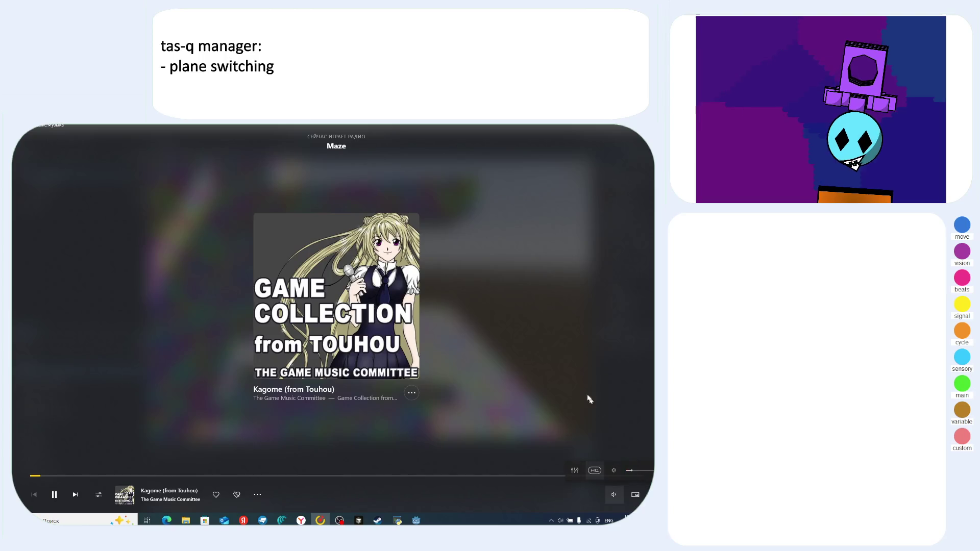
pyautogui.hotkey('alt', 'Tab')
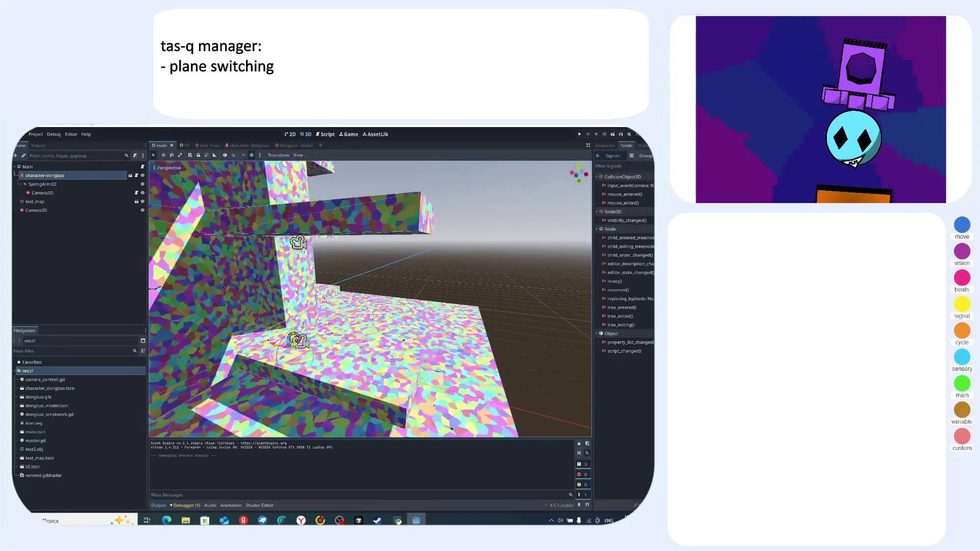
pyautogui.hotkey('alt', 'Tab')
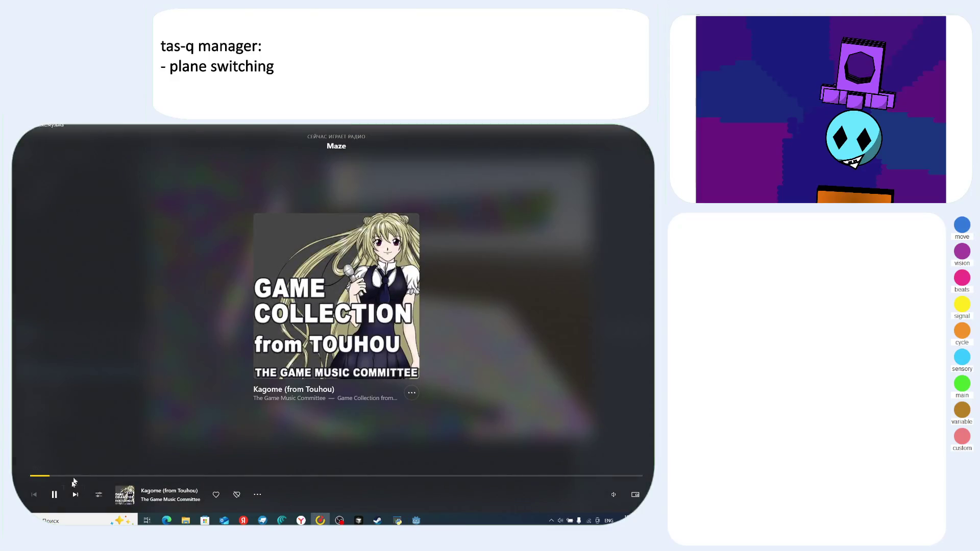
pyautogui.click(75, 494)
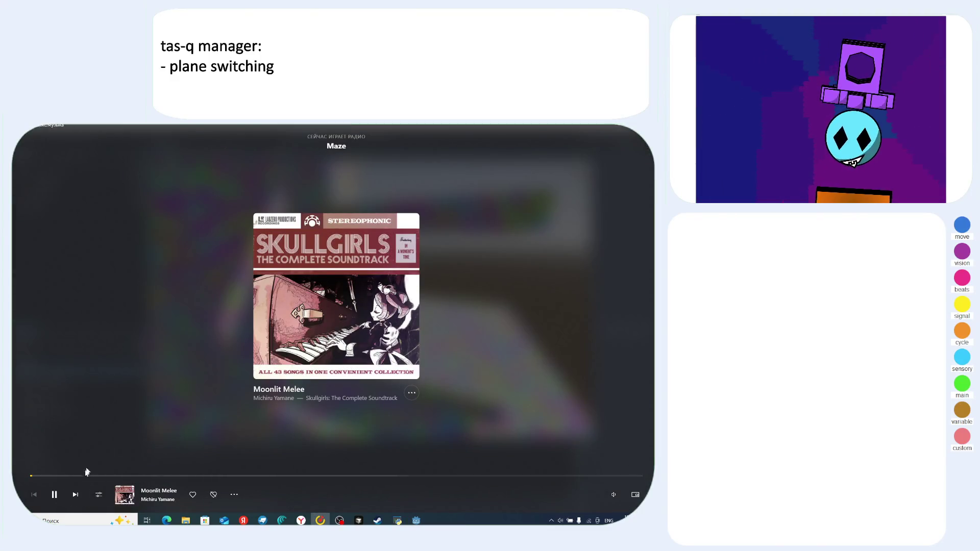
# - Leave the now-playing view, play Mirage from the liked songs, and return to Godot
pyautogui.press('Escape')
pyautogui.scroll(3, 187, 353)
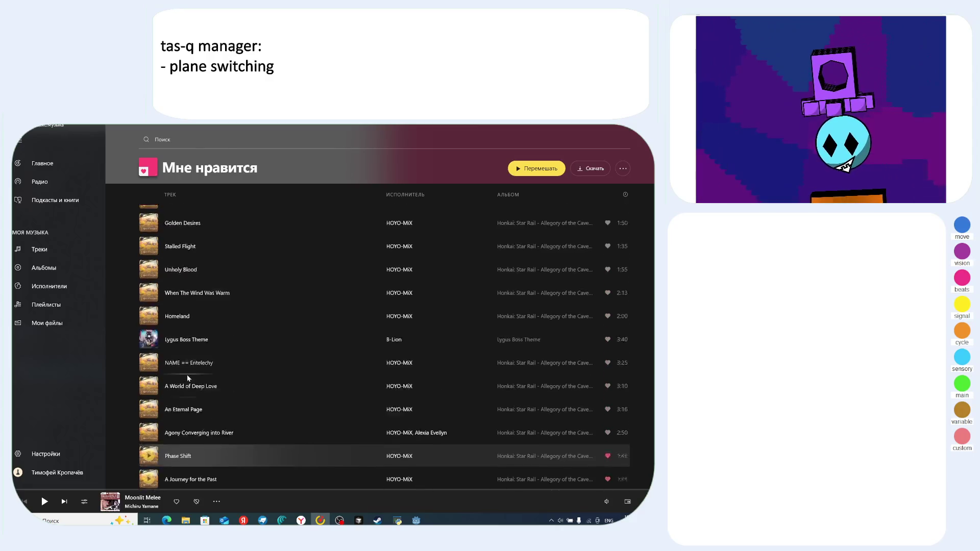
pyautogui.scroll(2, 166, 345)
pyautogui.click(167, 335)
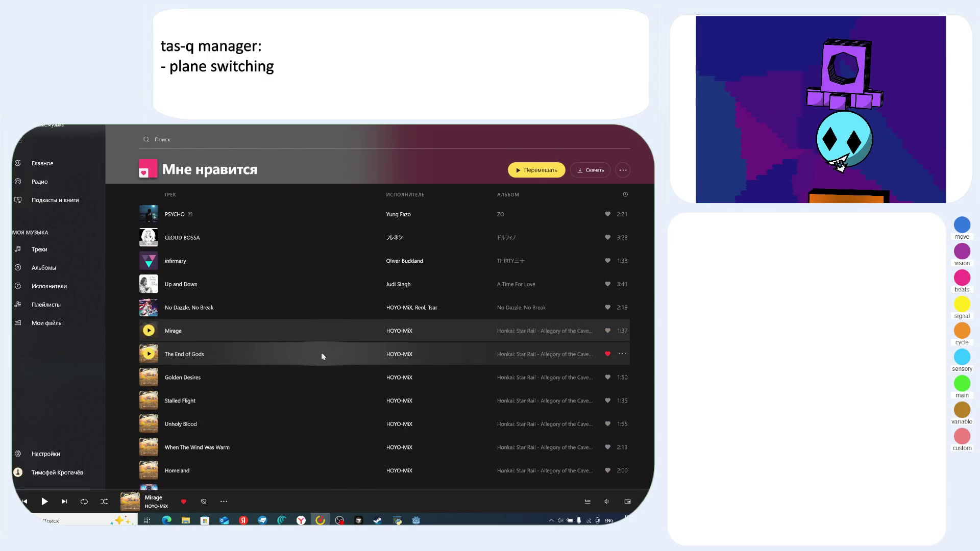
pyautogui.hotkey('alt', 'Tab')
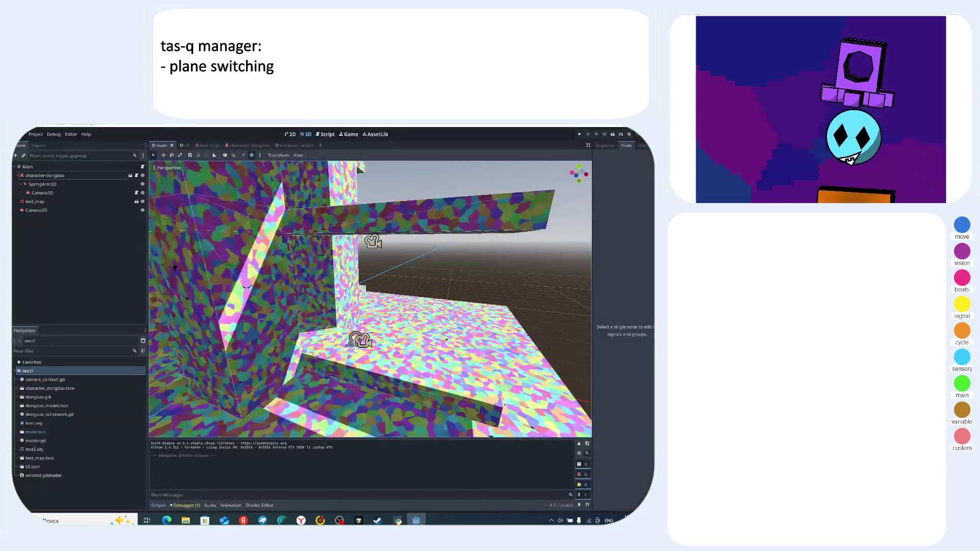
pyautogui.moveTo(356, 302)
pyautogui.mouseDown()
pyautogui.moveTo(394, 291)
pyautogui.moveTo(367, 283)
pyautogui.mouseUp()
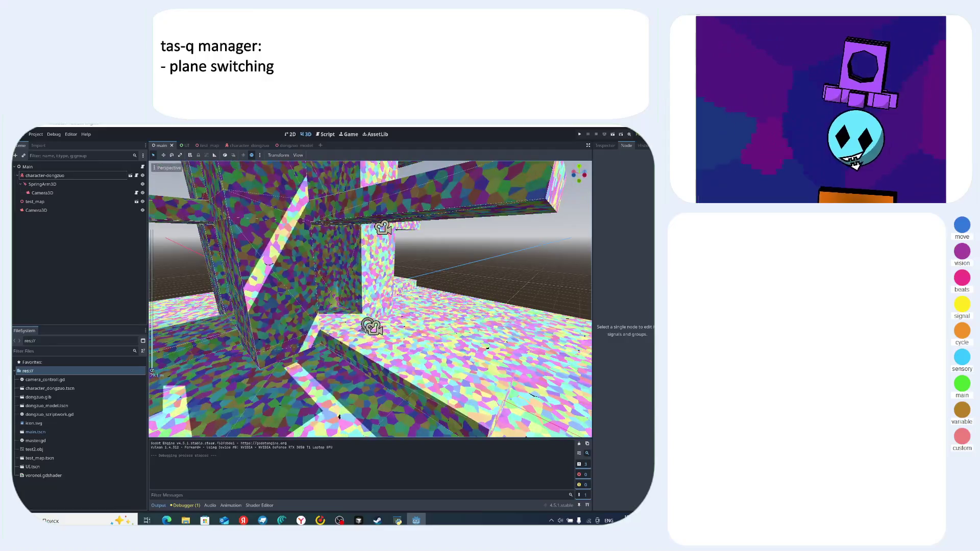
pyautogui.click(51, 176)
pyautogui.doubleClick(58, 176)
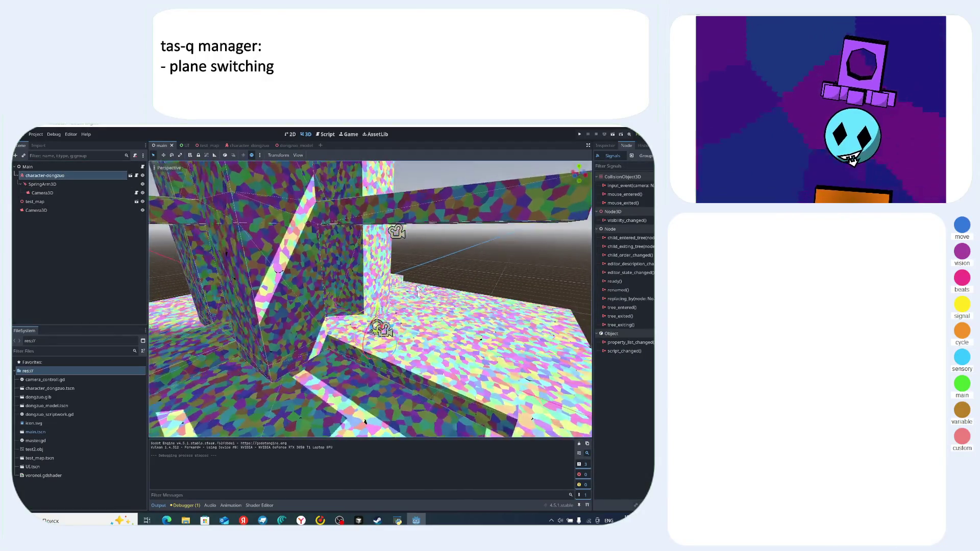
pyautogui.click(54, 166)
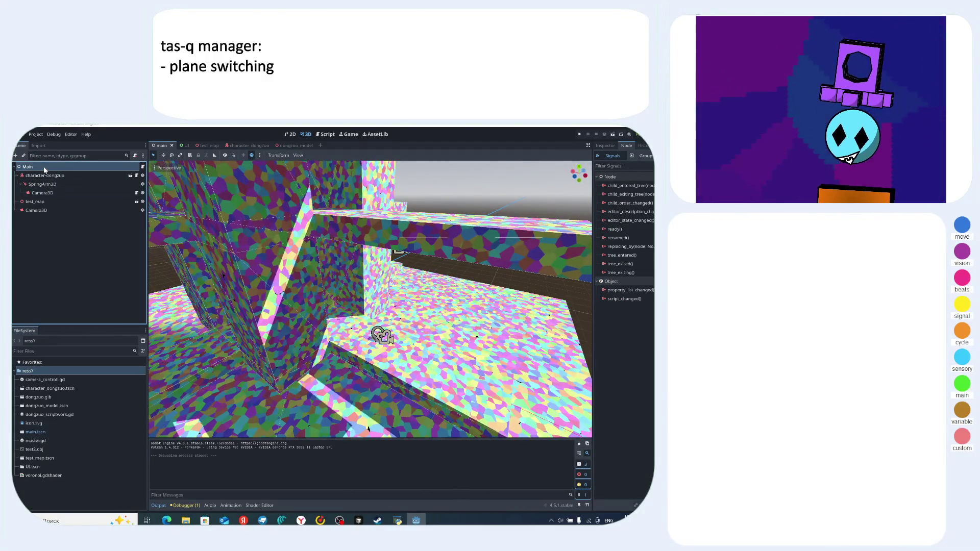
pyautogui.rightClick(44, 168)
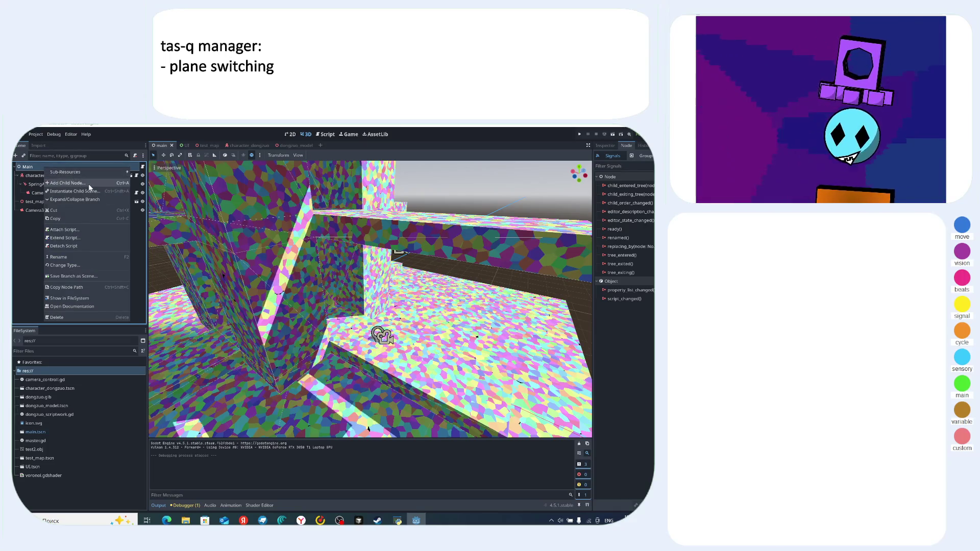
pyautogui.click(89, 184)
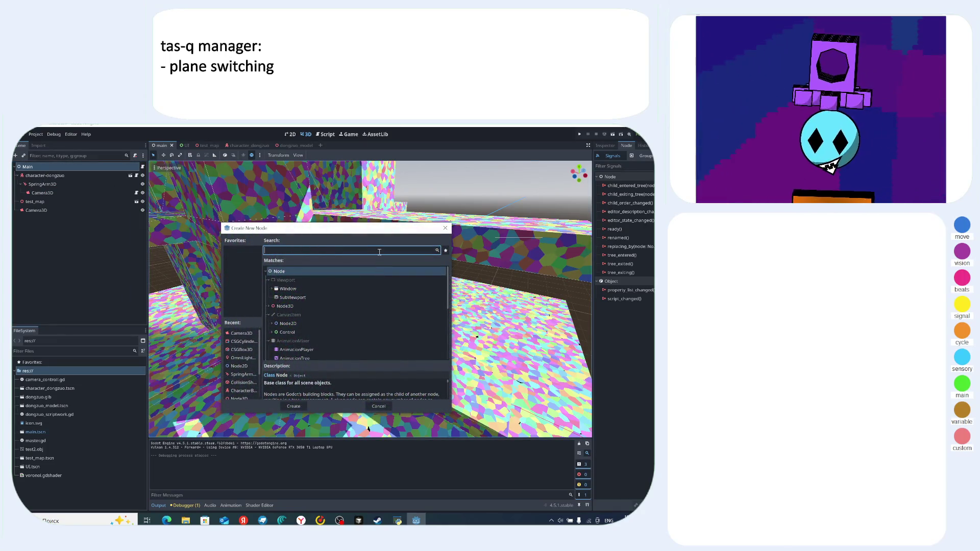
pyautogui.write('c')
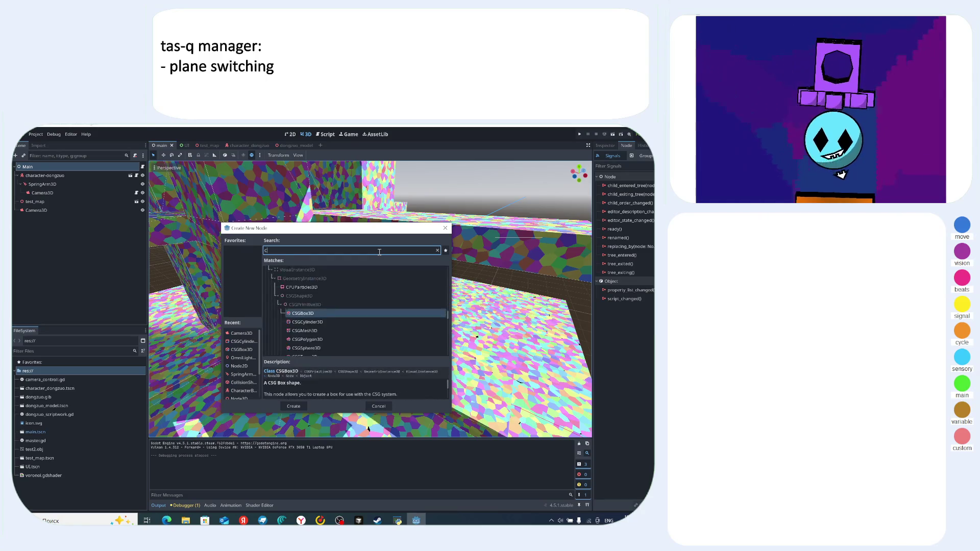
pyautogui.write('GS')
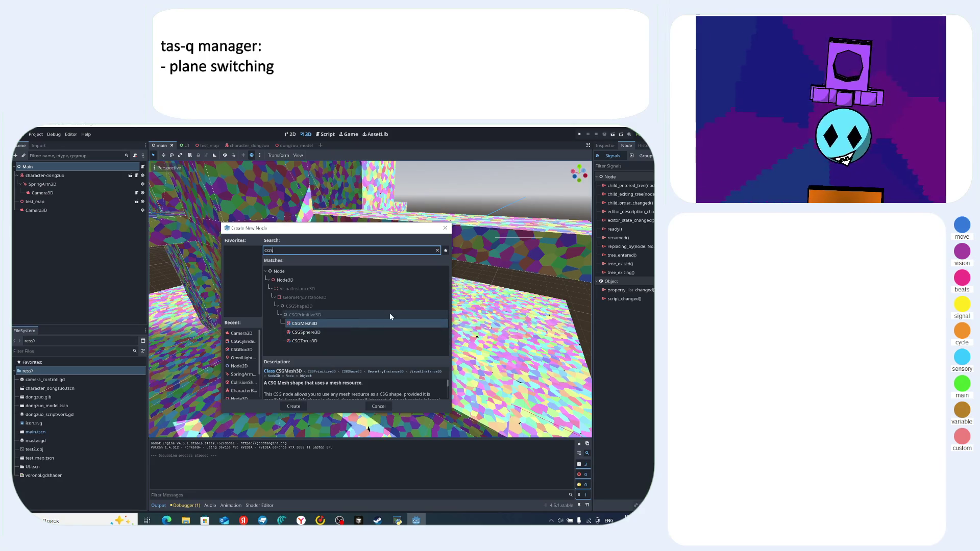
pyautogui.press('BackSpace')
pyautogui.press('BackSpace')
pyautogui.press('BackSpace')
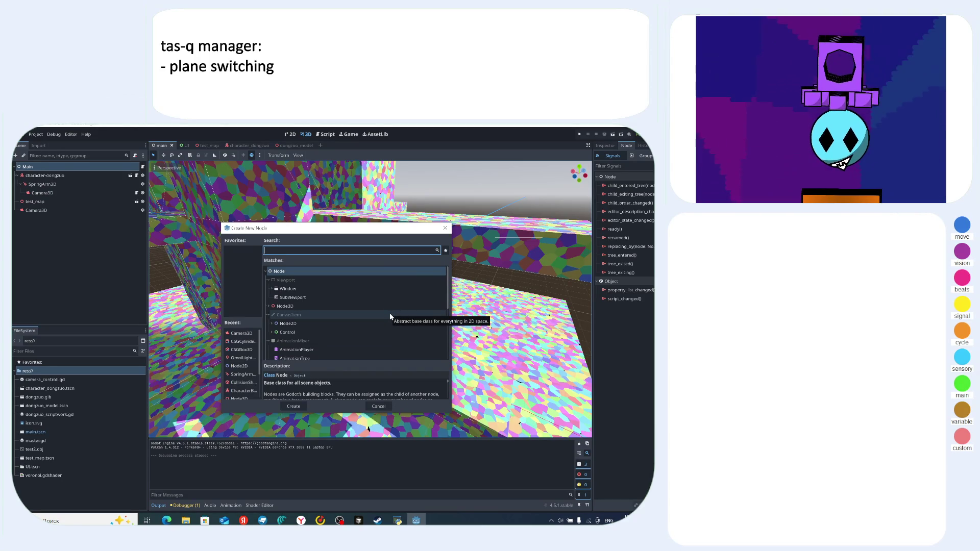
pyautogui.press('Escape')
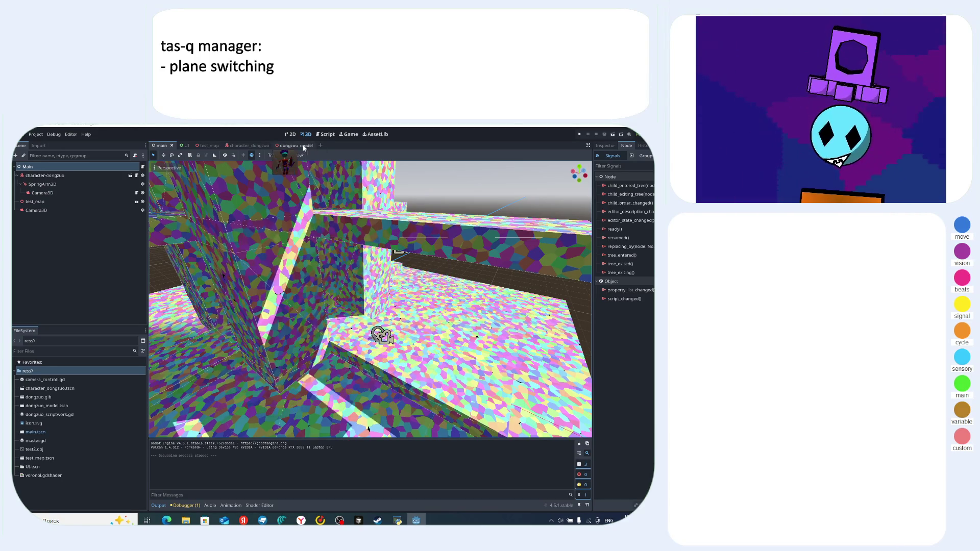
pyautogui.click(304, 146)
pyautogui.click(243, 146)
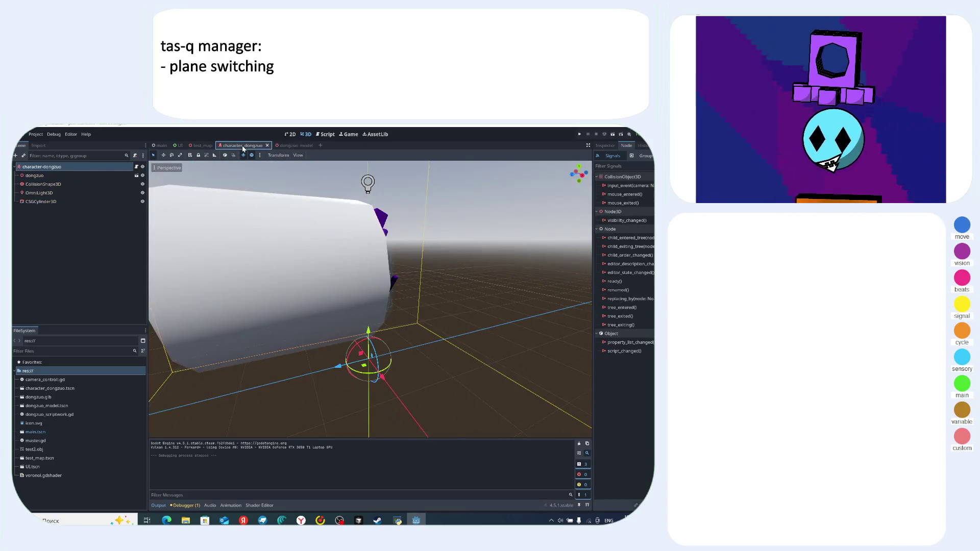
pyautogui.click(162, 145)
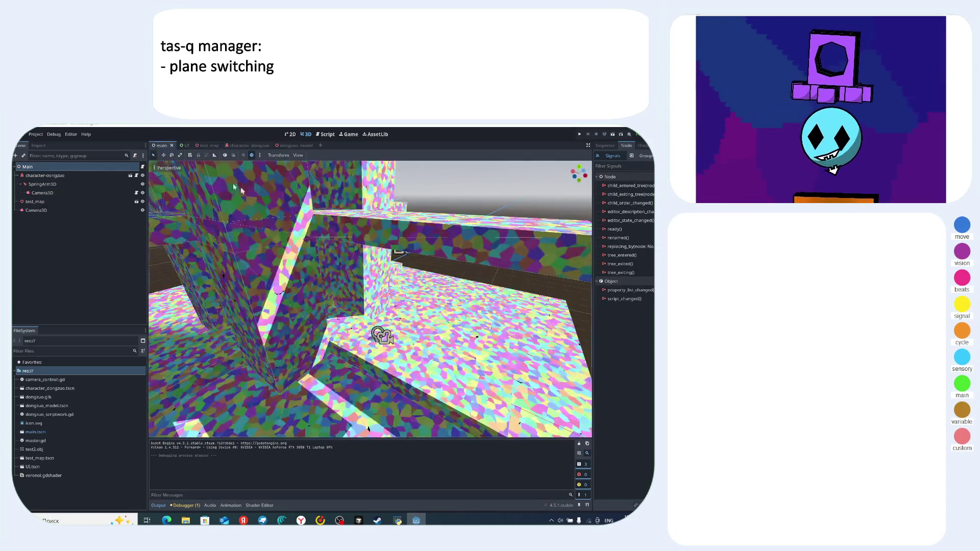
# - Add a CSGCylinder3D child node under Main
pyautogui.rightClick(50, 166)
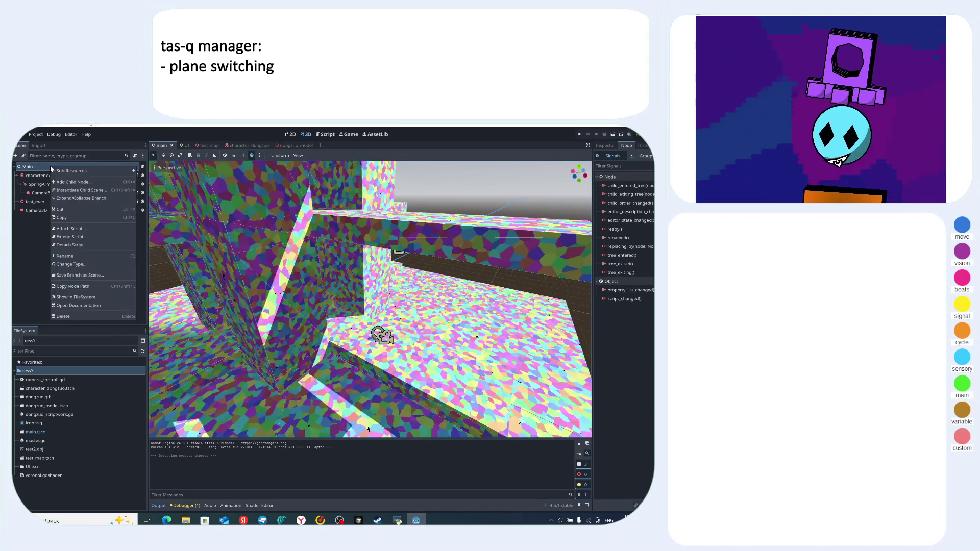
pyautogui.click(90, 184)
pyautogui.write('cyli')
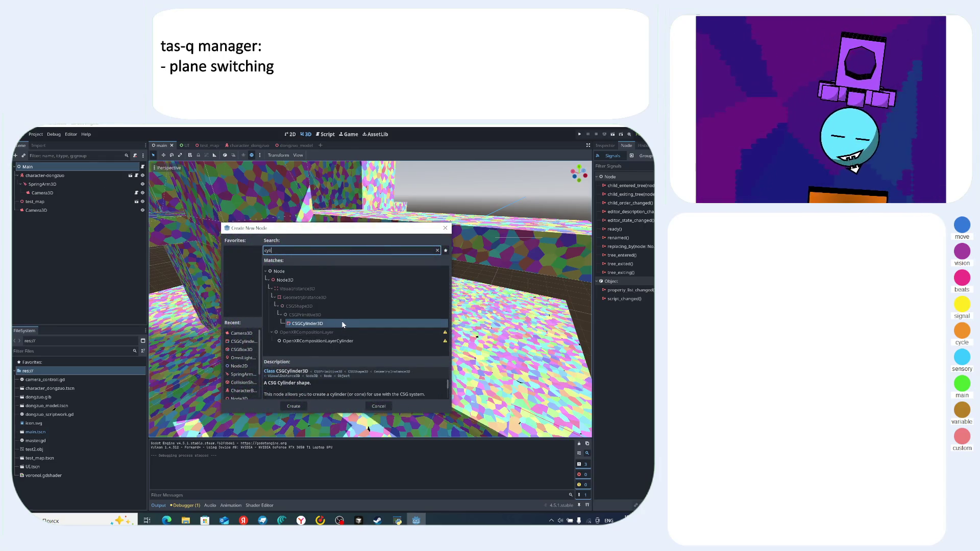
pyautogui.click(402, 331)
pyautogui.click(294, 406)
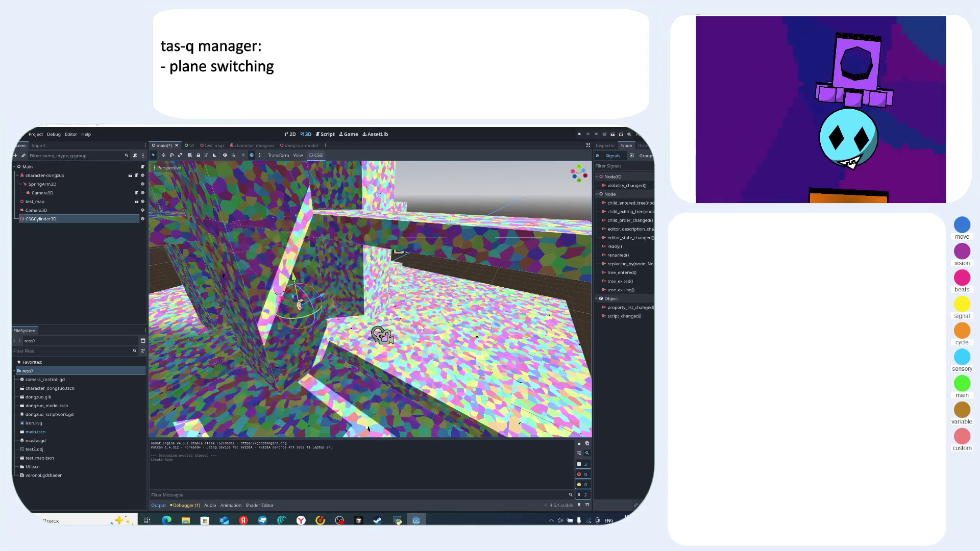
# - Turn the cylinder into a cone in its properties and view it in the level
pyautogui.moveTo(452, 340)
pyautogui.mouseDown()
pyautogui.moveTo(525, 408)
pyautogui.moveTo(428, 335)
pyautogui.moveTo(408, 331)
pyautogui.moveTo(459, 363)
pyautogui.moveTo(472, 328)
pyautogui.moveTo(372, 270)
pyautogui.moveTo(302, 269)
pyautogui.moveTo(429, 298)
pyautogui.moveTo(459, 263)
pyautogui.moveTo(465, 305)
pyautogui.moveTo(457, 303)
pyautogui.mouseUp()
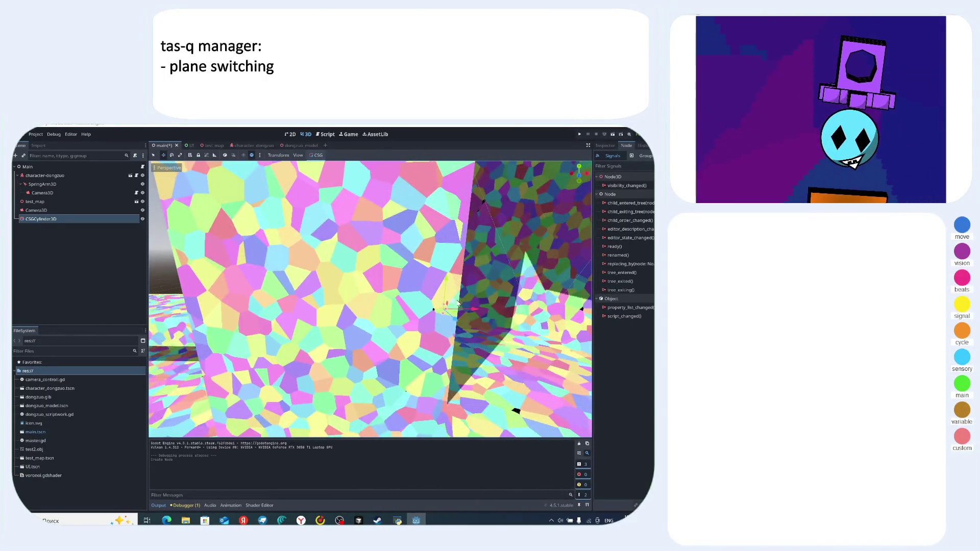
pyautogui.moveTo(315, 282)
pyautogui.mouseDown()
pyautogui.moveTo(375, 279)
pyautogui.moveTo(327, 267)
pyautogui.mouseUp()
pyautogui.click(605, 145)
pyautogui.moveTo(556, 220); pyautogui.dragTo(509, 217)
pyautogui.click(631, 220)
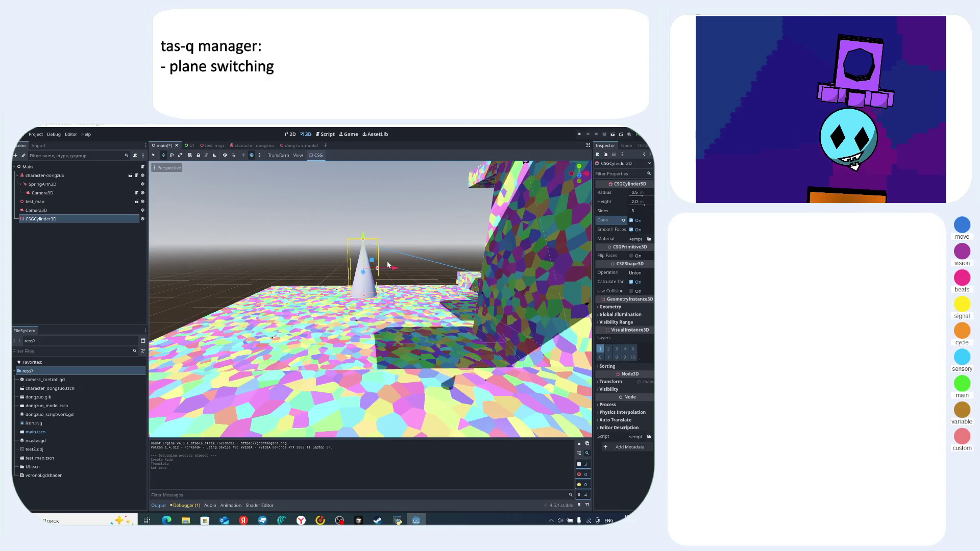
pyautogui.scroll(3, 387, 261)
pyautogui.scroll(-4, 387, 264)
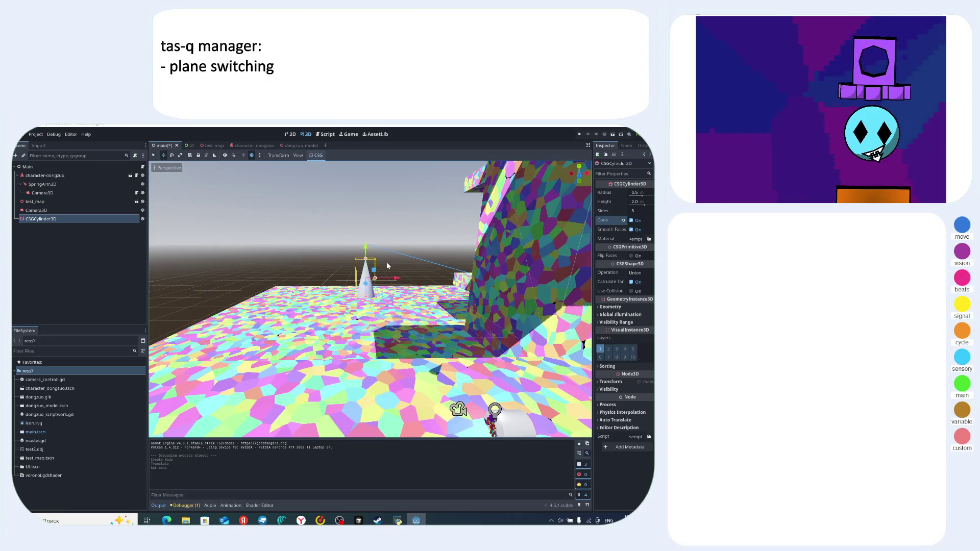
pyautogui.scroll(5, 432, 259)
# - Delete the CSGCylinder3D cone node and confirm the removal
pyautogui.moveTo(432, 258)
pyautogui.mouseDown()
pyautogui.moveTo(449, 202)
pyautogui.moveTo(423, 191)
pyautogui.moveTo(414, 202)
pyautogui.mouseUp()
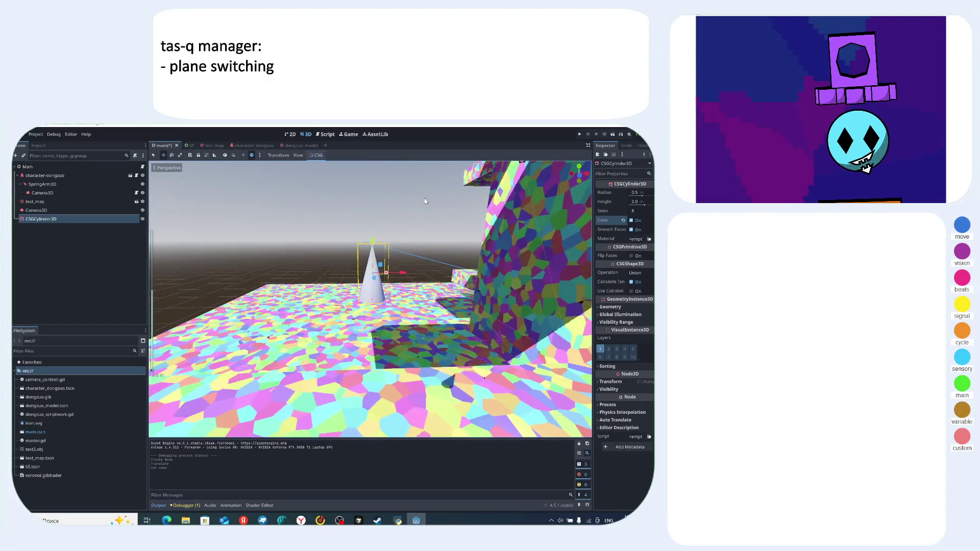
pyautogui.press('Delete')
pyautogui.press('Return')
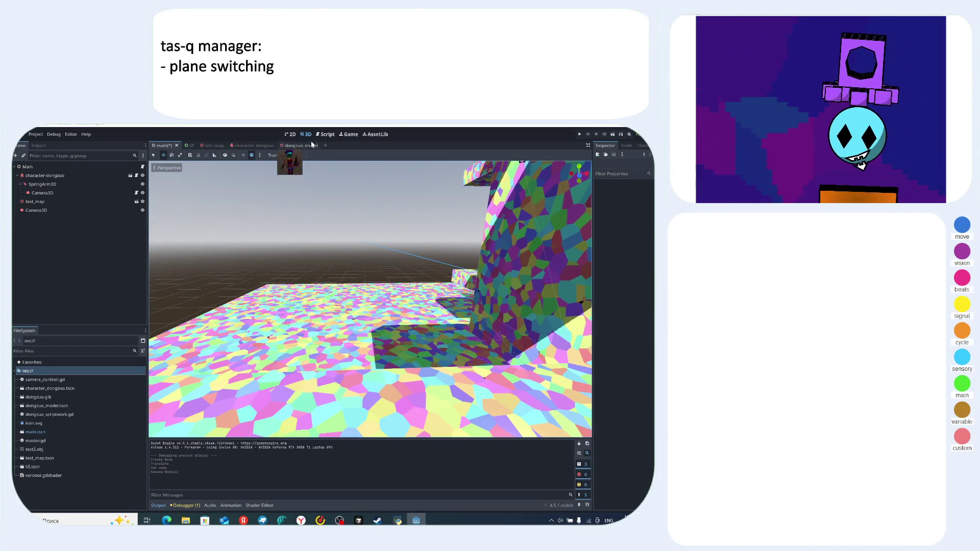
# - Review master.gd's line 20, set_operation and surfaceshape declaration, then return to the 3D view
pyautogui.hotkey('ctrl', 'F3')
pyautogui.click(315, 248)
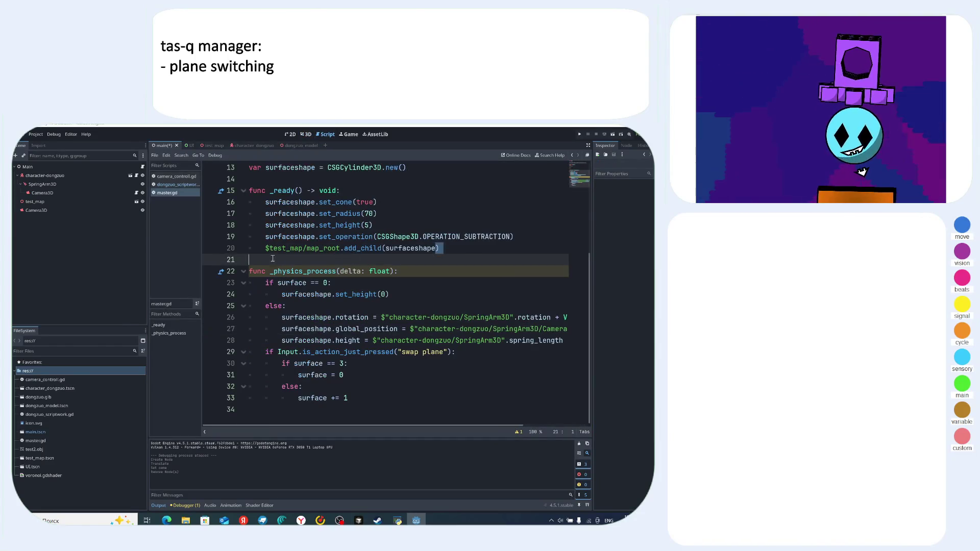
pyautogui.scroll(3, 408, 265)
pyautogui.scroll(-2, 416, 267)
pyautogui.click(441, 271)
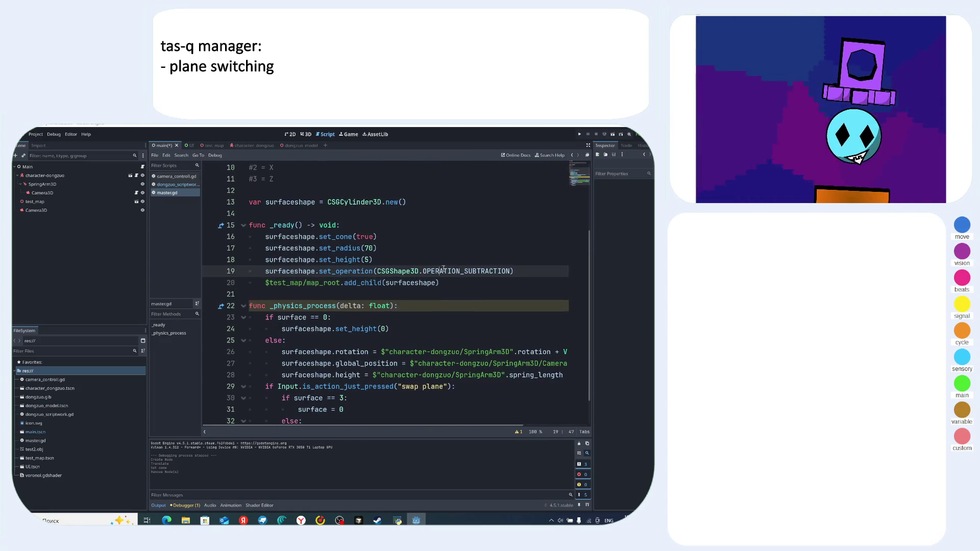
pyautogui.scroll(3, 454, 285)
pyautogui.click(422, 303)
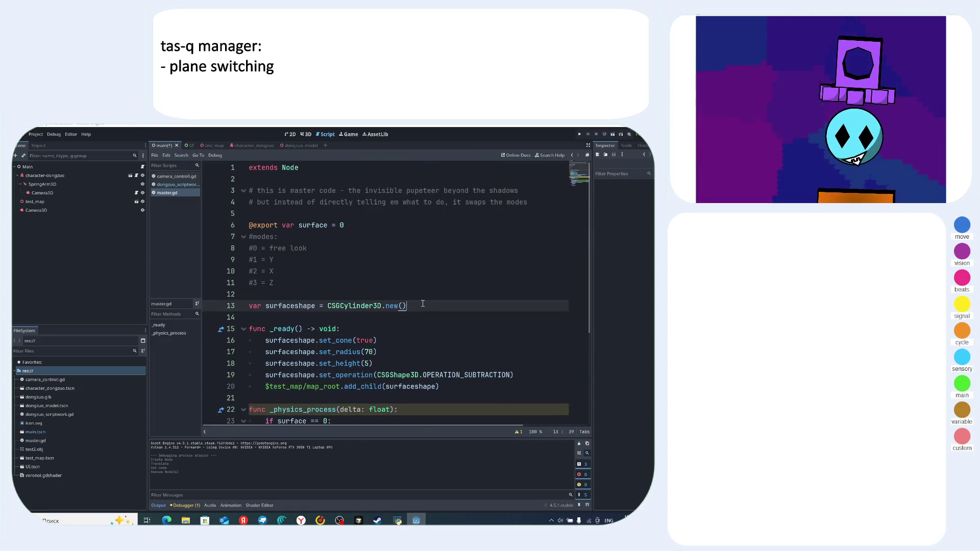
pyautogui.click(305, 135)
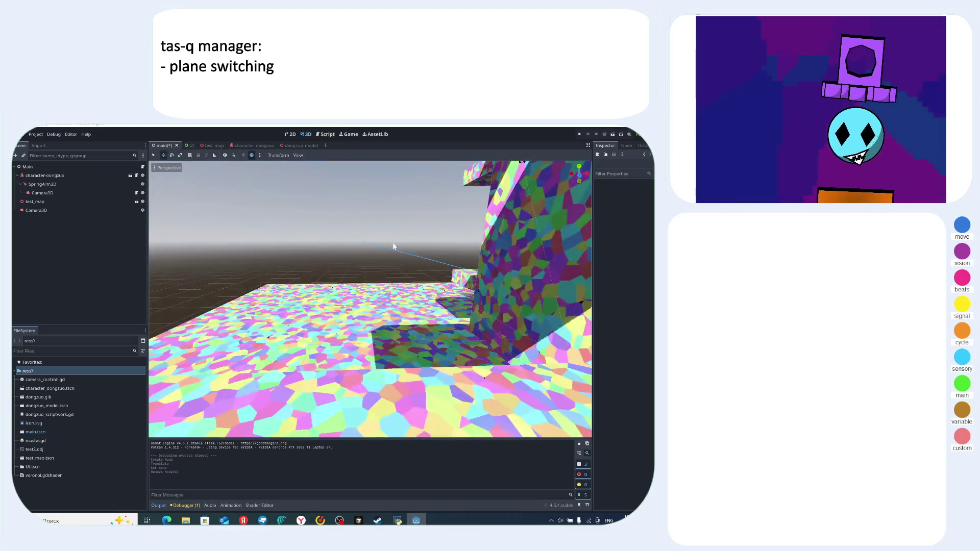
pyautogui.moveTo(373, 256); pyautogui.dragTo(380, 233)
pyautogui.scroll(-2, 160, 228)
# - Search Add Child Node under Main for 'cube', then switch to Yandex Music and pause it
pyautogui.click(28, 166)
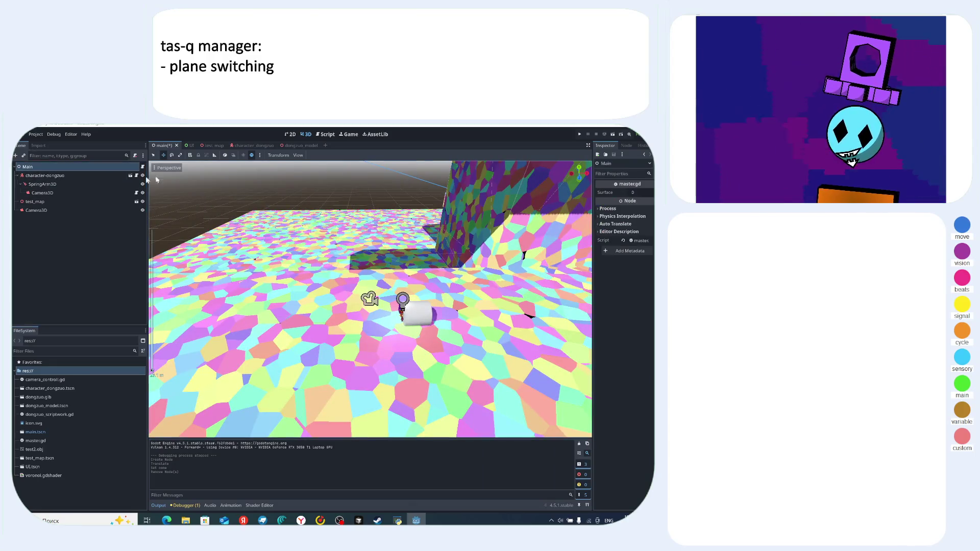
pyautogui.rightClick(56, 169)
pyautogui.click(67, 174)
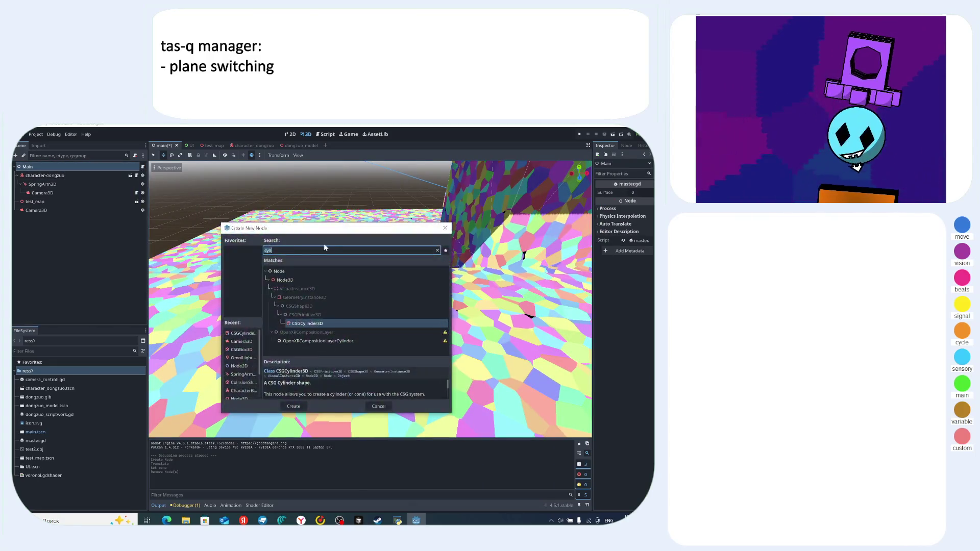
pyautogui.press('BackSpace')
pyautogui.press('BackSpace')
pyautogui.press('BackSpace')
pyautogui.write('cube')
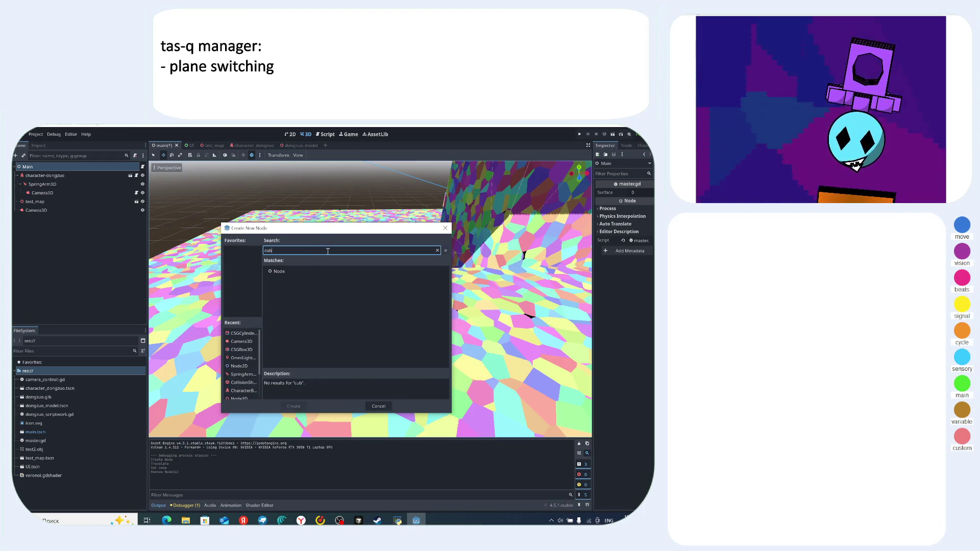
pyautogui.hotkey('alt', 'Tab')
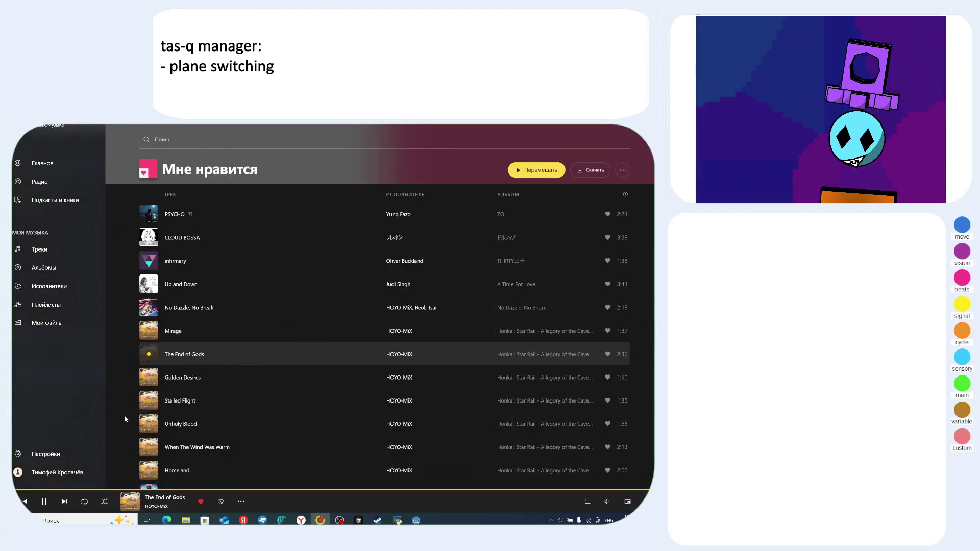
pyautogui.click(43, 502)
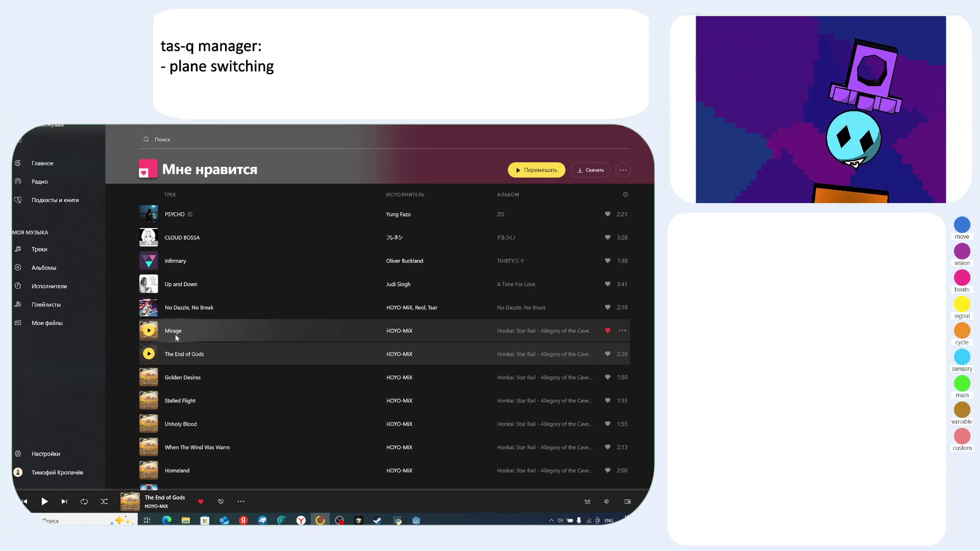
# - Start a track stream from Mirage so The Curtain Rises plays, then return to Godot
pyautogui.click(622, 331)
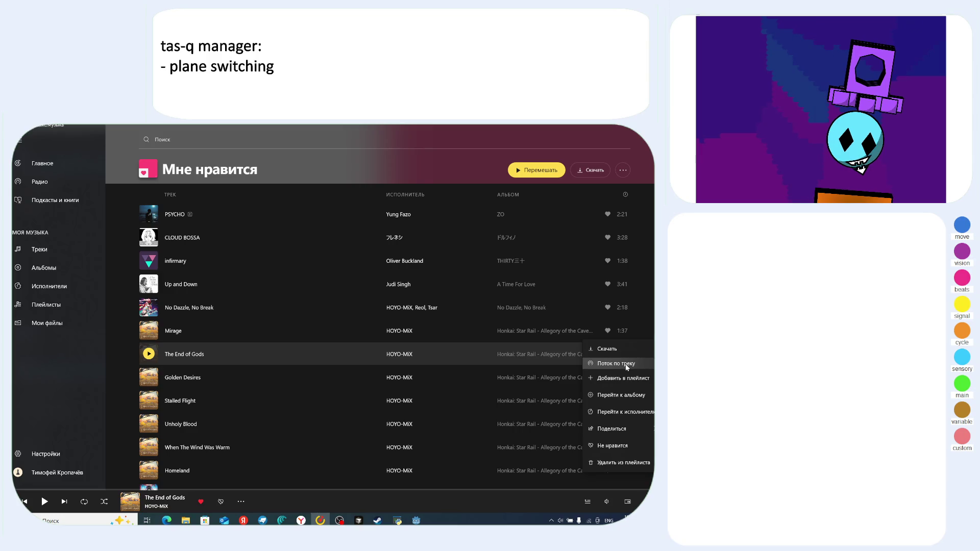
pyautogui.click(626, 364)
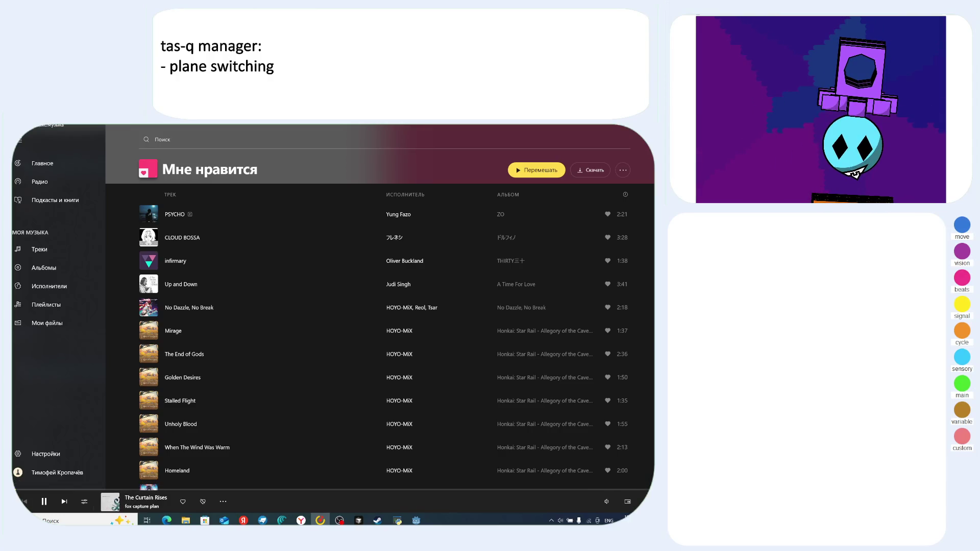
pyautogui.click(110, 501)
pyautogui.press('Escape')
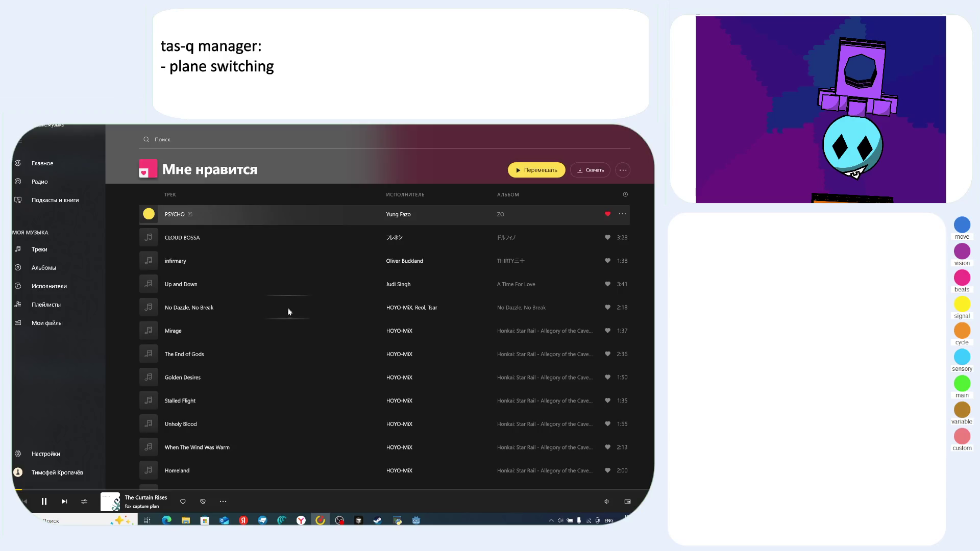
pyautogui.hotkey('alt', 'Tab')
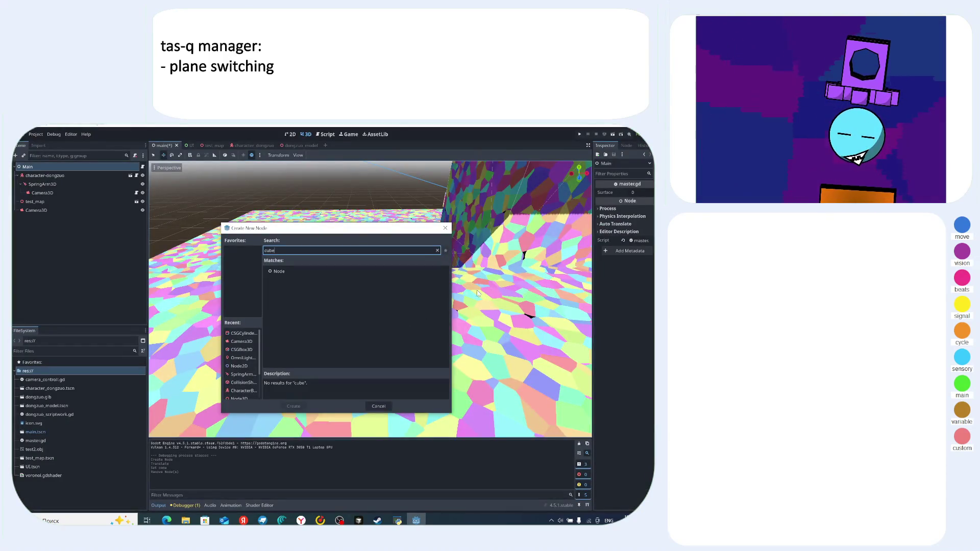
# - Clear the node search and expand Node3D > VisualInstance3D > GeometryInstance3D in Create New Node
pyautogui.press('BackSpace')
pyautogui.press('BackSpace')
pyautogui.press('BackSpace')
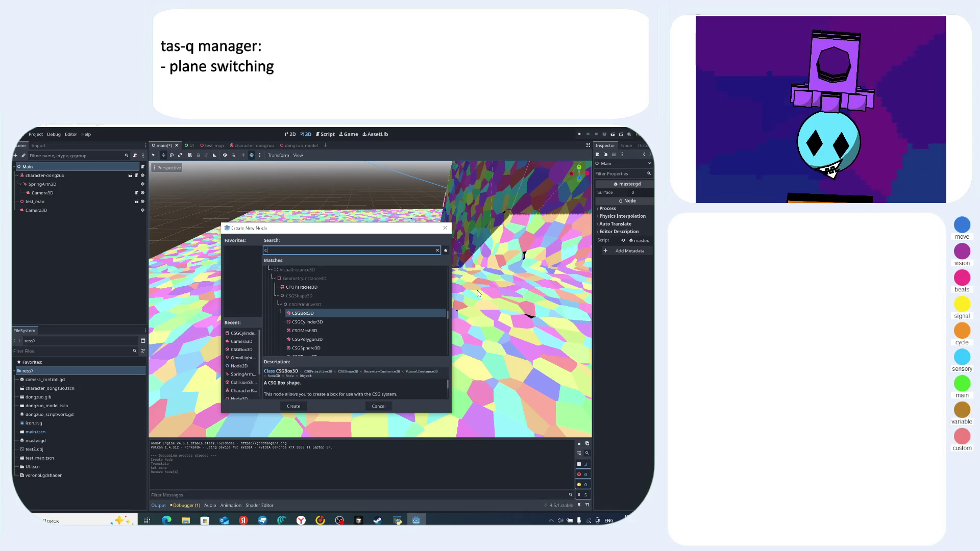
pyautogui.write('GS')
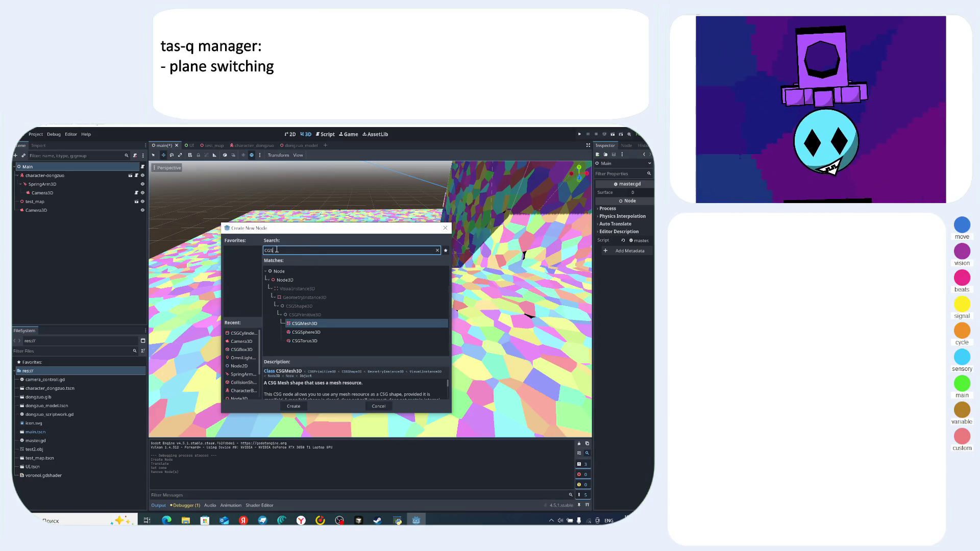
pyautogui.press('BackSpace')
pyautogui.press('BackSpace')
pyautogui.press('BackSpace')
pyautogui.scroll(-2, 269, 297)
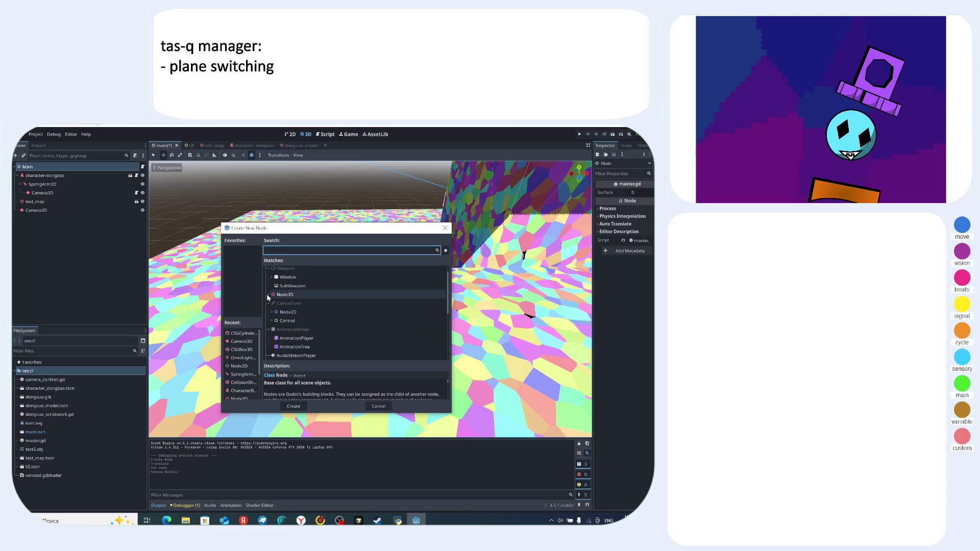
pyautogui.click(268, 296)
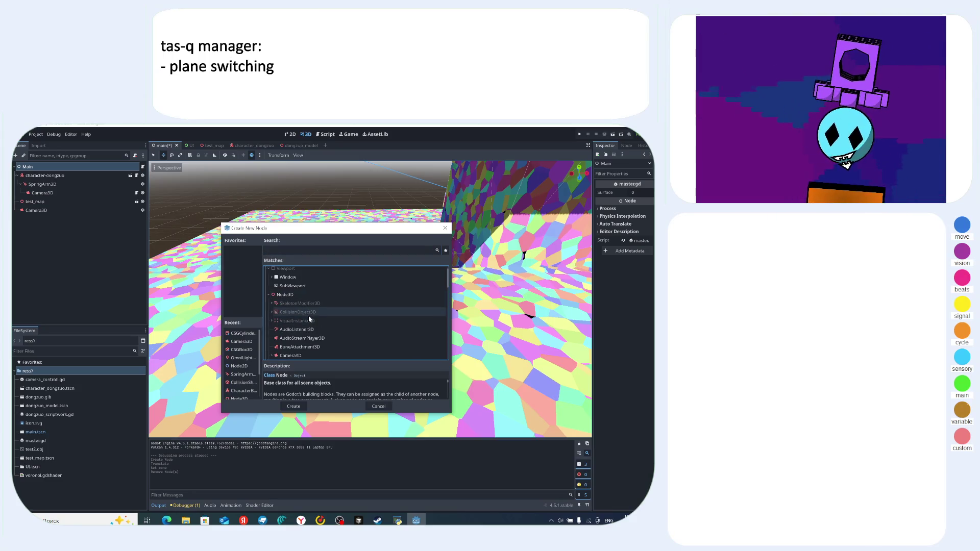
pyautogui.click(279, 322)
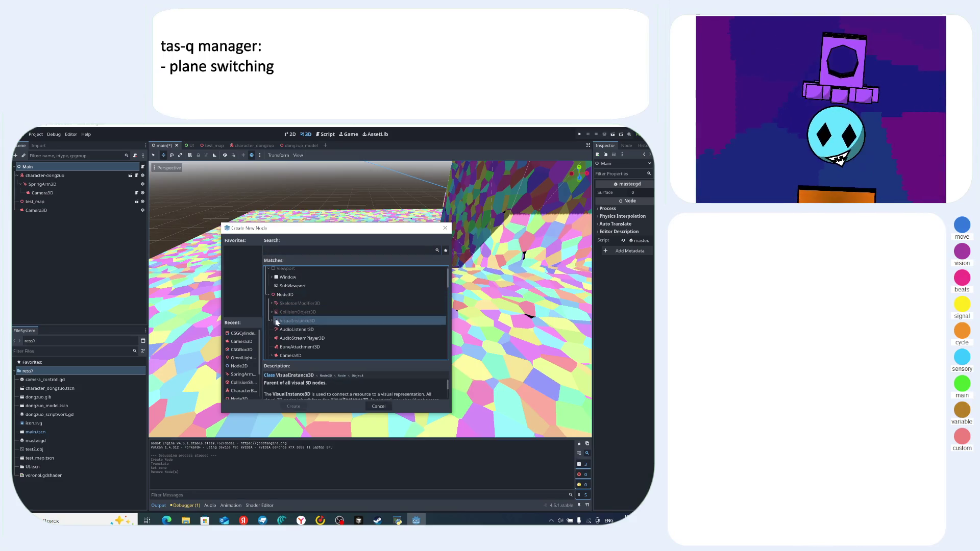
pyautogui.click(271, 321)
pyautogui.click(292, 317)
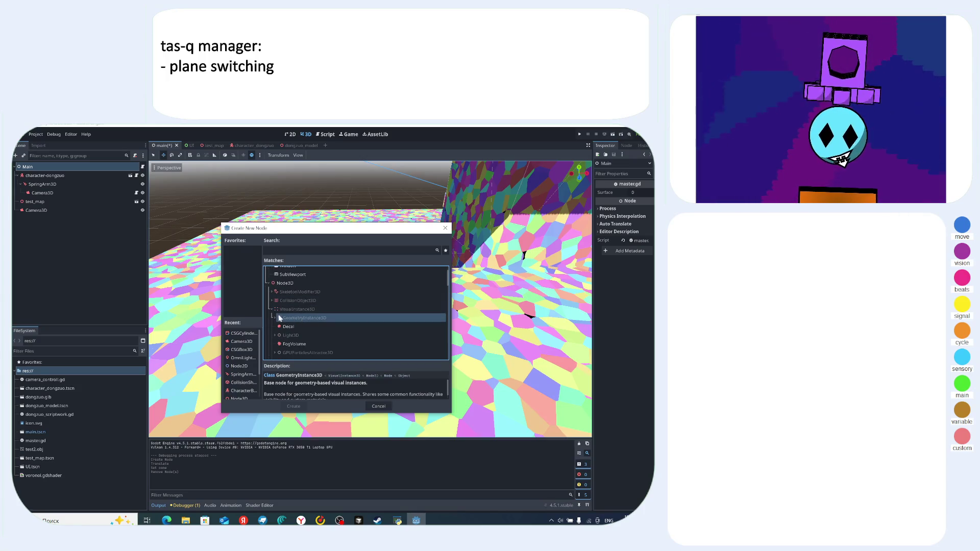
pyautogui.scroll(-1, 289, 321)
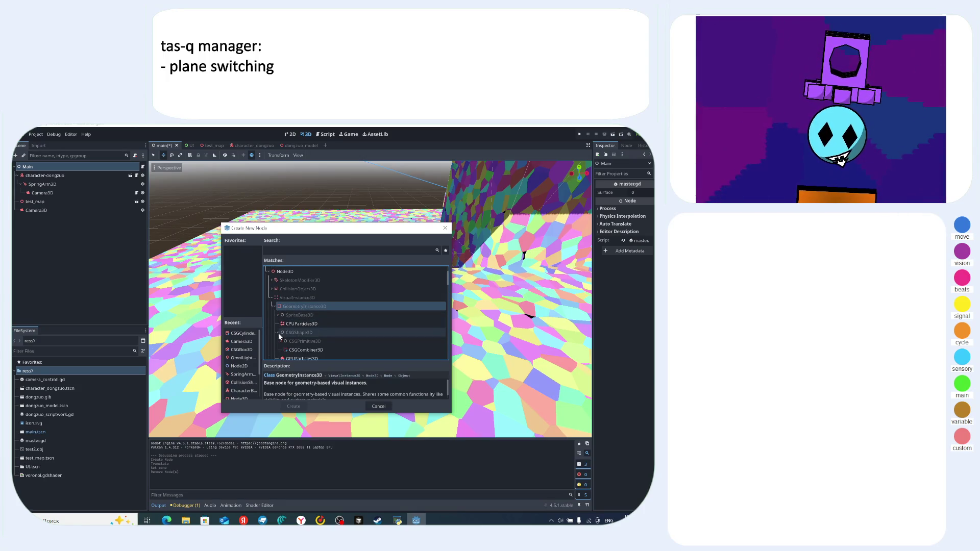
pyautogui.scroll(-1, 279, 334)
# - Expand CSGShape3D > CSGPrimitive3D, create a CSGBox3D under Main, and view it from above
pyautogui.click(306, 338)
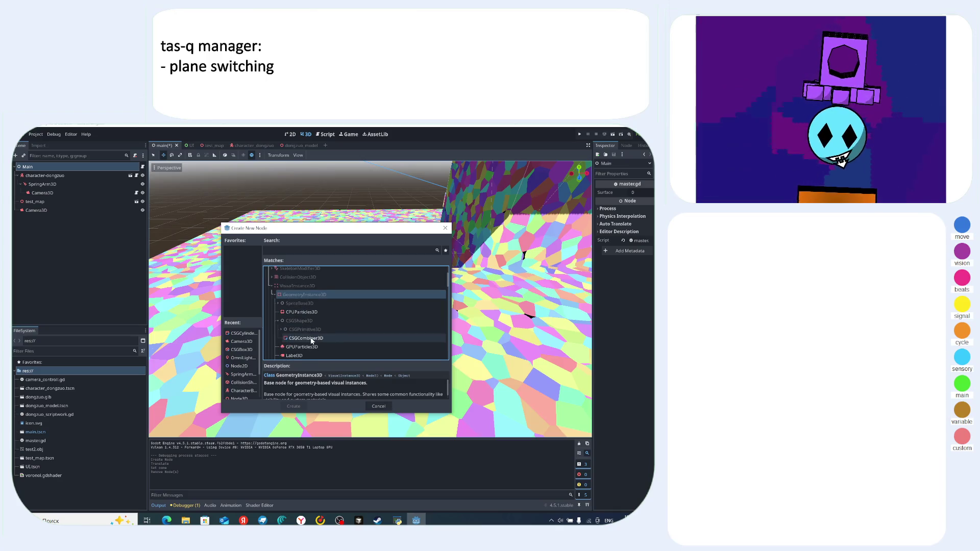
pyautogui.click(280, 330)
pyautogui.scroll(-1, 316, 330)
pyautogui.click(324, 328)
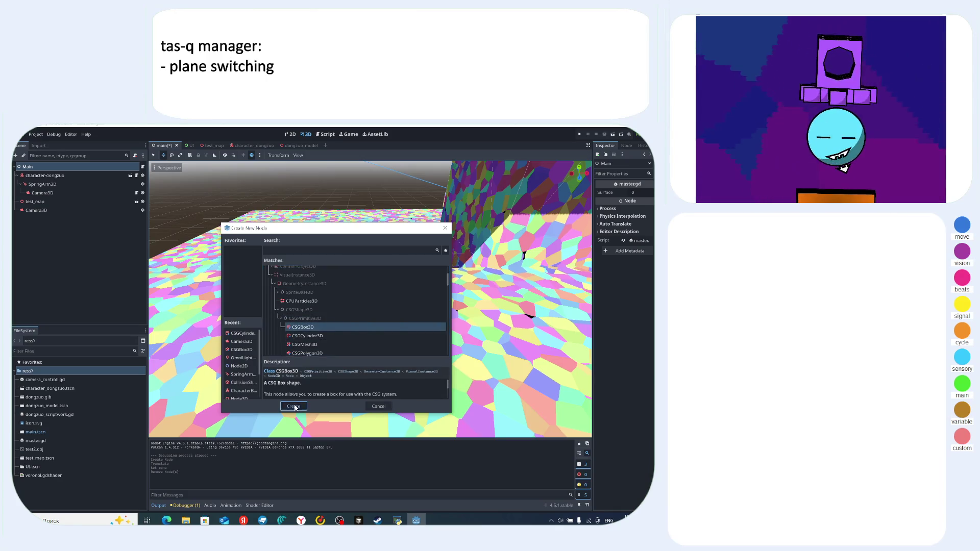
pyautogui.click(294, 406)
pyautogui.moveTo(426, 285); pyautogui.dragTo(483, 308)
pyautogui.moveTo(408, 292)
pyautogui.mouseDown()
pyautogui.moveTo(402, 264)
pyautogui.moveTo(432, 233)
pyautogui.moveTo(396, 238)
pyautogui.moveTo(510, 231)
pyautogui.moveTo(491, 228)
pyautogui.mouseUp()
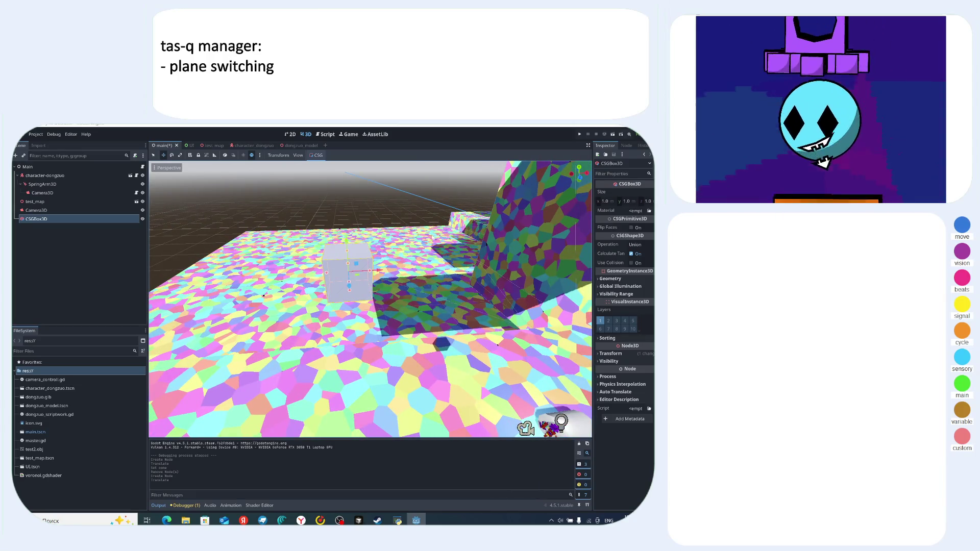
# - Reopen master.gd and change line 13 to CSGBox3D.new() using the autocomplete suggestion
pyautogui.click(328, 135)
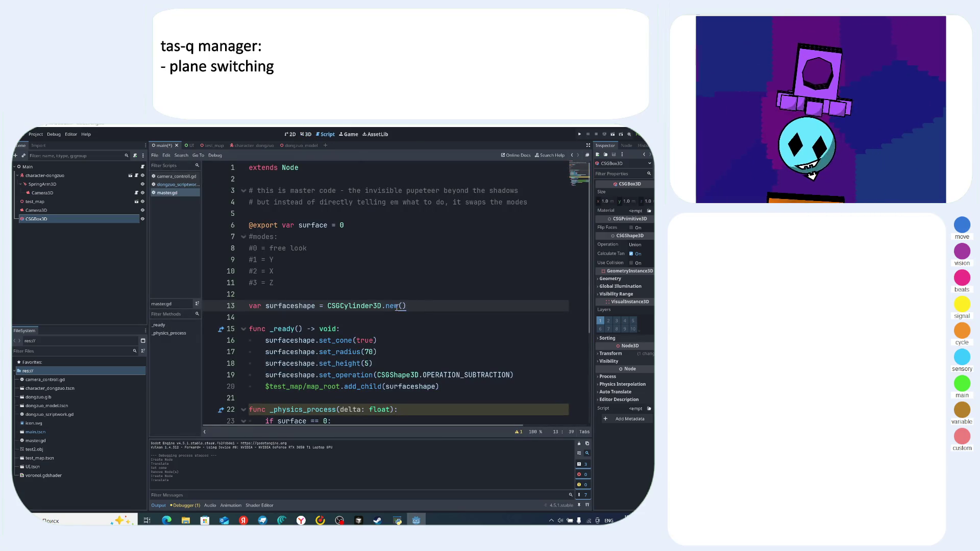
pyautogui.click(341, 306)
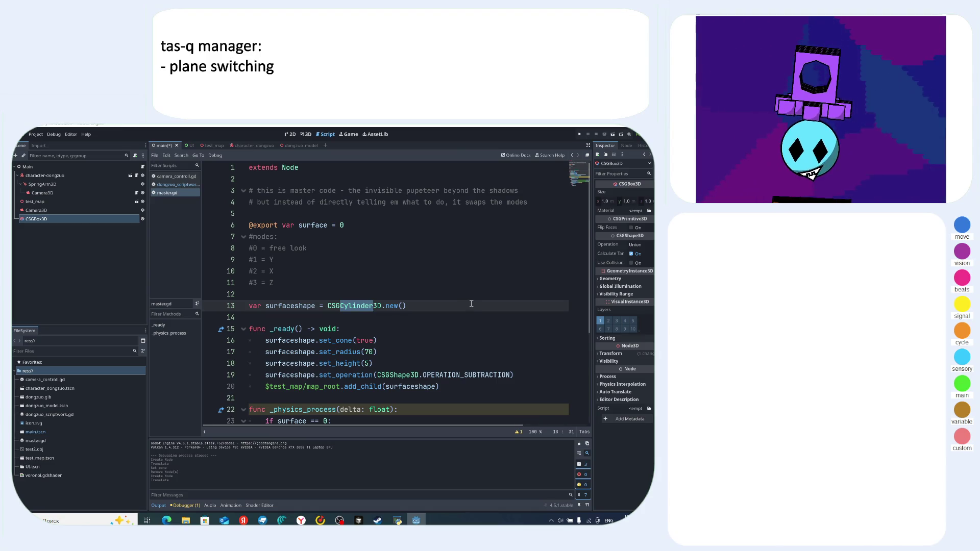
pyautogui.write('boz')
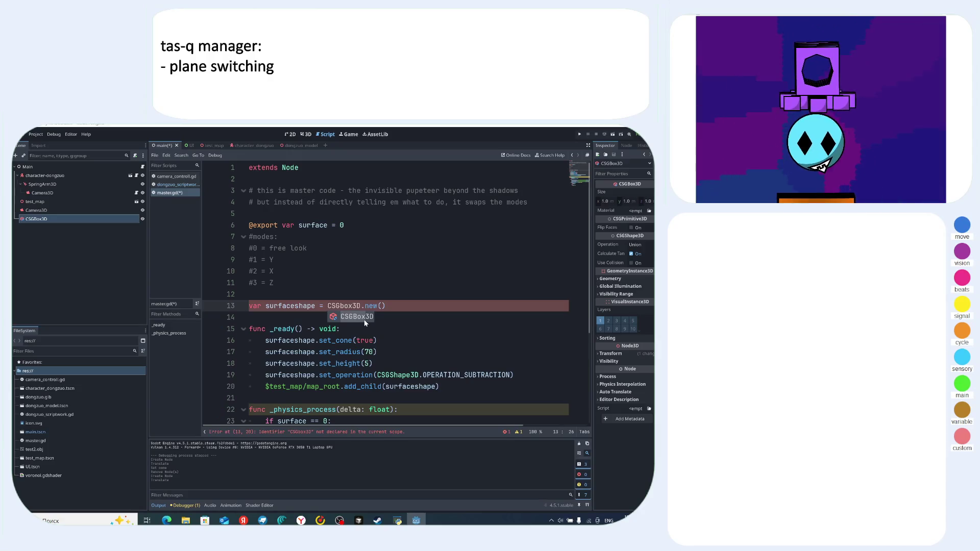
pyautogui.press('Right')
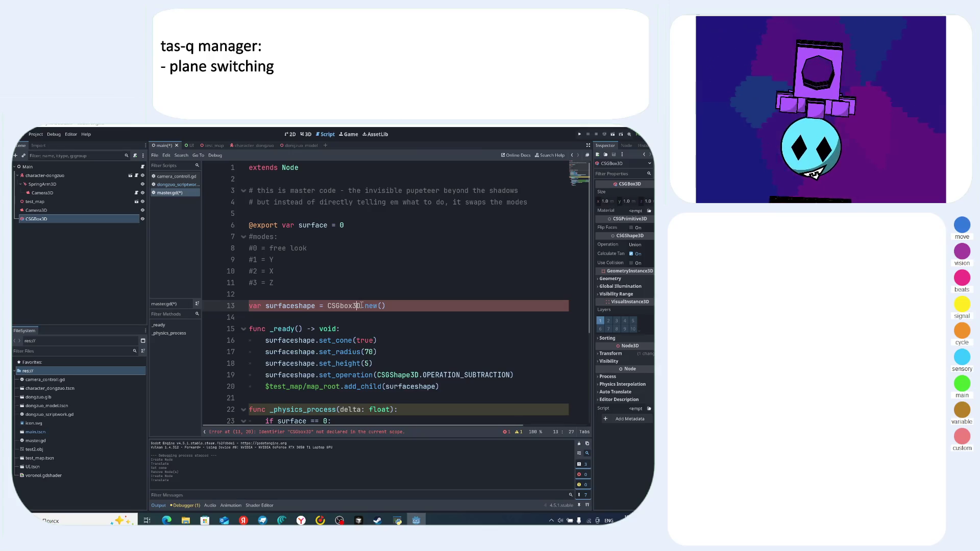
pyautogui.write('CG')
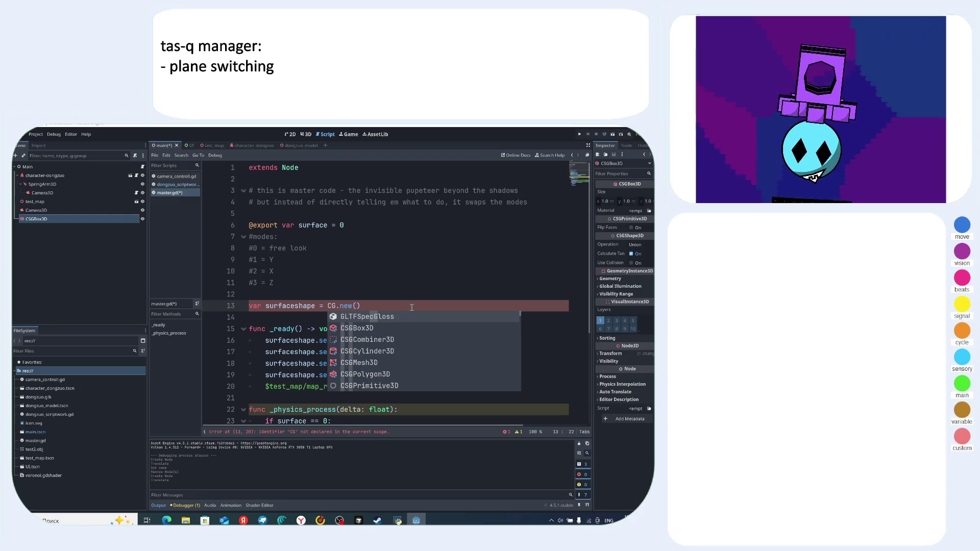
pyautogui.press('BackSpace')
pyautogui.press('BackSpace')
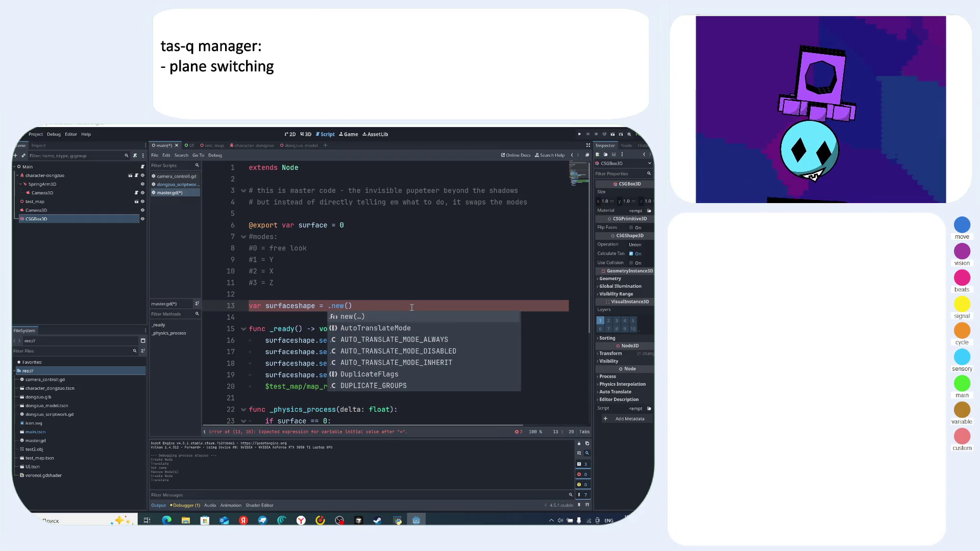
pyautogui.write('S')
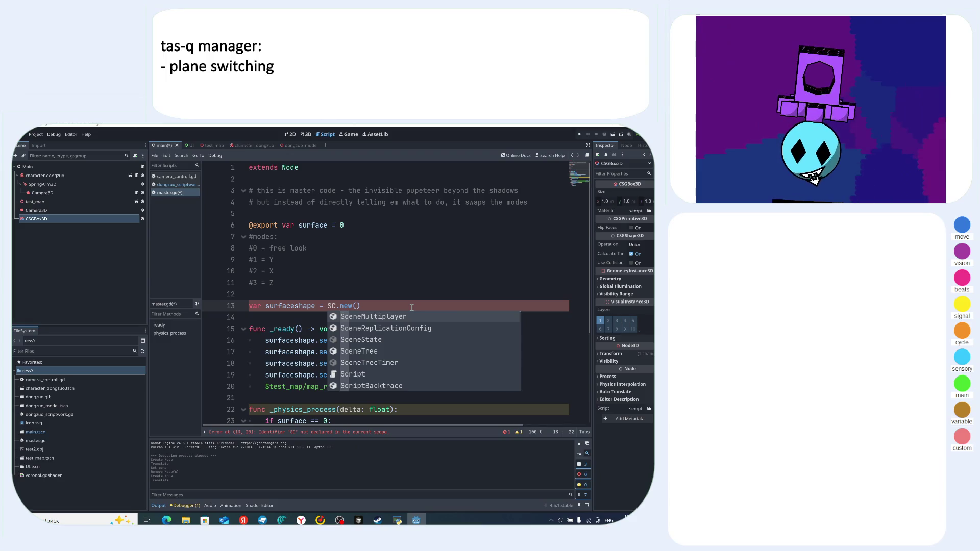
pyautogui.write('C')
pyautogui.press('BackSpace')
pyautogui.press('BackSpace')
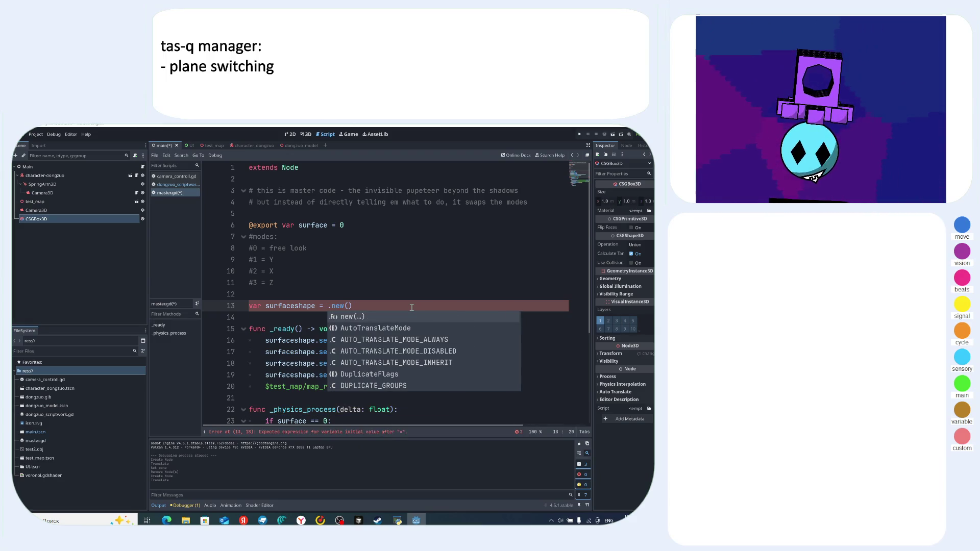
pyautogui.write('CSG')
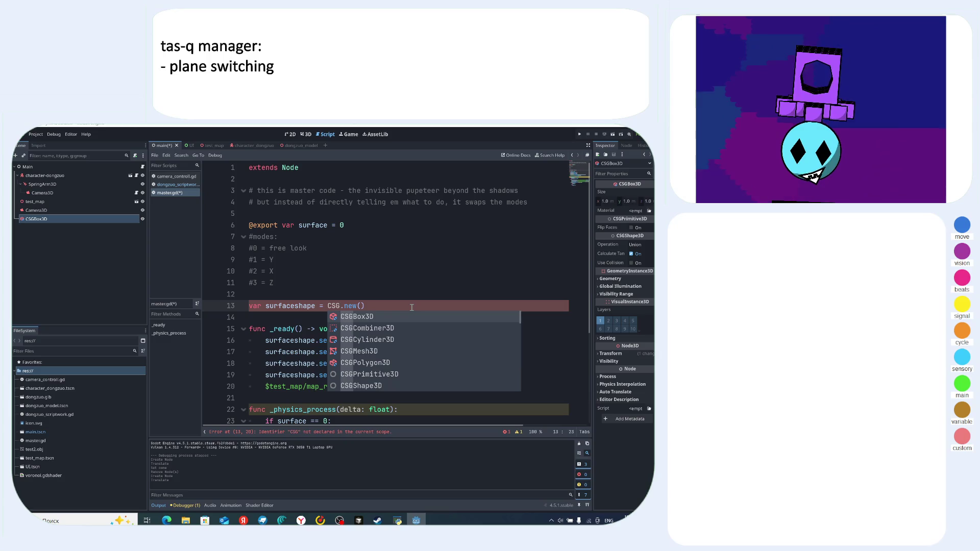
pyautogui.write('Box')
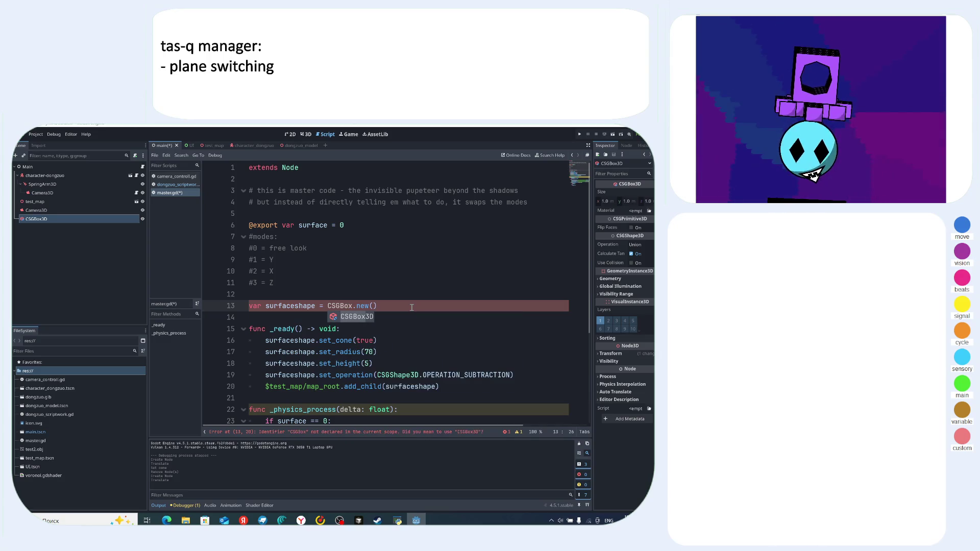
pyautogui.write('3')
pyautogui.press('Return')
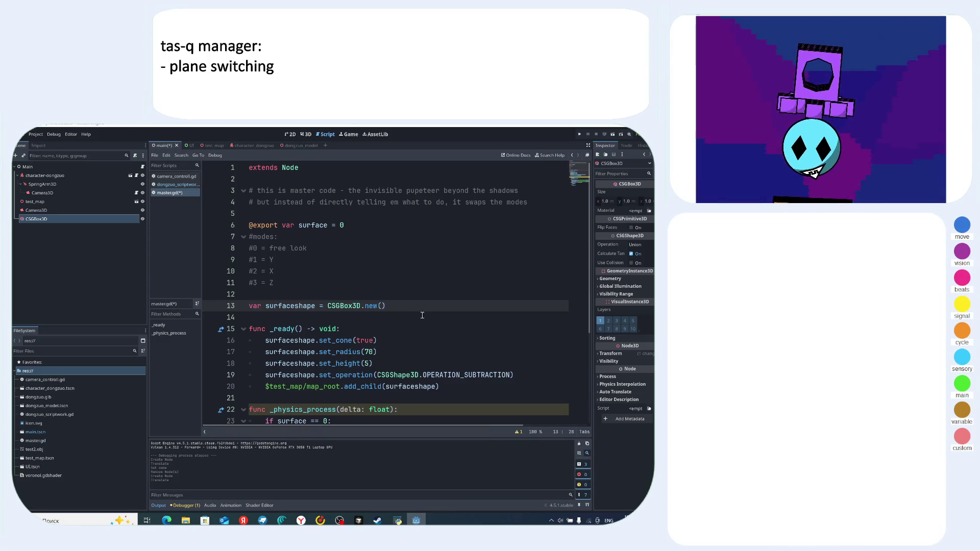
pyautogui.scroll(-1, 393, 323)
pyautogui.click(391, 325)
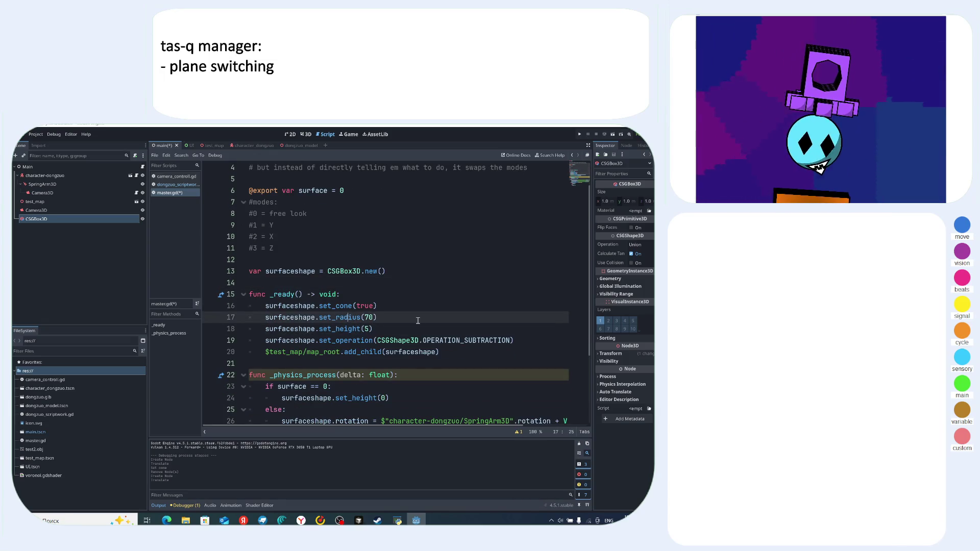
# - Delete the cone, radius and height setup lines from _ready
pyautogui.click(398, 307)
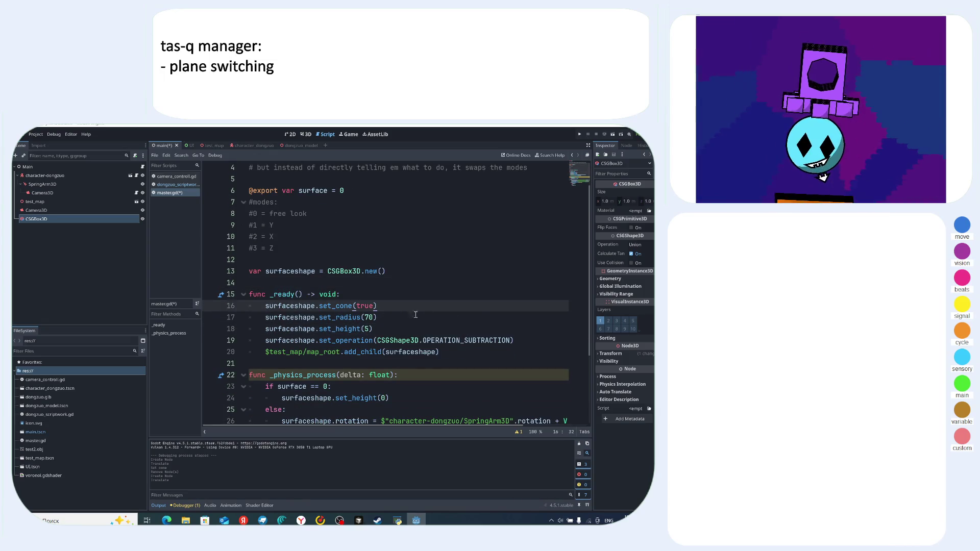
pyautogui.moveTo(401, 328)
pyautogui.mouseDown()
pyautogui.moveTo(285, 330)
pyautogui.moveTo(281, 318)
pyautogui.moveTo(240, 306)
pyautogui.mouseUp()
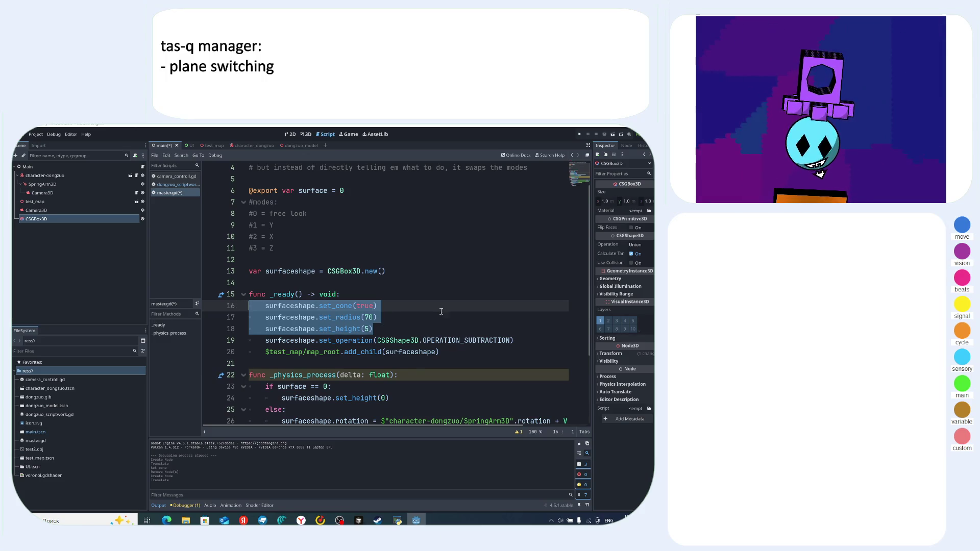
pyautogui.press('BackSpace')
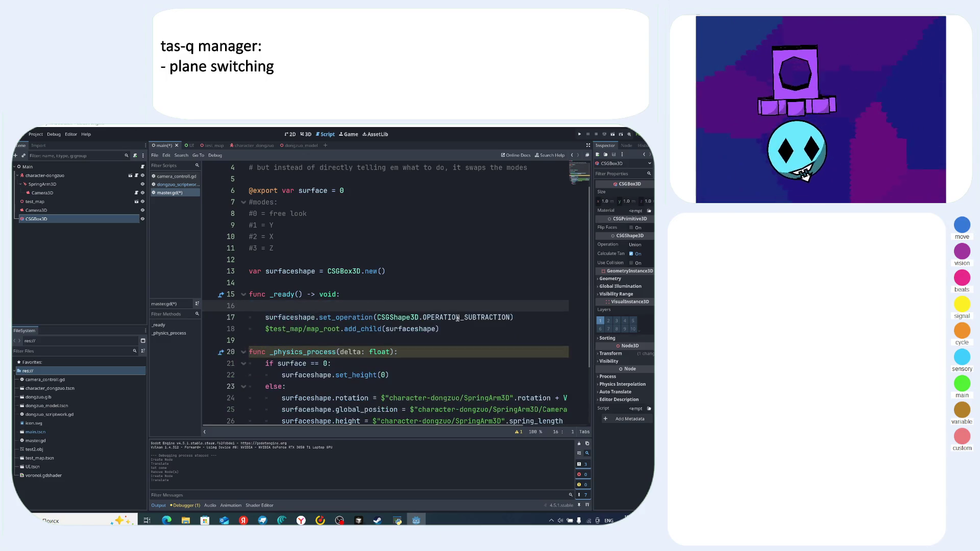
pyautogui.press('BackSpace')
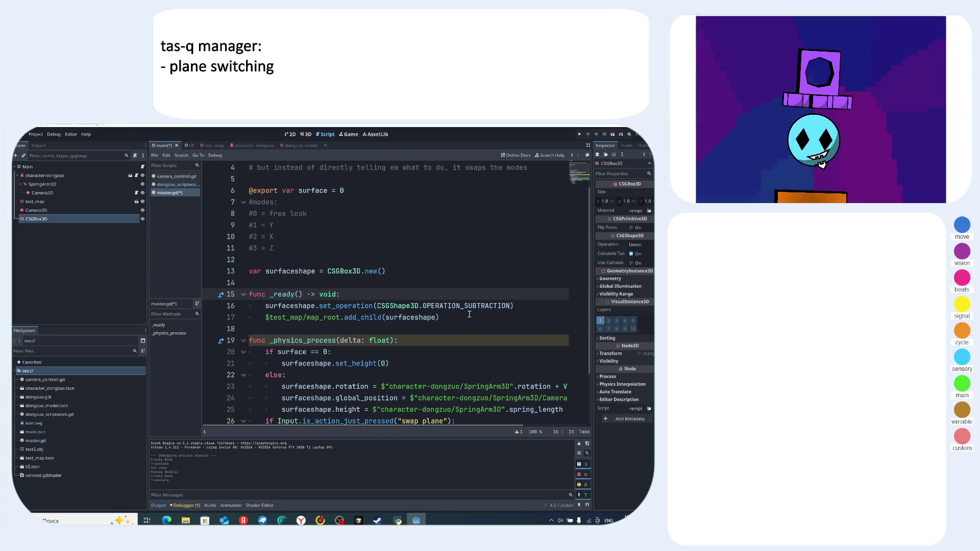
# - Delete the rotation line and the spring_length height assignment from the else branch
pyautogui.scroll(-2, 459, 312)
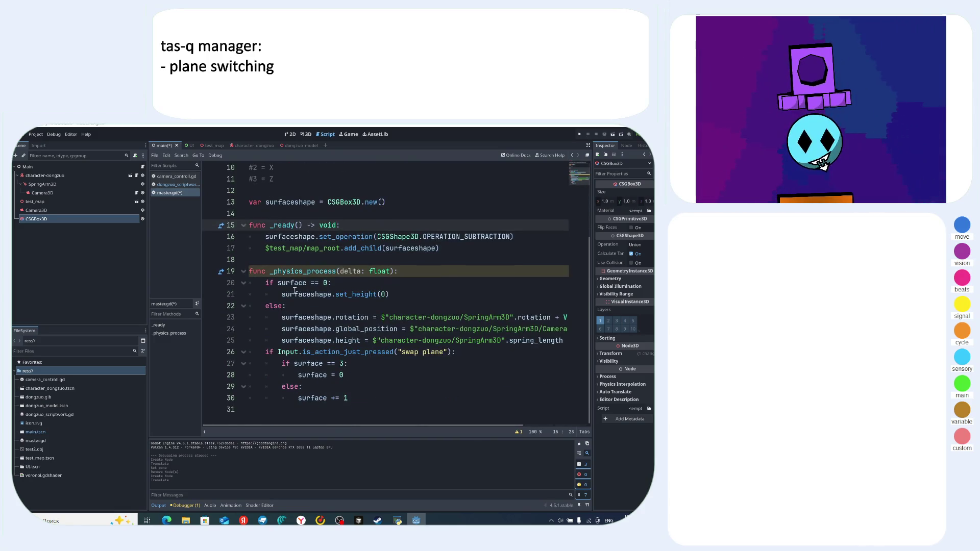
pyautogui.click(397, 294)
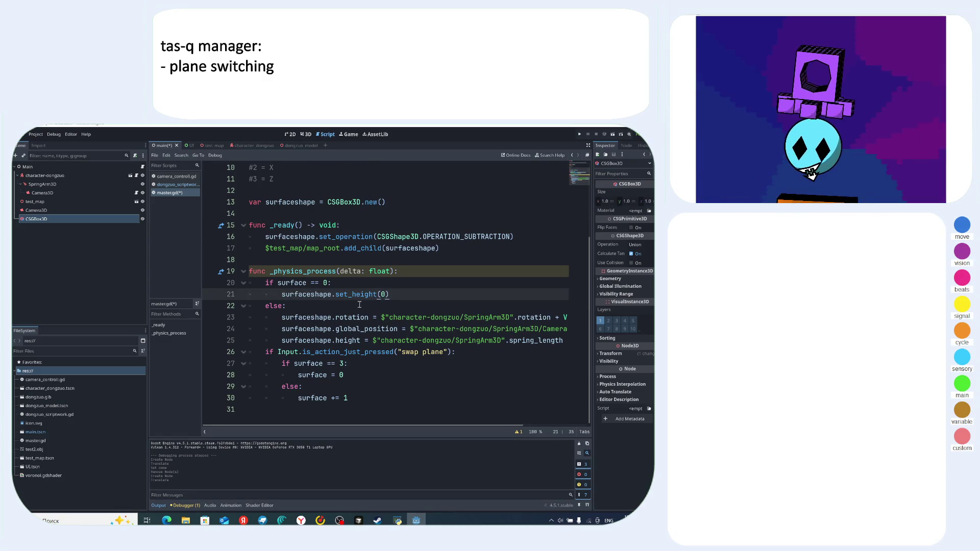
pyautogui.click(454, 352)
pyautogui.click(334, 340)
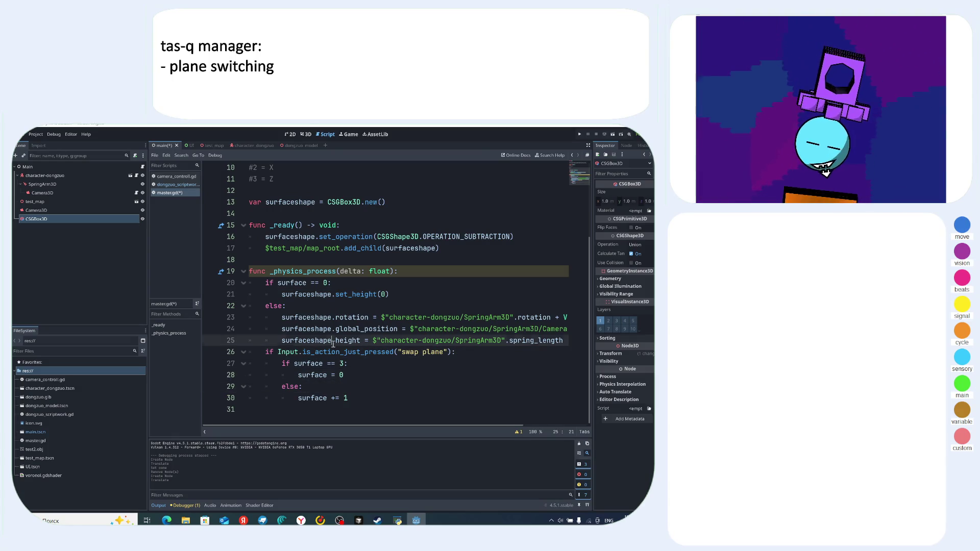
pyautogui.click(298, 317)
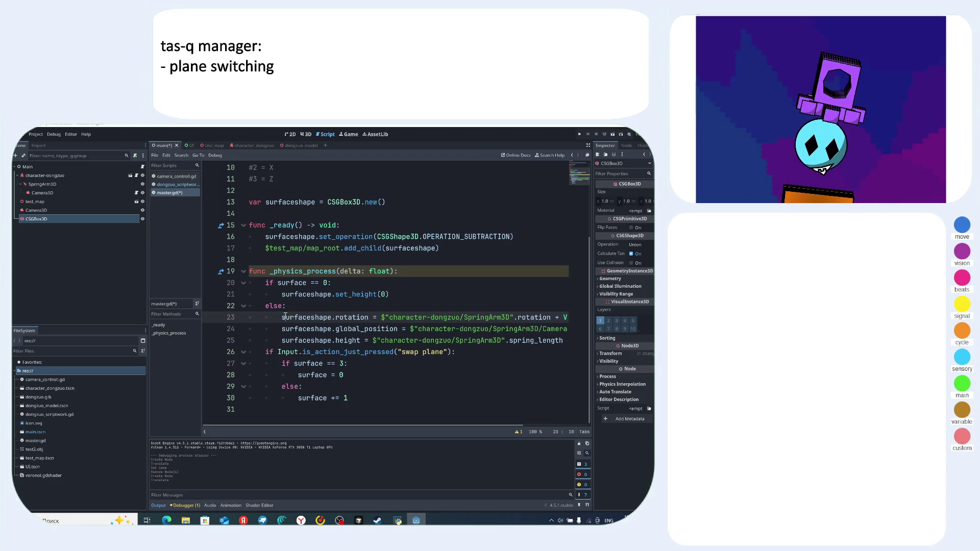
pyautogui.moveTo(284, 317); pyautogui.dragTo(597, 319)
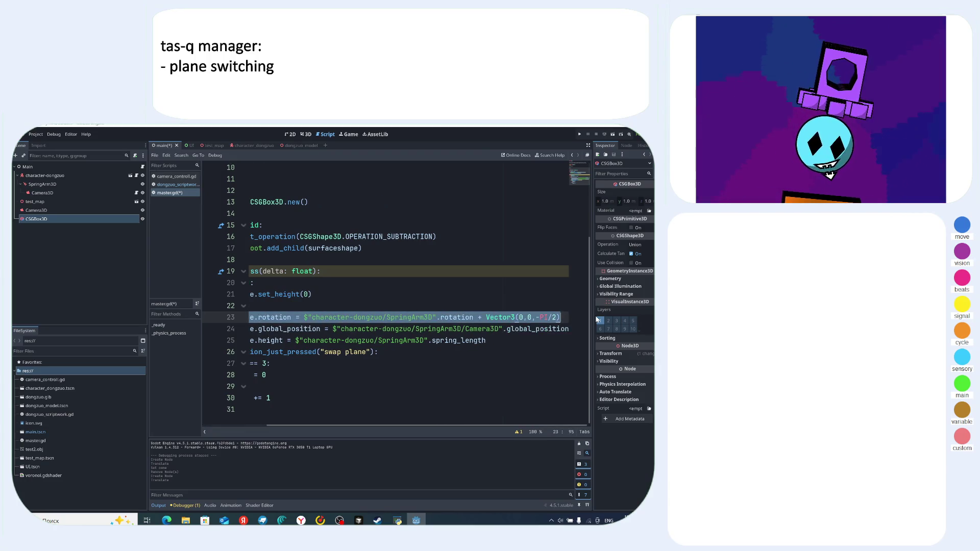
pyautogui.press('BackSpace')
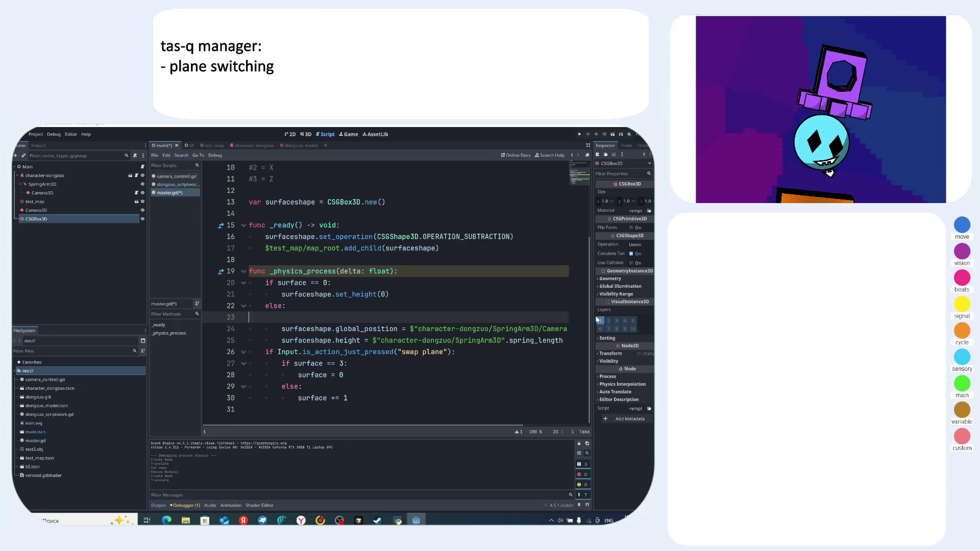
pyautogui.press('BackSpace')
pyautogui.press('BackSpace')
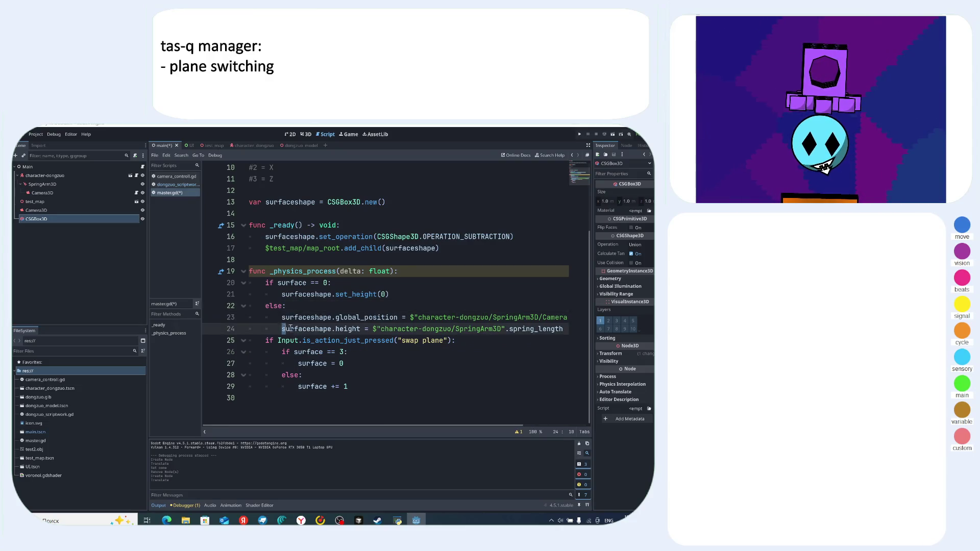
pyautogui.moveTo(283, 329); pyautogui.dragTo(650, 329)
pyautogui.moveTo(251, 340); pyautogui.dragTo(571, 341)
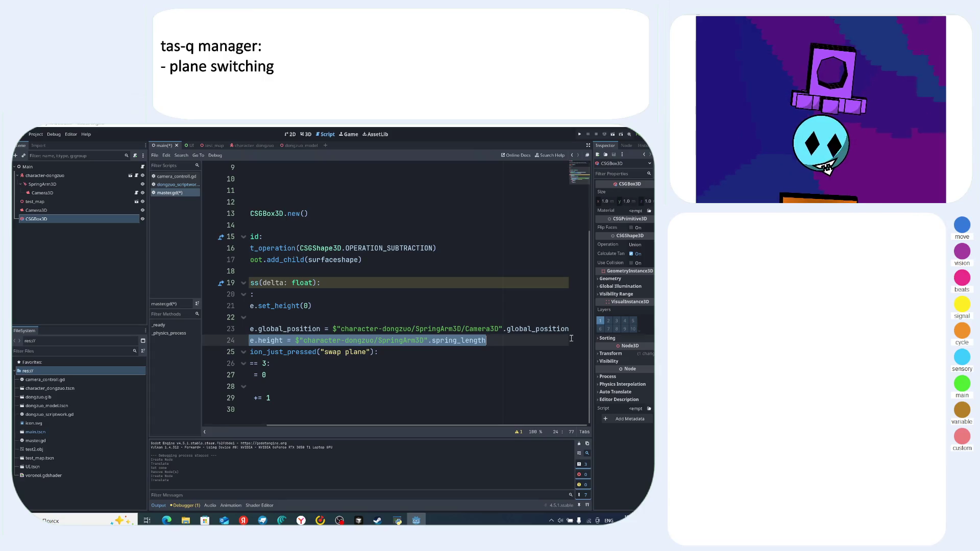
pyautogui.press('BackSpace')
# - Review the swap-plane check and surface reset, leaving the caret on empty line 24
pyautogui.moveTo(343, 329); pyautogui.dragTo(232, 330)
pyautogui.click(317, 341)
pyautogui.click(403, 353)
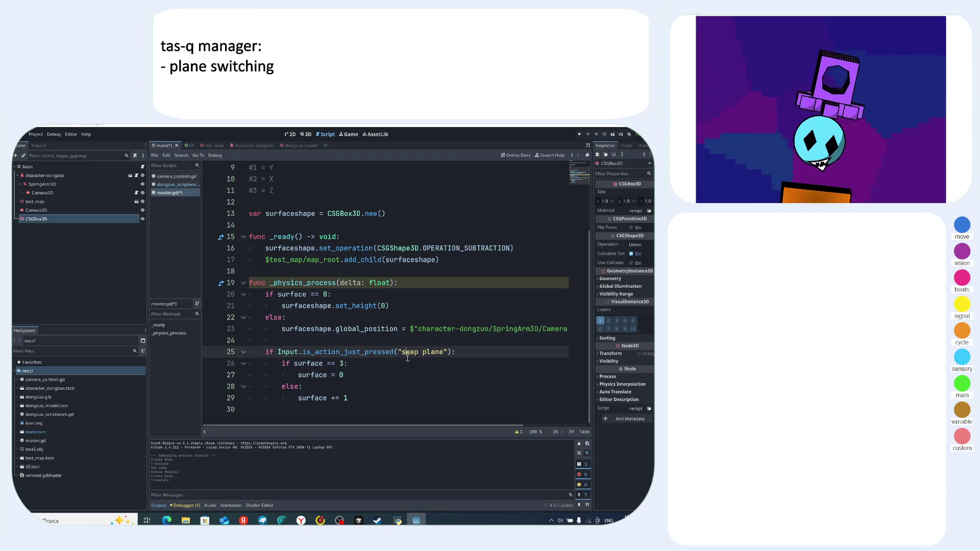
pyautogui.click(358, 364)
pyautogui.click(340, 376)
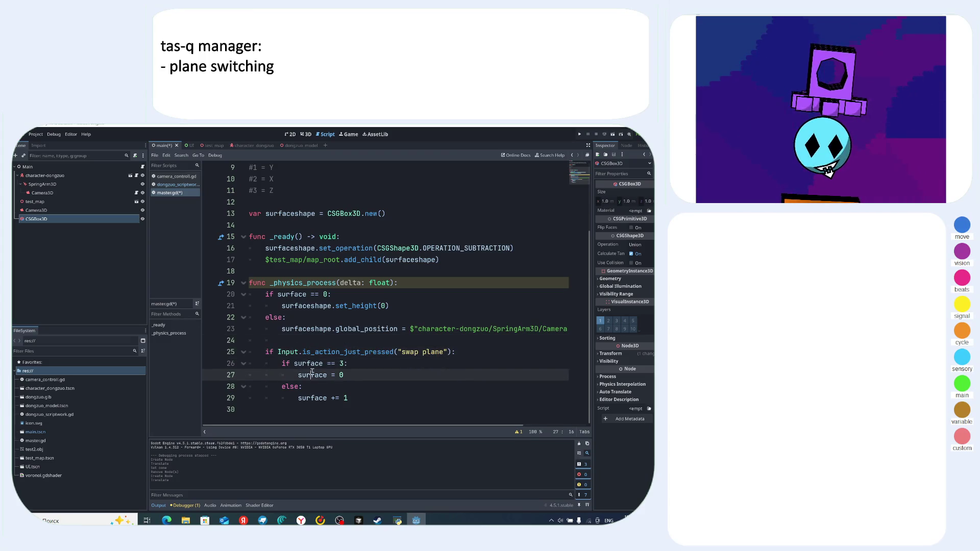
pyautogui.click(344, 397)
pyautogui.click(362, 352)
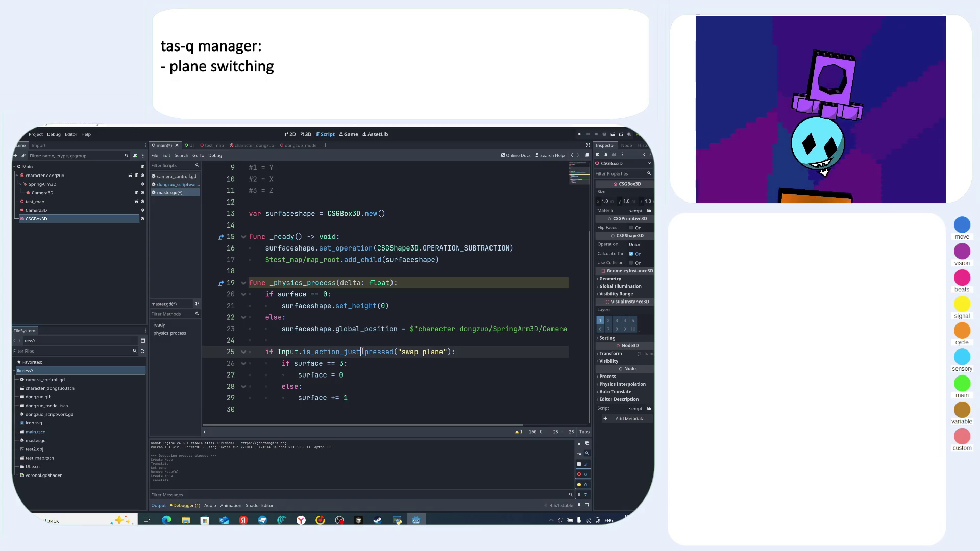
pyautogui.click(386, 329)
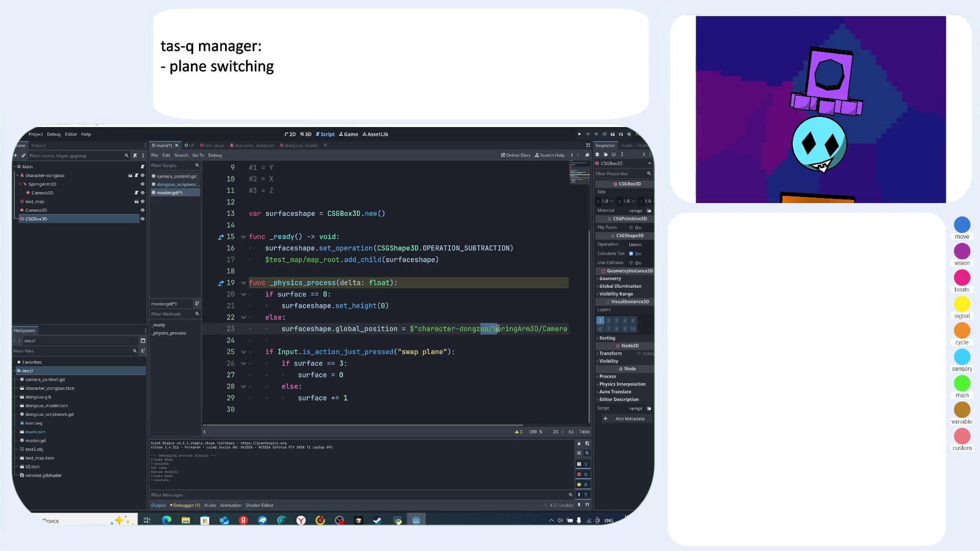
pyautogui.moveTo(494, 327); pyautogui.dragTo(567, 328)
pyautogui.click(428, 341)
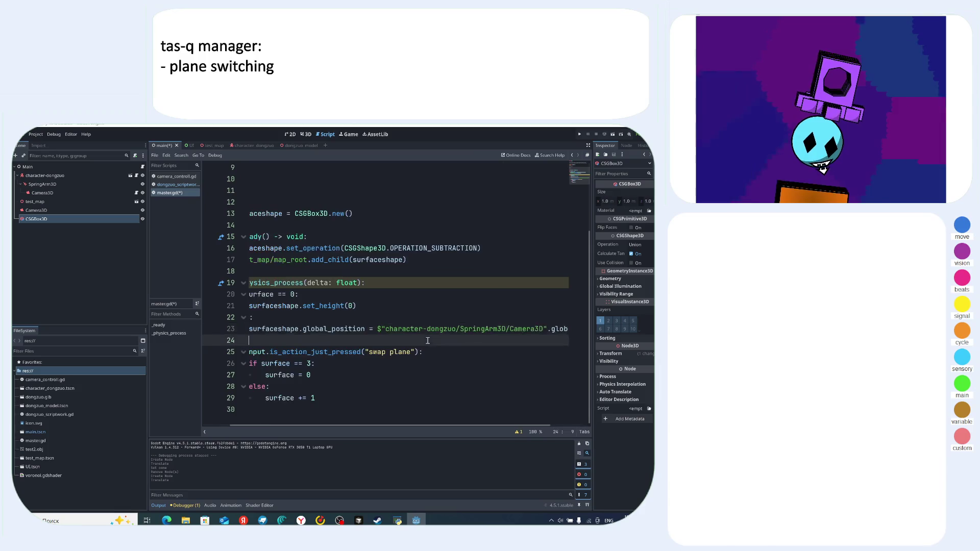
# - Try writing surfaceshape.size.x on line 24, then erase the unfinished statement
pyautogui.hotkey('shift', 'Home')
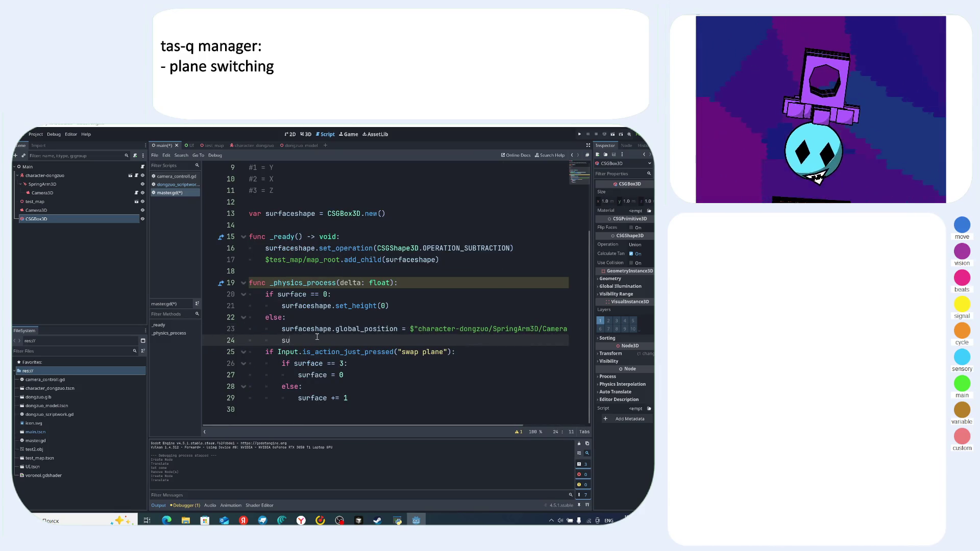
pyautogui.write('r')
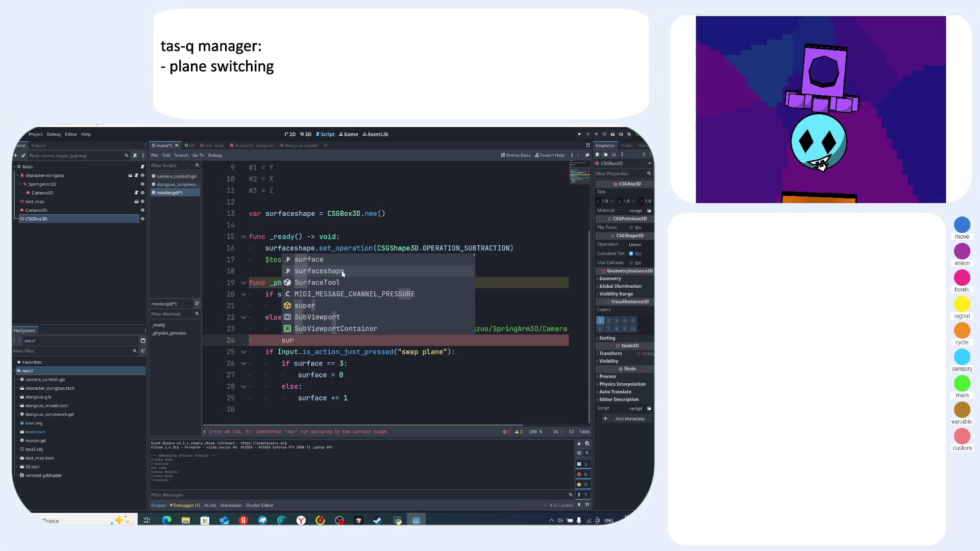
pyautogui.press('Down')
pyautogui.press('Return')
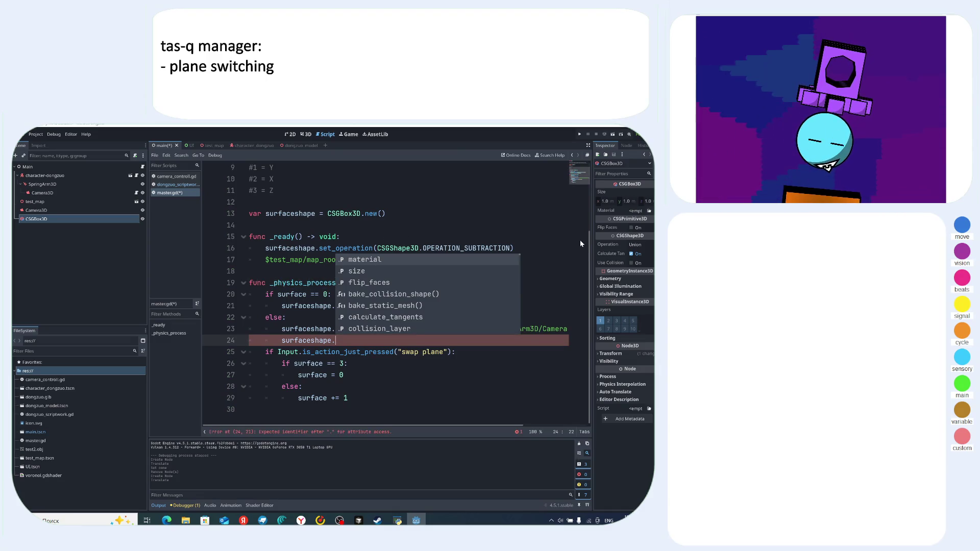
pyautogui.write('siz')
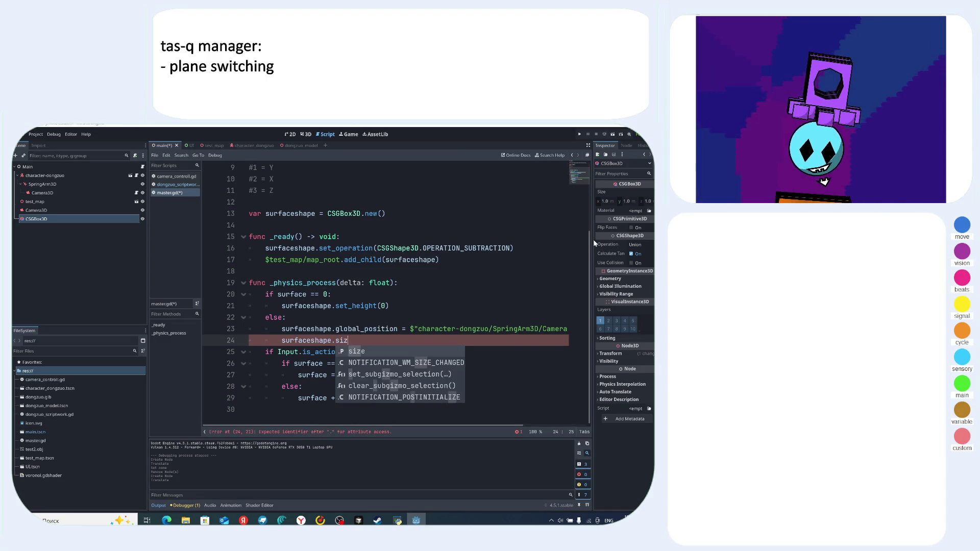
pyautogui.write('e.x')
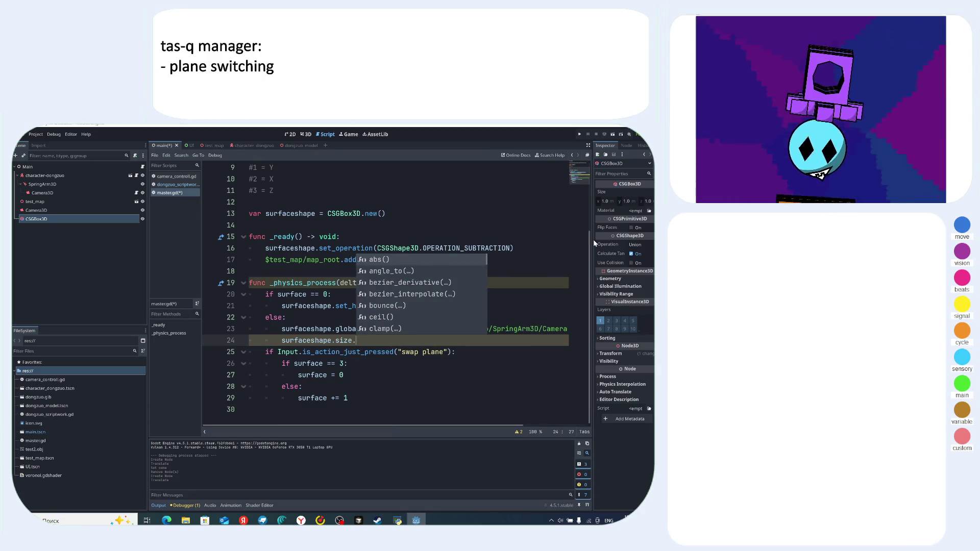
pyautogui.press('BackSpace')
pyautogui.press('BackSpace')
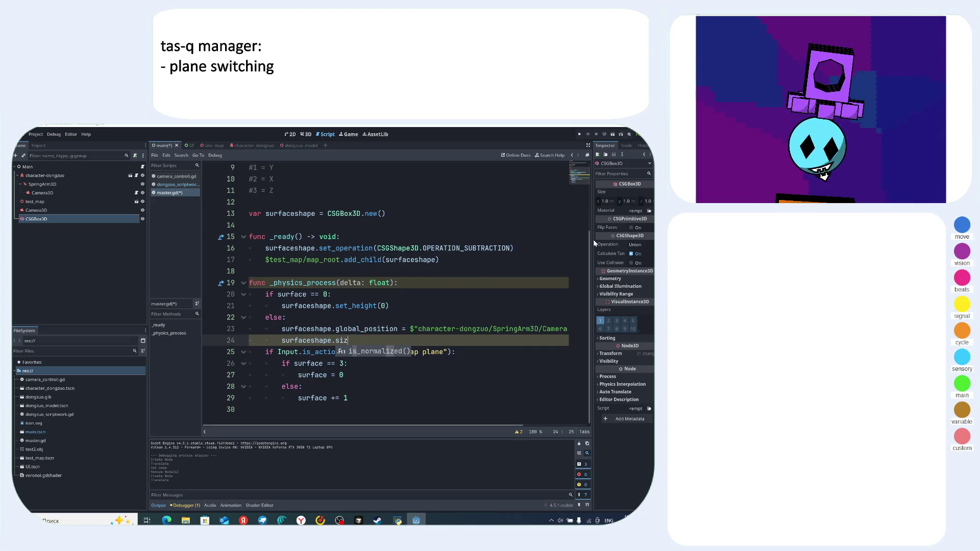
pyautogui.press('BackSpace')
pyautogui.press('BackSpace')
pyautogui.press('BackSpace')
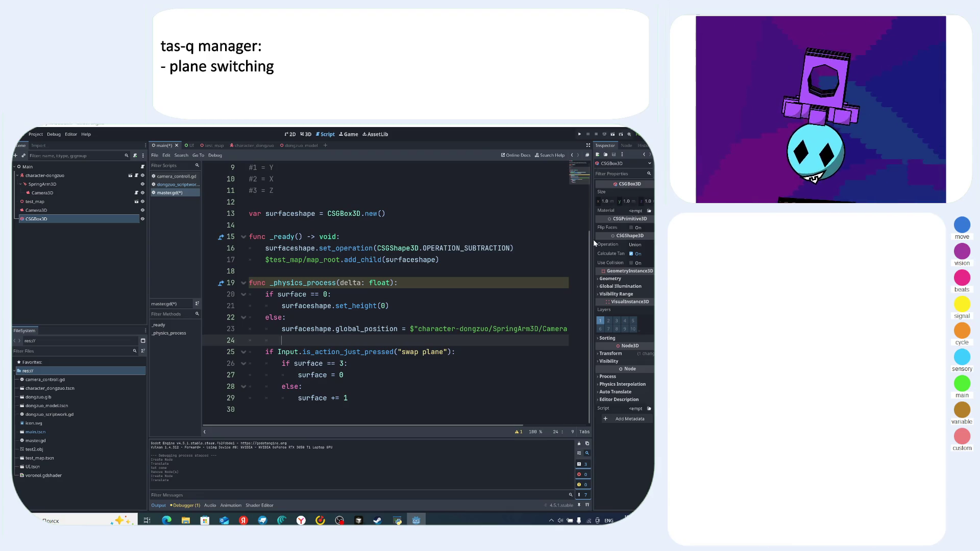
pyautogui.write('sur')
# - Retype 'surfaceshape.' on line 24 and bring Yandex Browser to the front
pyautogui.hotkey('ctrl', 'space')
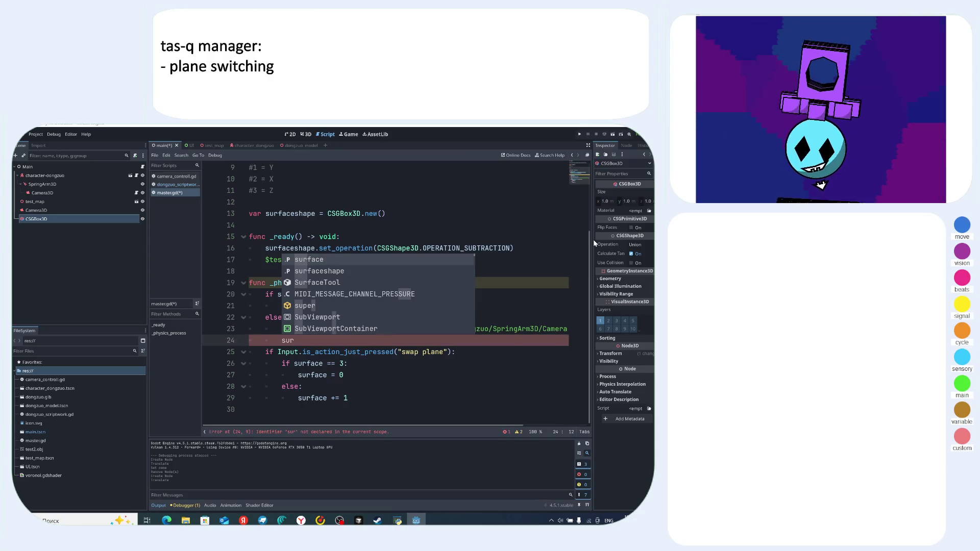
pyautogui.press('BackSpace')
pyautogui.press('BackSpace')
pyautogui.press('BackSpace')
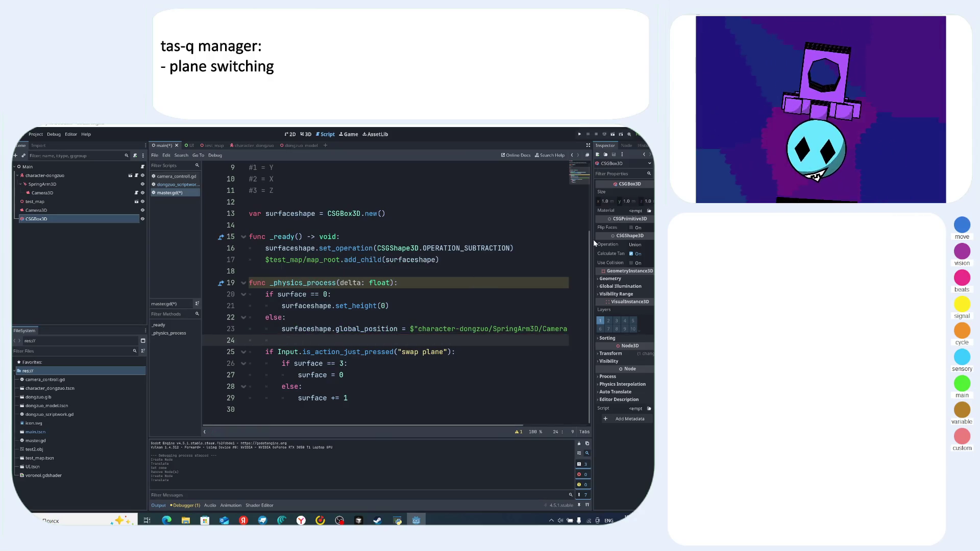
pyautogui.write('surfec')
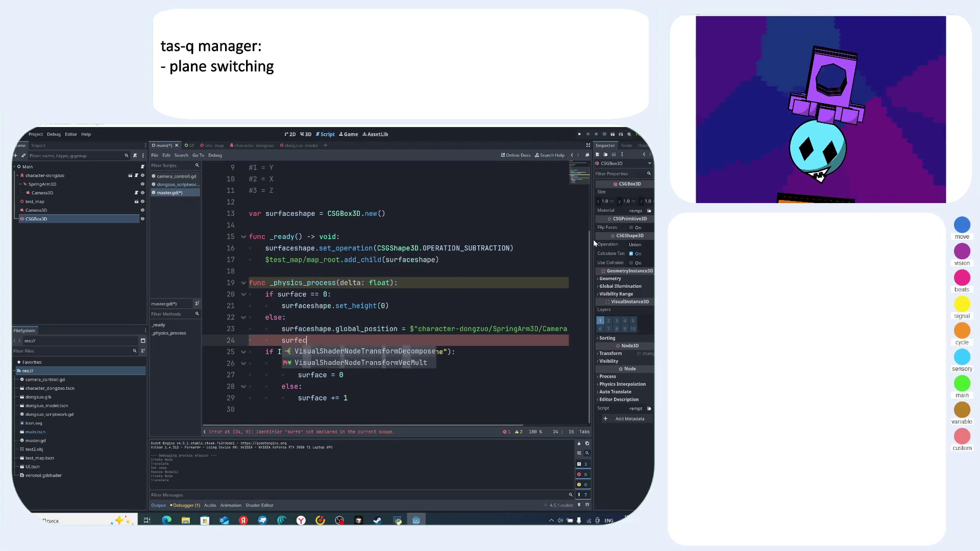
pyautogui.hotkey('alt', 'Tab')
pyautogui.hotkey('alt', 'Tab')
pyautogui.hotkey('alt', 'Tab')
pyautogui.hotkey('alt', 'Tab')
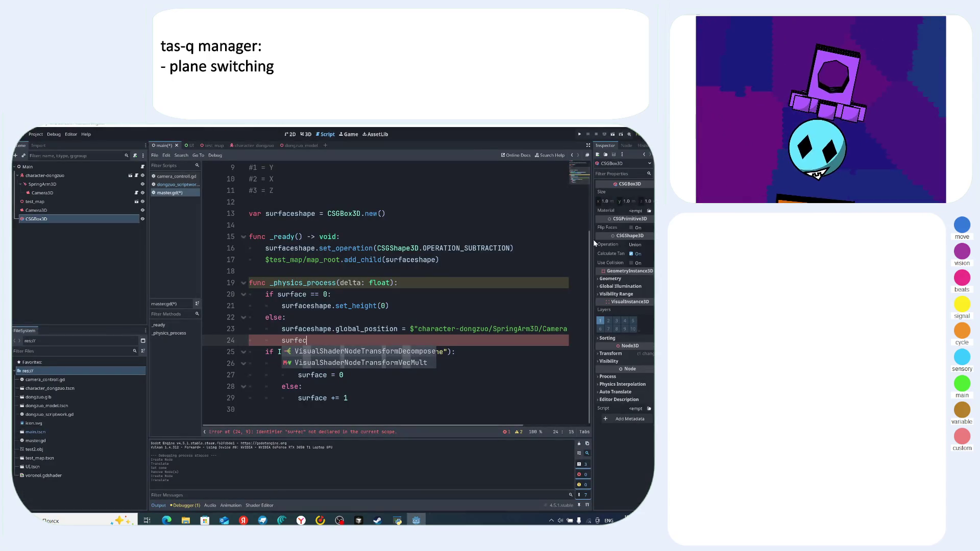
pyautogui.press('BackSpace')
pyautogui.press('BackSpace')
pyautogui.write('ace')
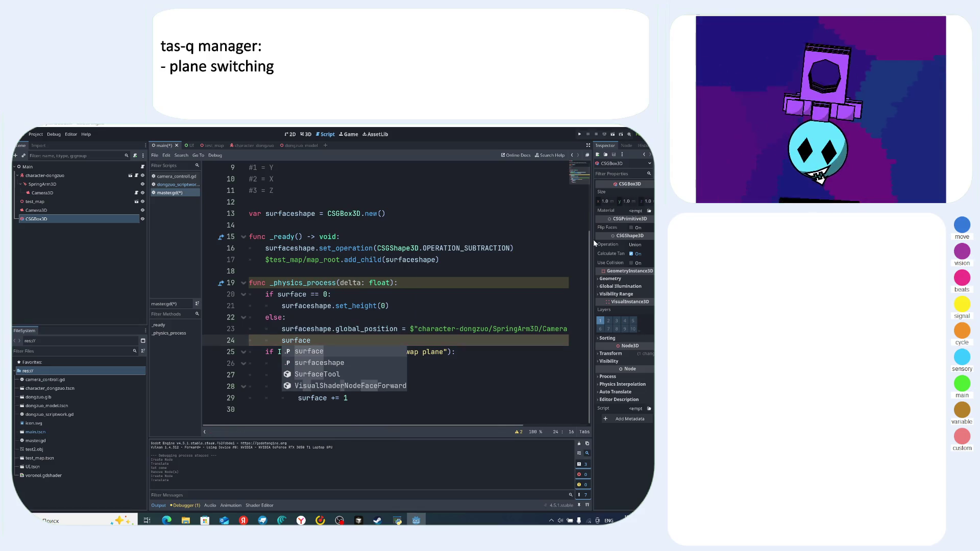
pyautogui.click(320, 362)
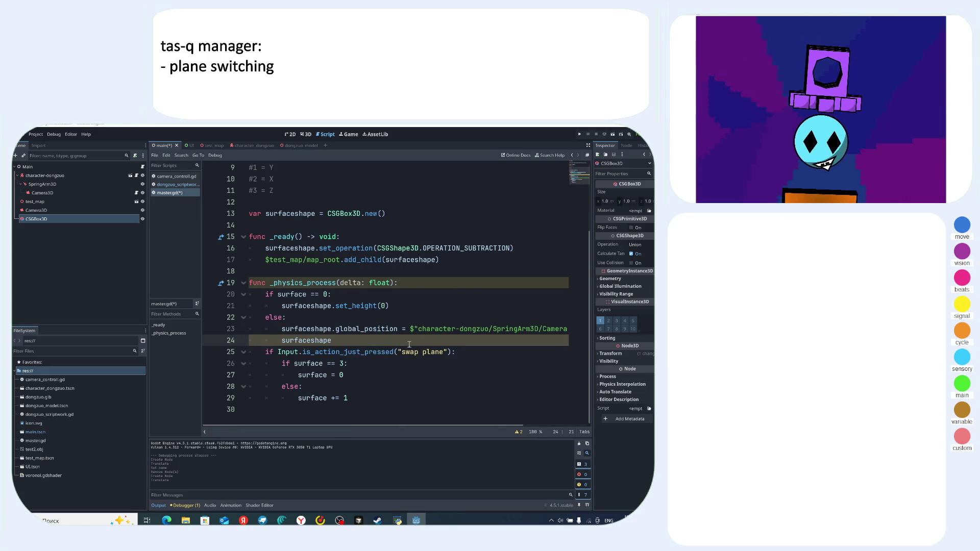
pyautogui.write('.')
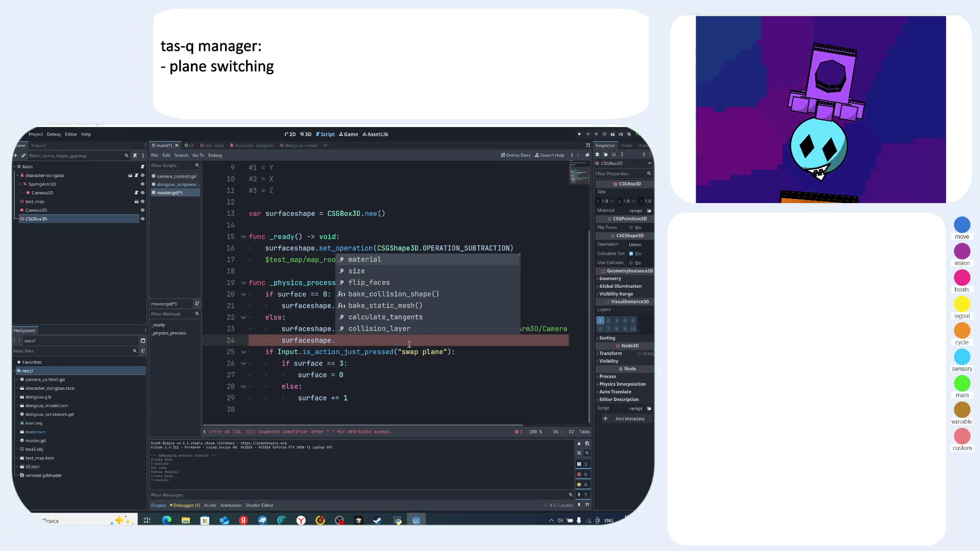
pyautogui.press('Escape')
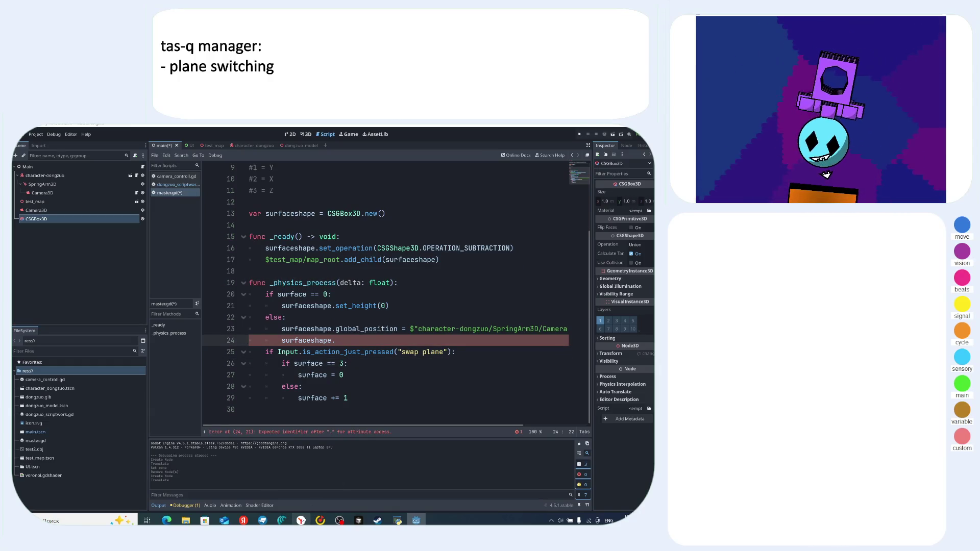
pyautogui.click(301, 521)
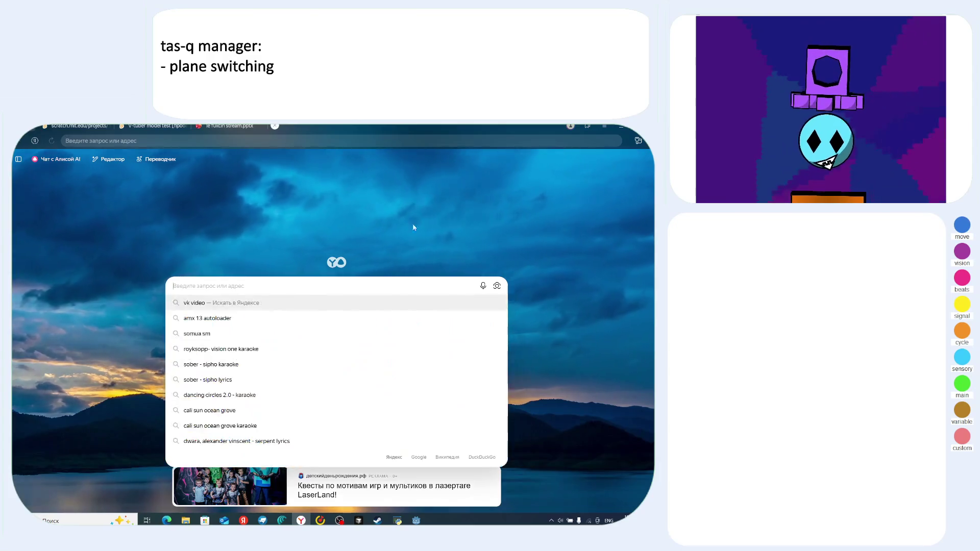
# - Search 'timer online', open the timeanddate.com Online Timer, and open its timer settings
pyautogui.write('timer')
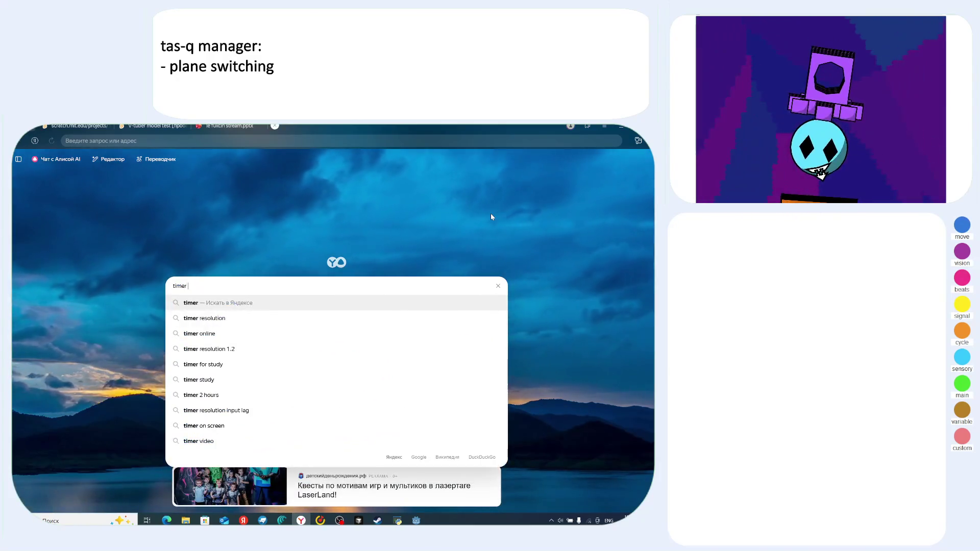
pyautogui.write(' online')
pyautogui.press('Return')
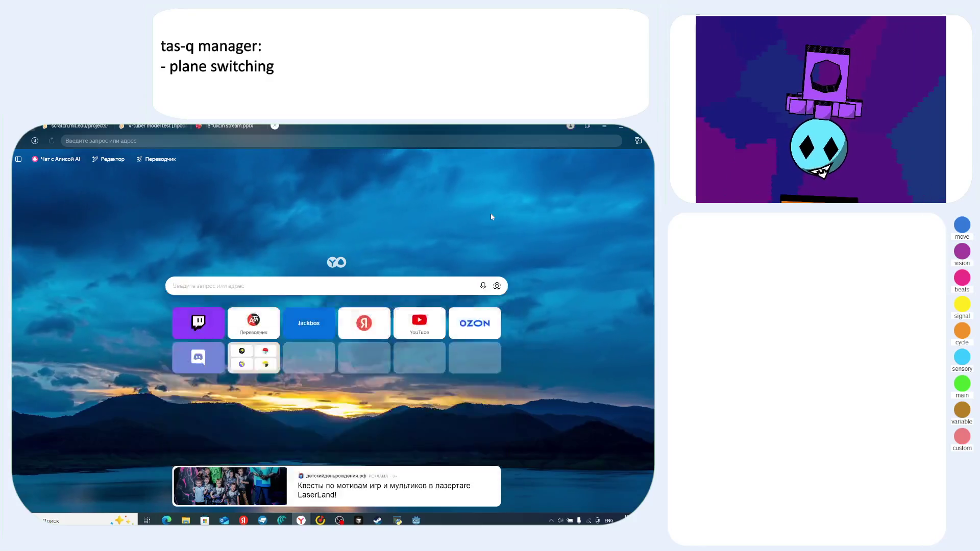
pyautogui.click(96, 205)
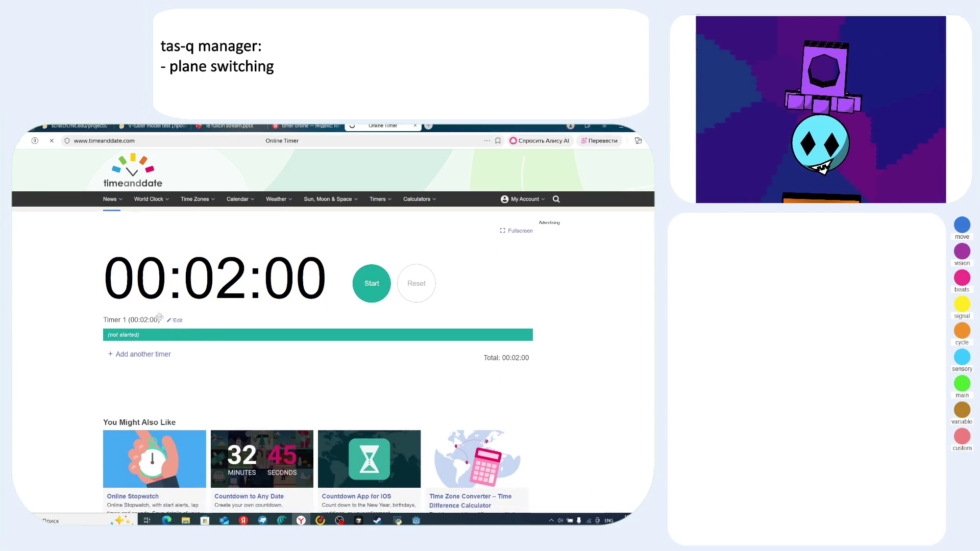
pyautogui.click(248, 281)
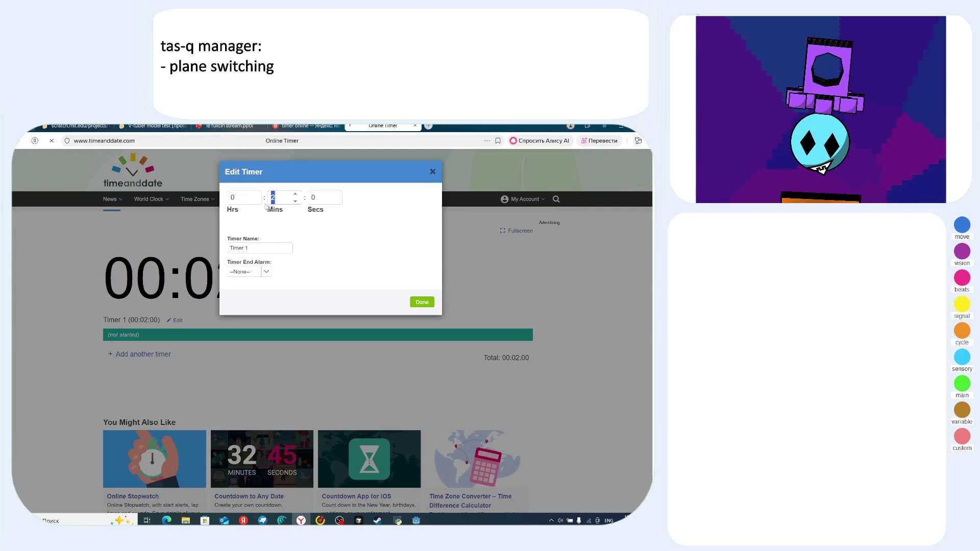
# - Enter 45 minutes and try the Beep, Chime, Whistle and Horn end alarms
pyautogui.write('45')
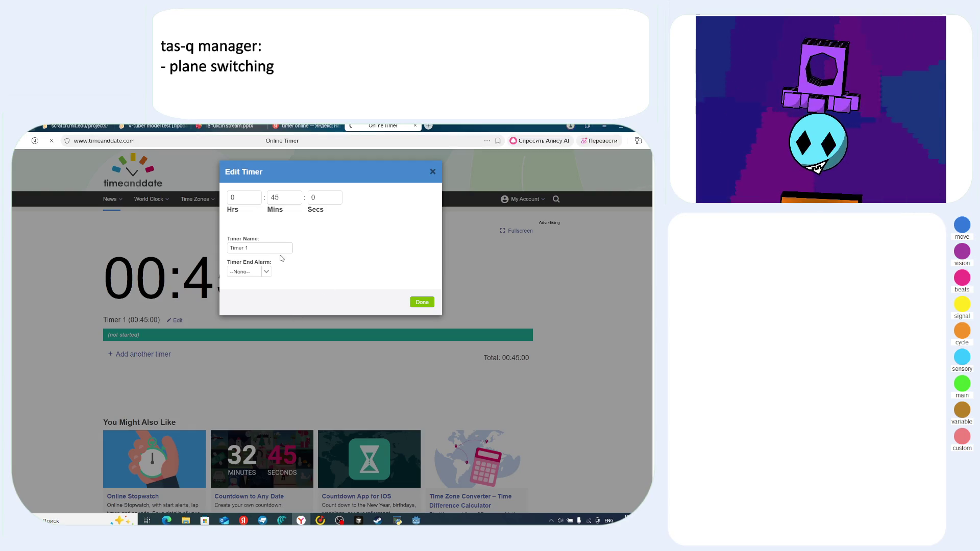
pyautogui.click(266, 272)
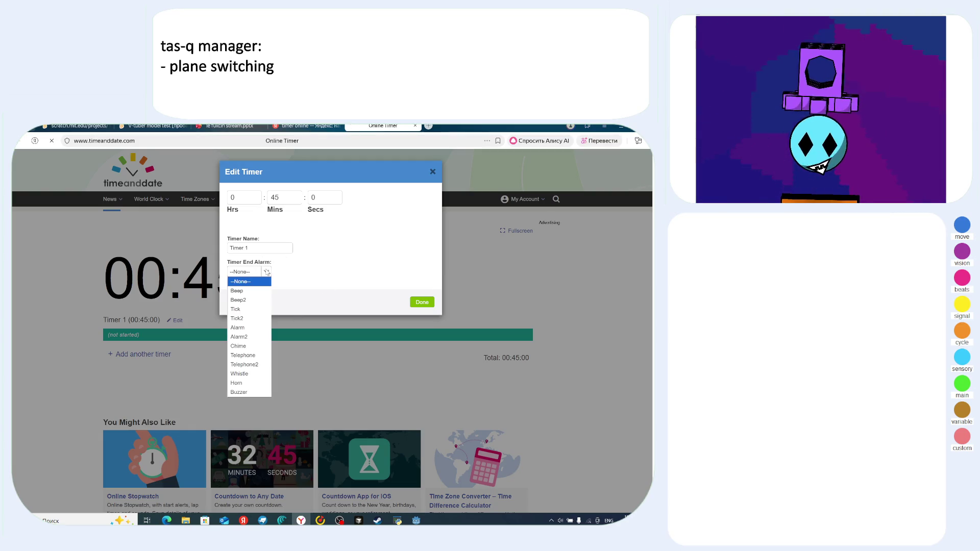
pyautogui.click(251, 291)
pyautogui.click(269, 275)
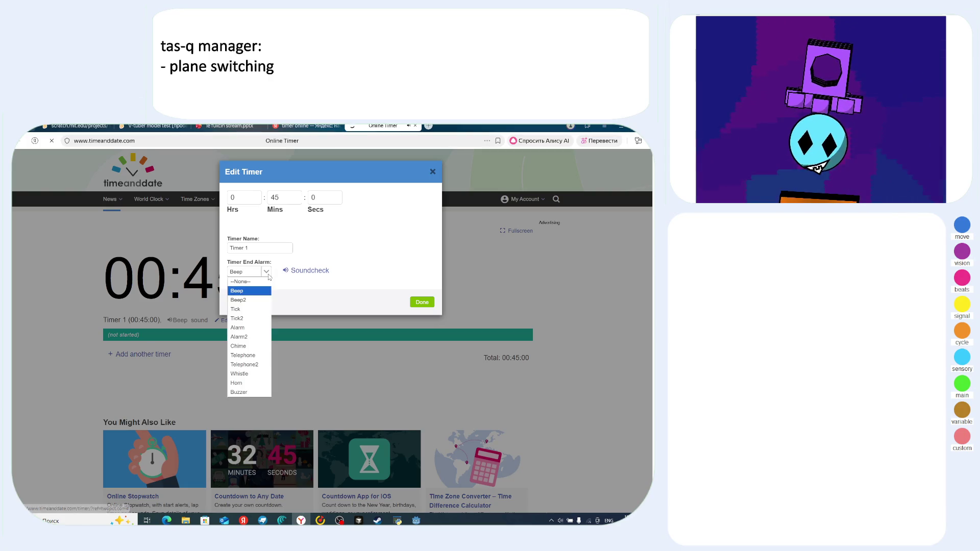
pyautogui.click(249, 346)
pyautogui.click(264, 274)
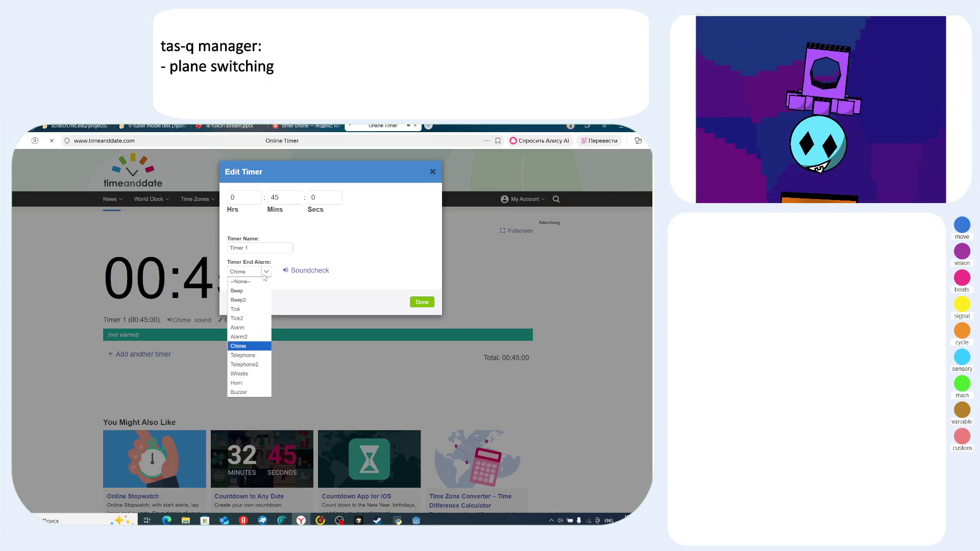
pyautogui.click(250, 373)
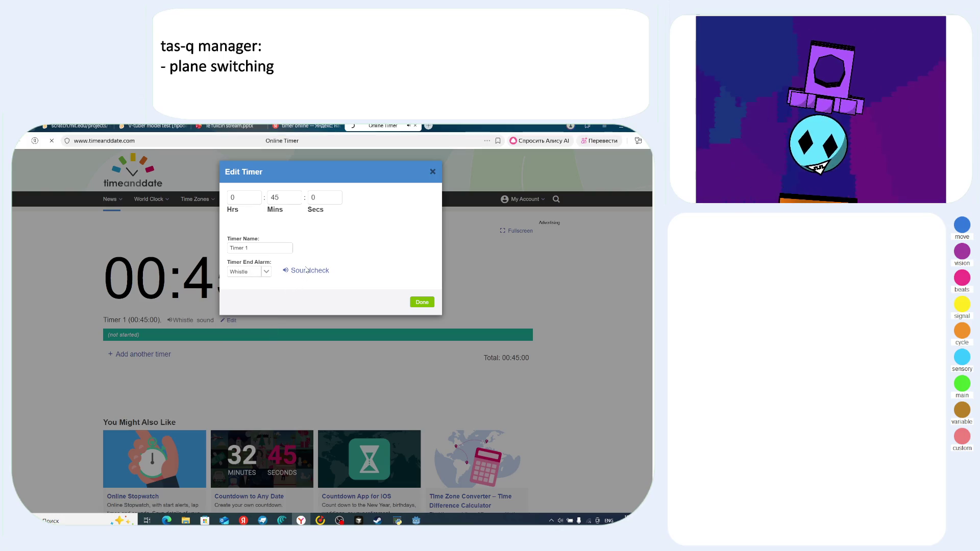
pyautogui.click(266, 272)
pyautogui.click(255, 384)
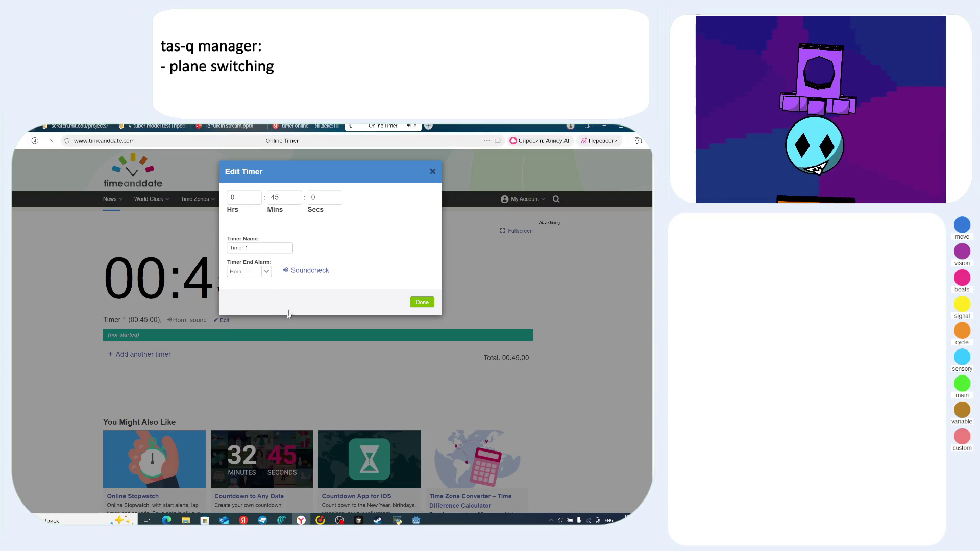
# - Settle on Chime as the end alarm, close the Edit Timer dialog, and return to results
pyautogui.click(266, 272)
pyautogui.click(265, 382)
pyautogui.click(266, 272)
pyautogui.click(250, 392)
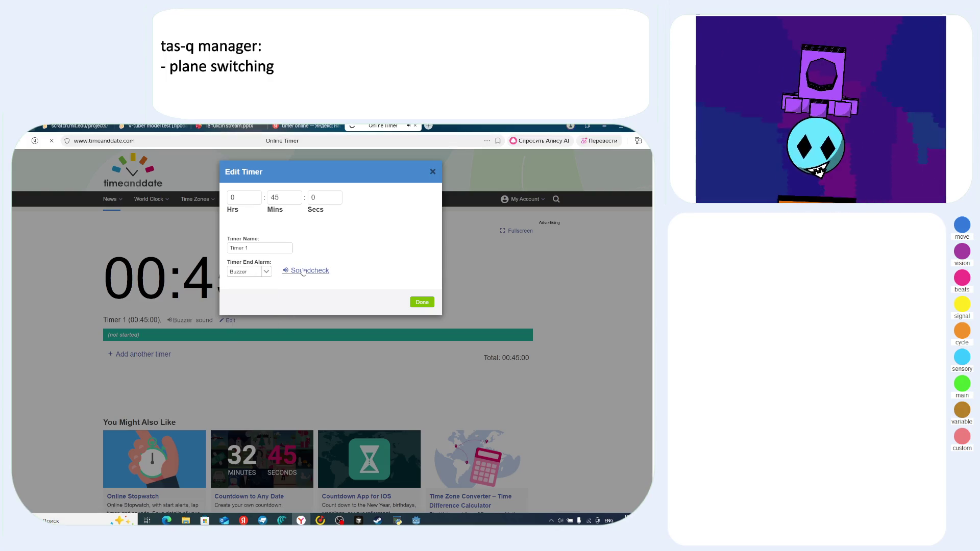
pyautogui.click(266, 272)
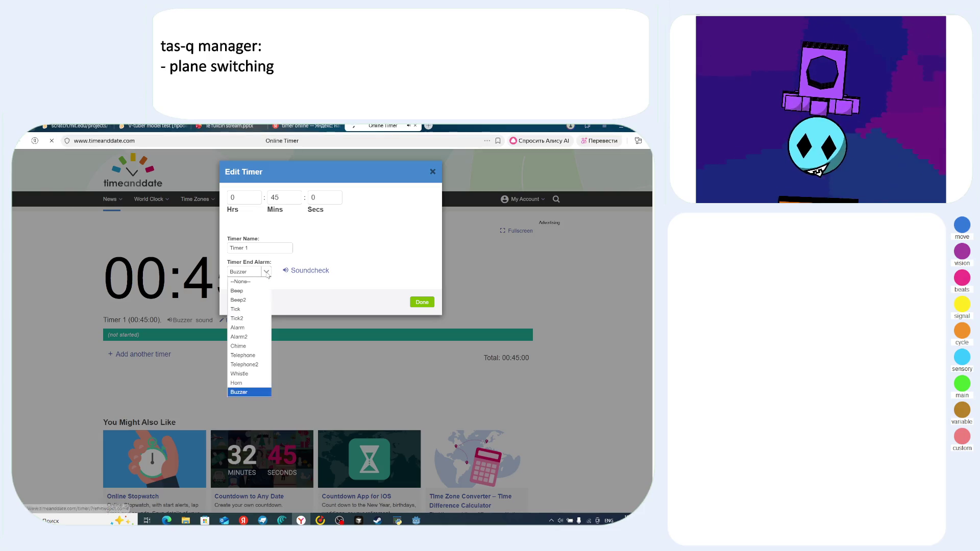
pyautogui.click(252, 346)
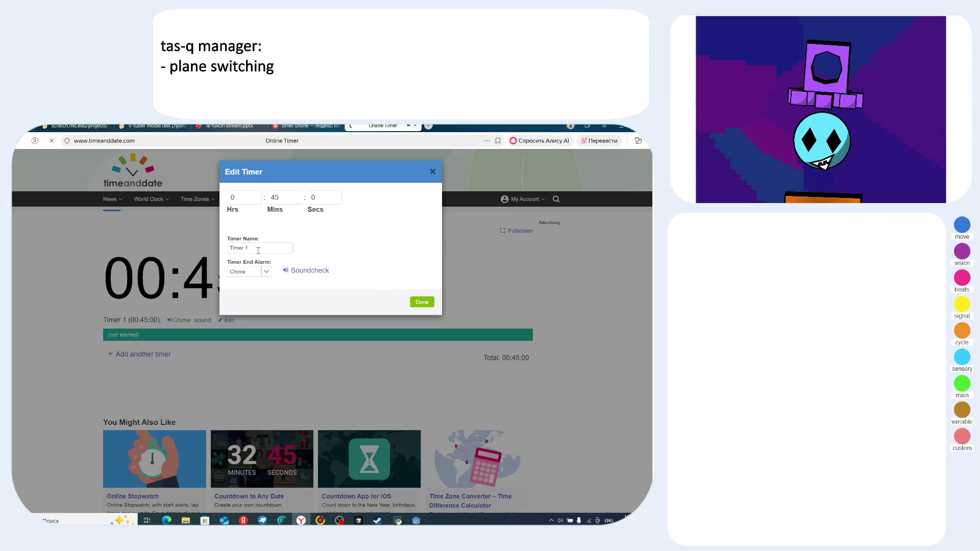
pyautogui.press('Tab')
pyautogui.press('Return')
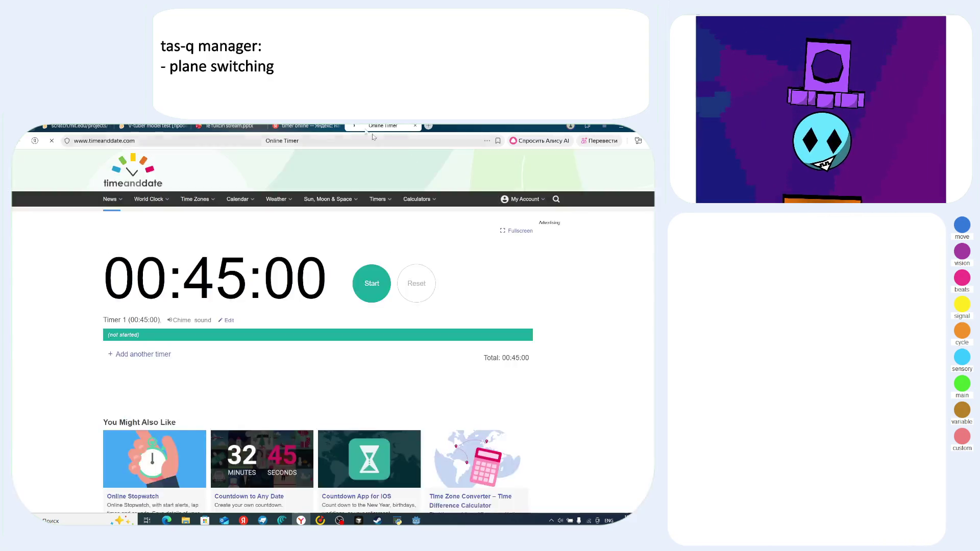
pyautogui.click(306, 126)
# - Open the 123Timer online countdown result in a new tab
pyautogui.click(84, 245)
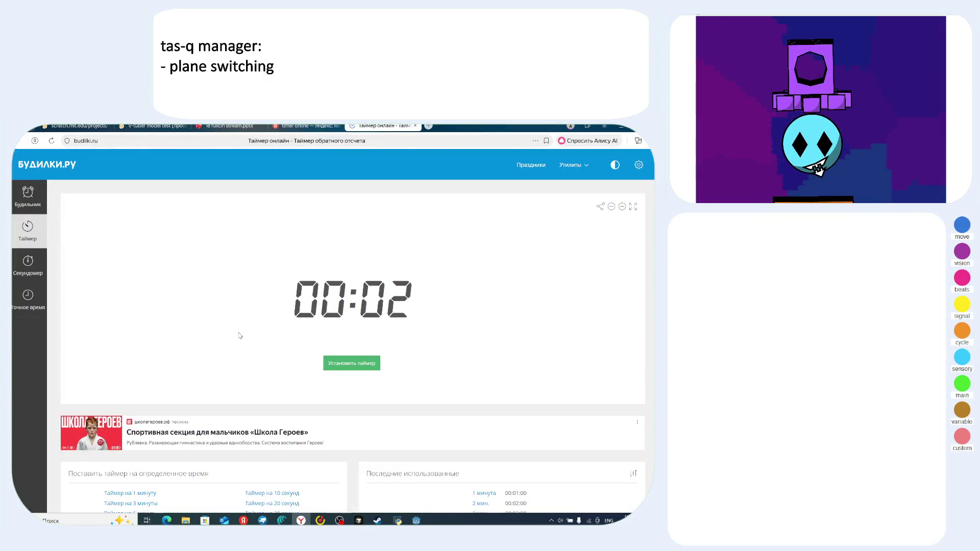
pyautogui.scroll(-3, 239, 335)
pyautogui.scroll(5, 240, 335)
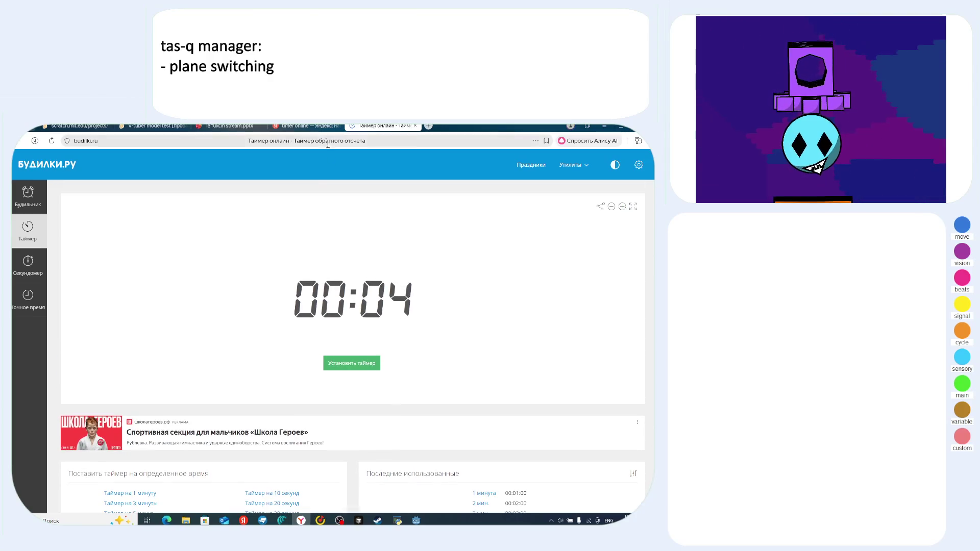
pyautogui.hotkey('ctrl', 'shift', 'Tab')
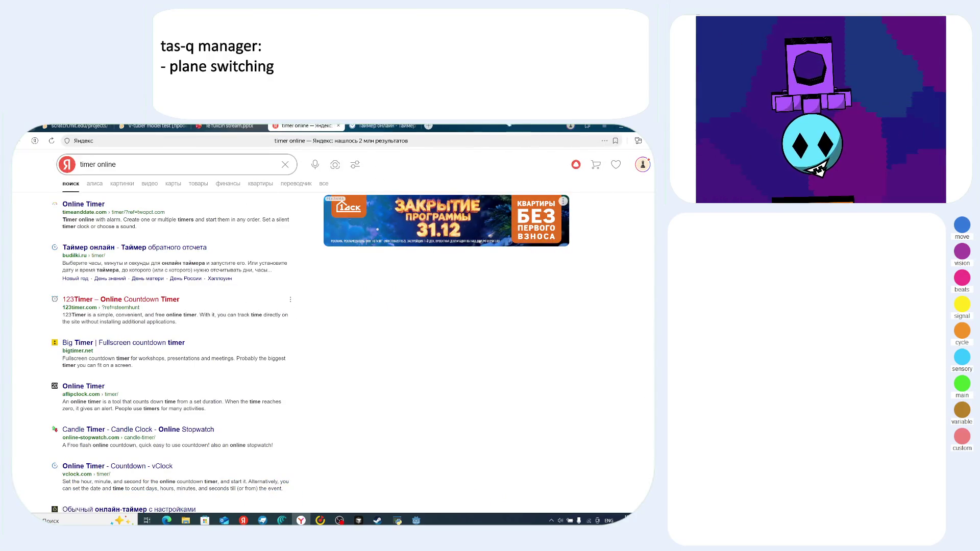
pyautogui.click(133, 298)
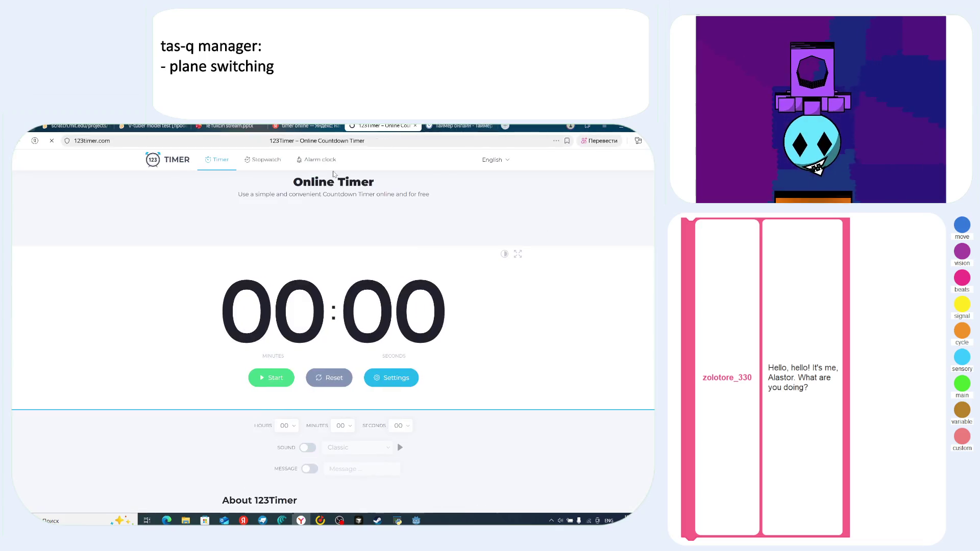
# - Toggle 123Timer's settings panel, select the page address, and switch to OBS Studio
pyautogui.click(391, 378)
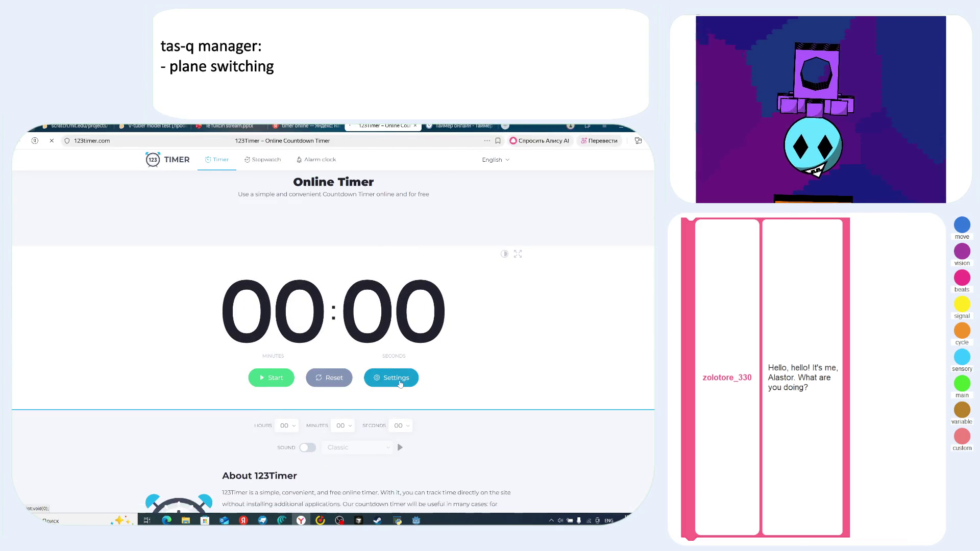
pyautogui.scroll(-3, 377, 429)
pyautogui.scroll(-2, 378, 429)
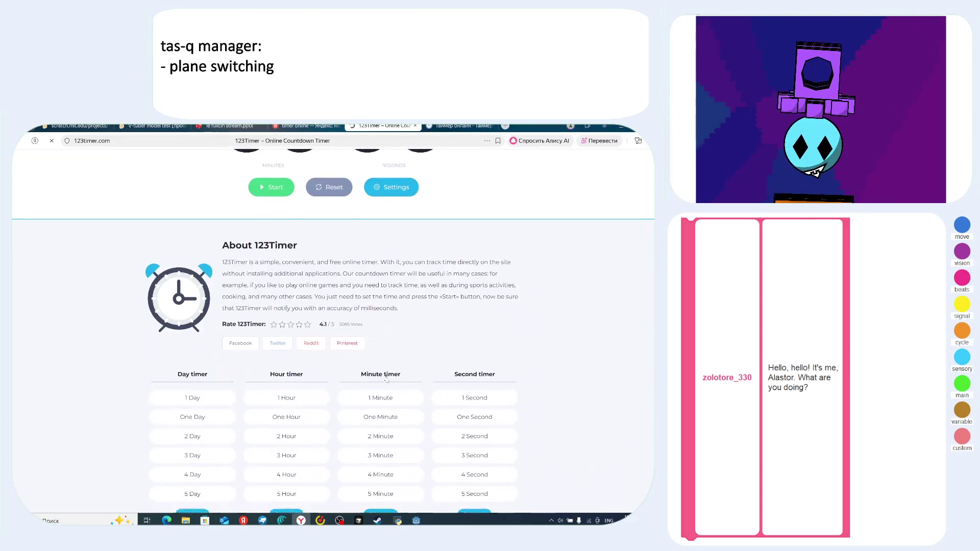
pyautogui.click(388, 188)
pyautogui.click(387, 188)
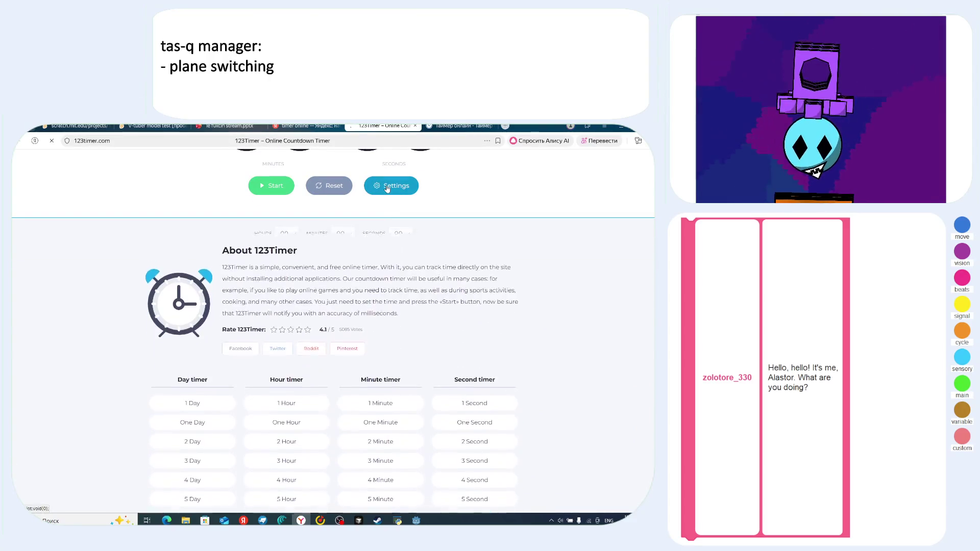
pyautogui.click(387, 188)
pyautogui.scroll(1, 337, 335)
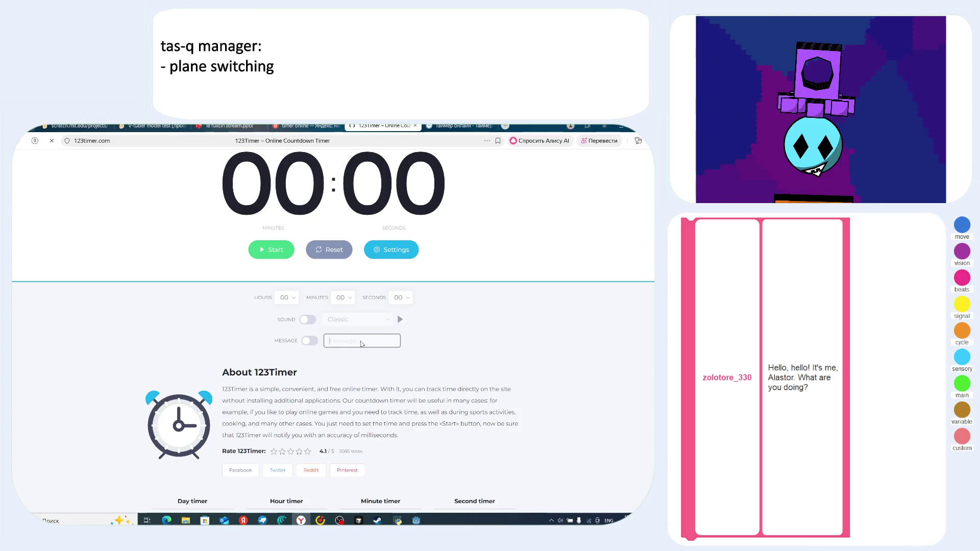
pyautogui.scroll(3, 409, 350)
pyautogui.scroll(1, 465, 347)
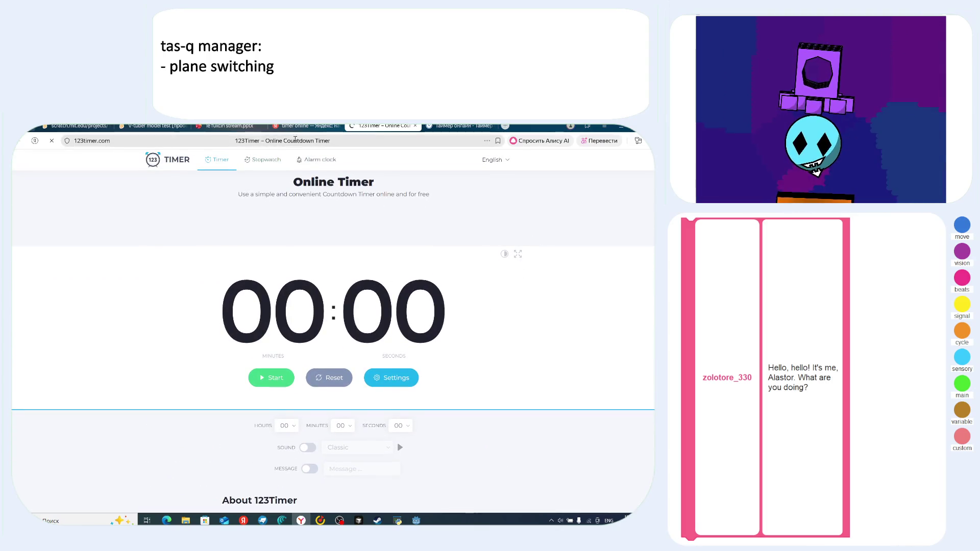
pyautogui.click(292, 141)
pyautogui.click(440, 363)
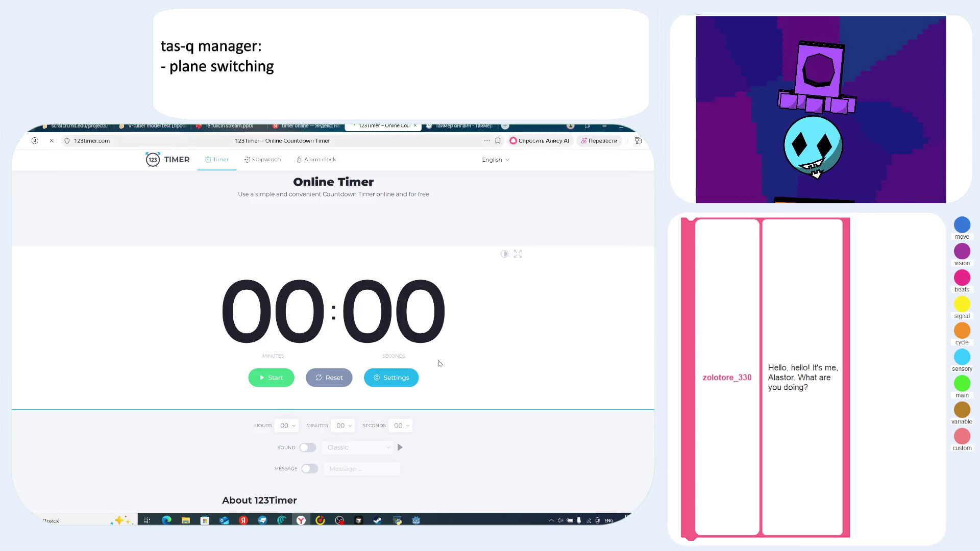
pyautogui.hotkey('alt', 'Tab')
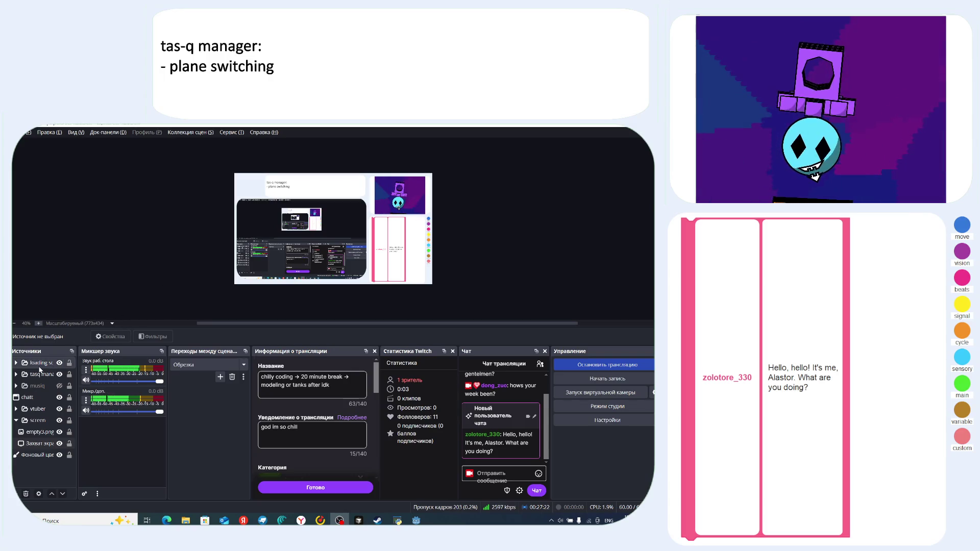
# - Expand the musiq group and delete its Захват окна window capture source
pyautogui.click(35, 387)
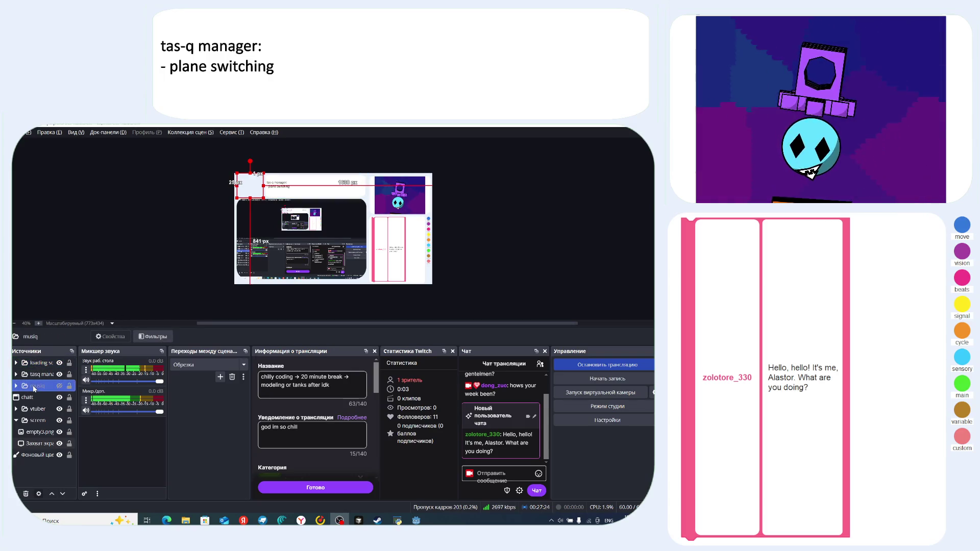
pyautogui.rightClick(41, 466)
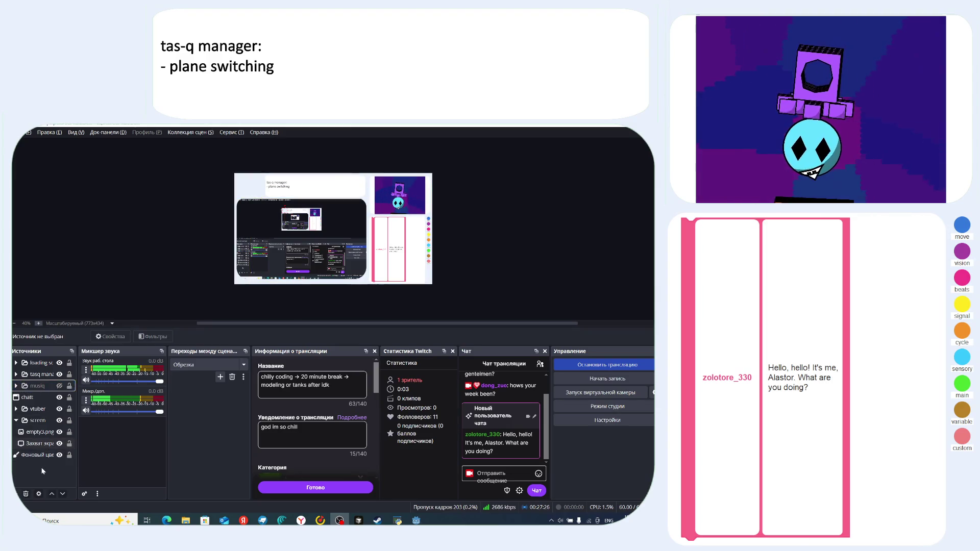
pyautogui.moveTo(54, 473)
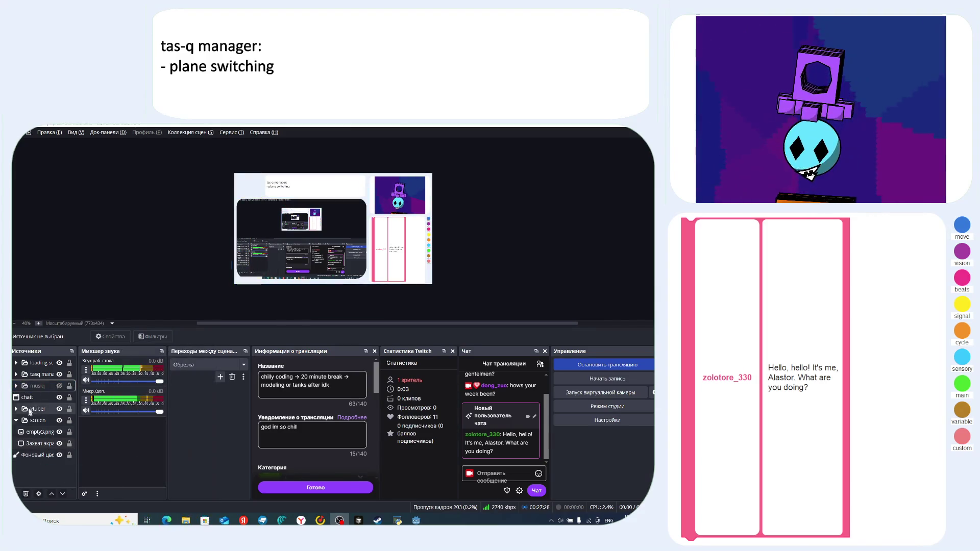
pyautogui.click(31, 385)
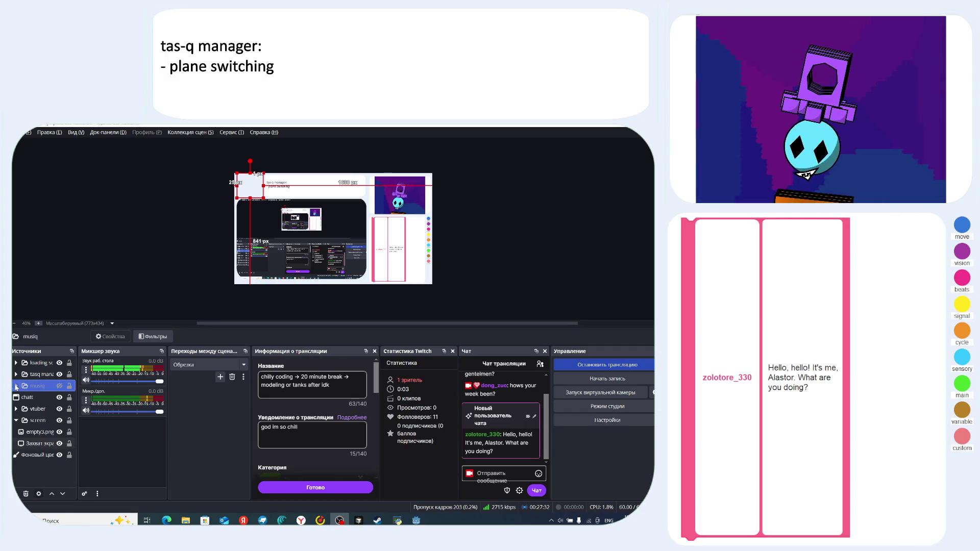
pyautogui.click(17, 386)
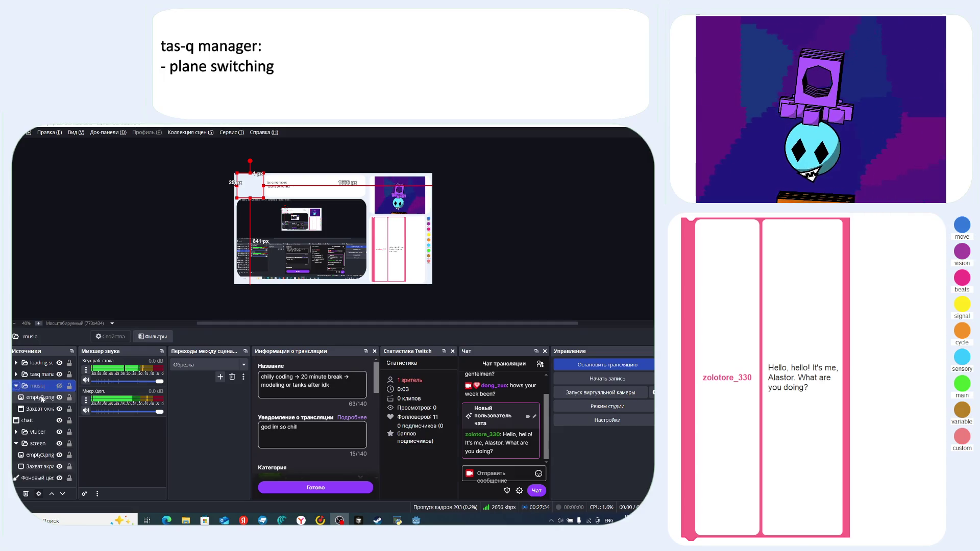
pyautogui.click(43, 409)
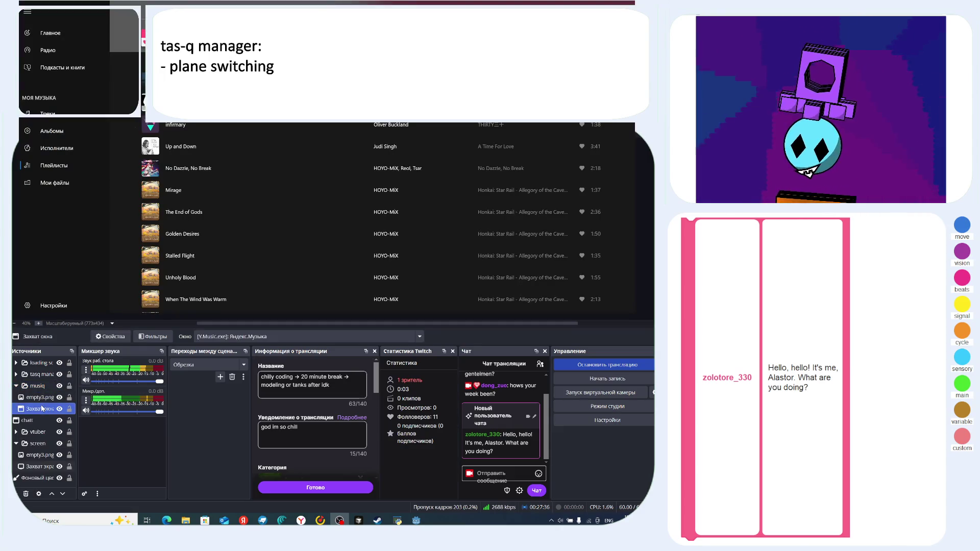
pyautogui.press('Delete')
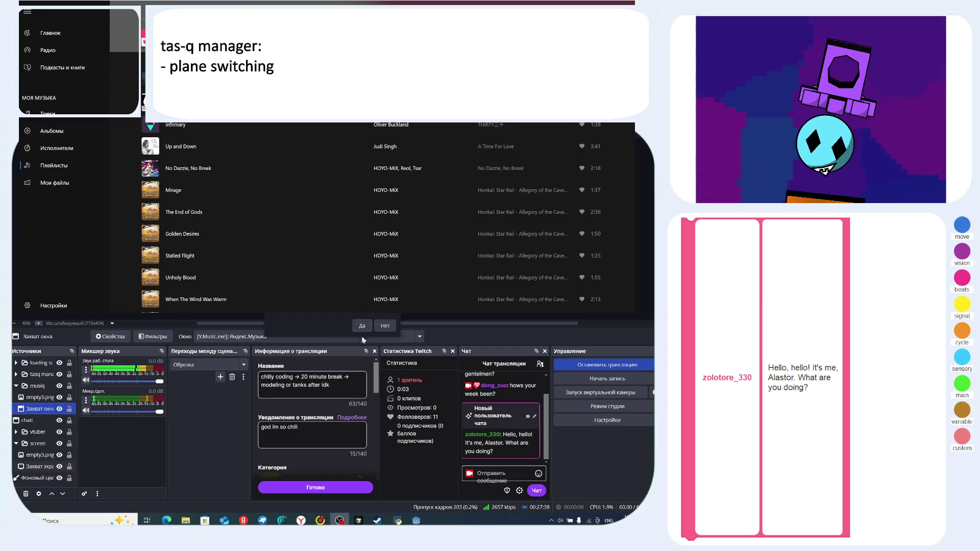
pyautogui.press('Return')
pyautogui.click(40, 397)
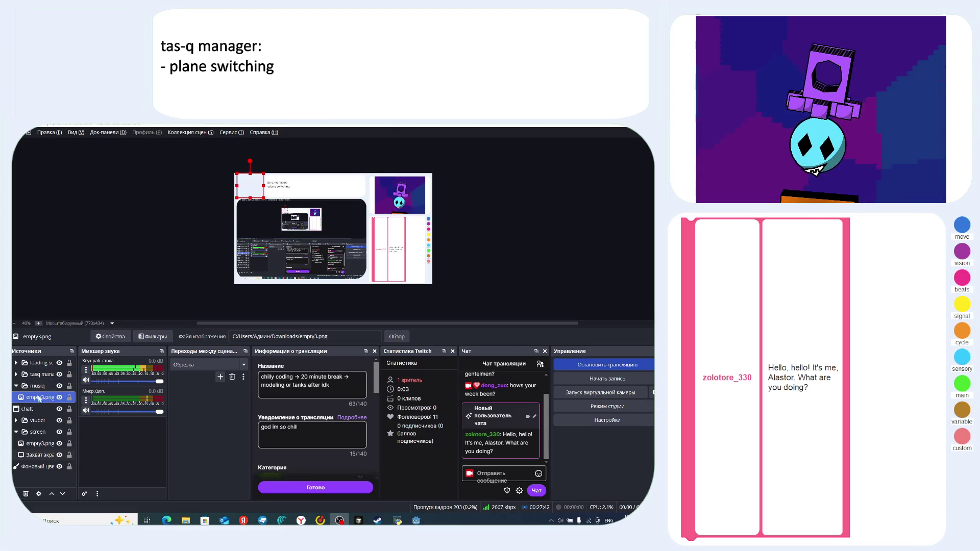
pyautogui.rightClick(41, 399)
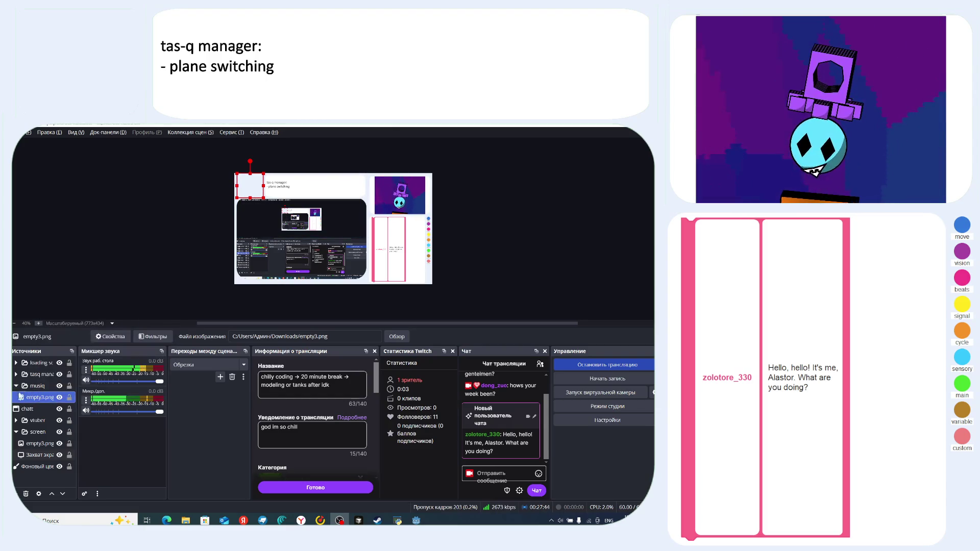
pyautogui.click(38, 386)
# - Add a browser source named 'timer' using the 123Timer URL and shrink it to the top-left
pyautogui.click(15, 493)
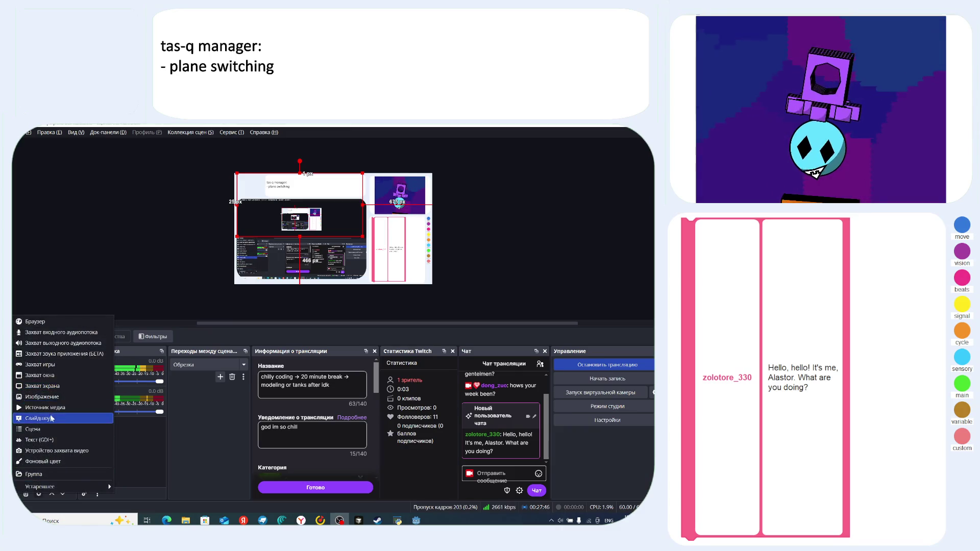
pyautogui.click(34, 322)
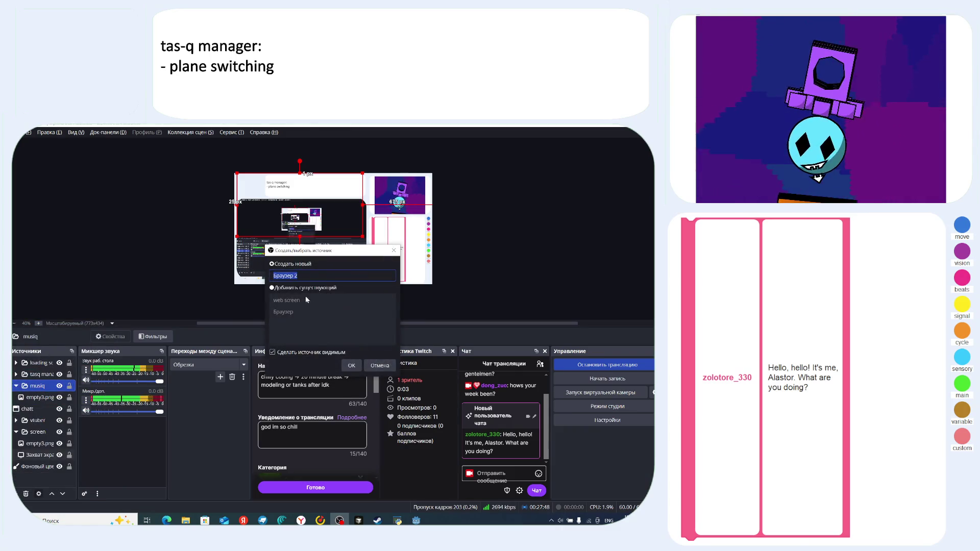
pyautogui.write('timer')
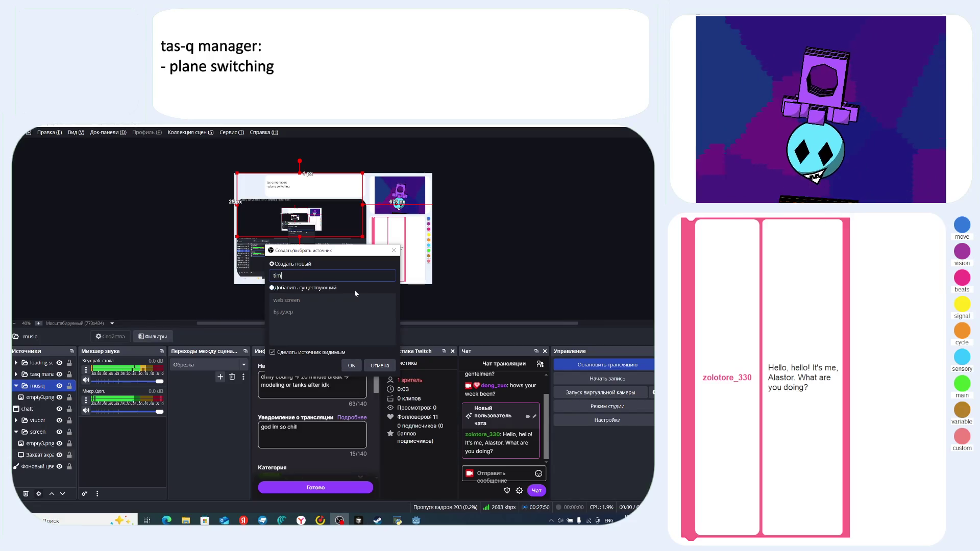
pyautogui.click(351, 366)
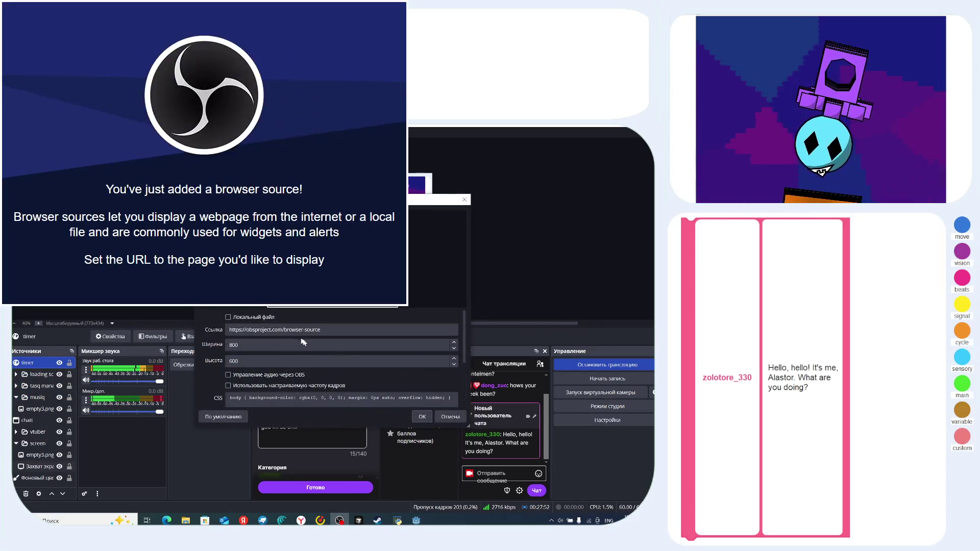
pyautogui.write('https://123timer.com/?ref=steemhunt')
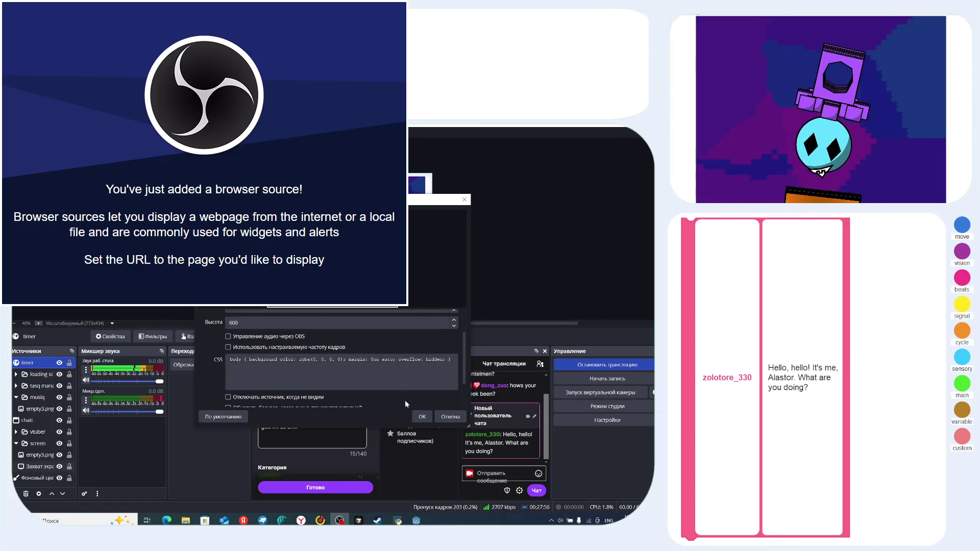
pyautogui.click(422, 416)
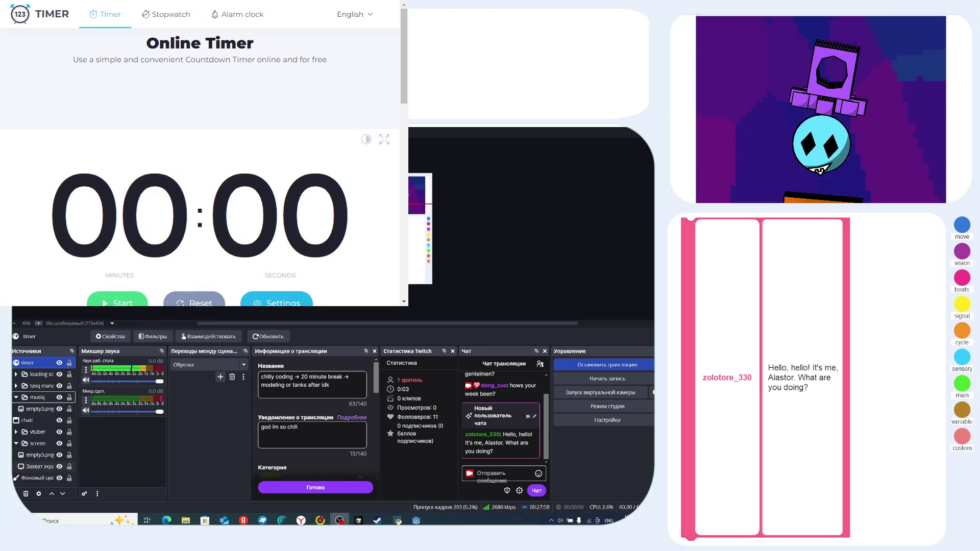
pyautogui.moveTo(317, 235); pyautogui.dragTo(239, 198)
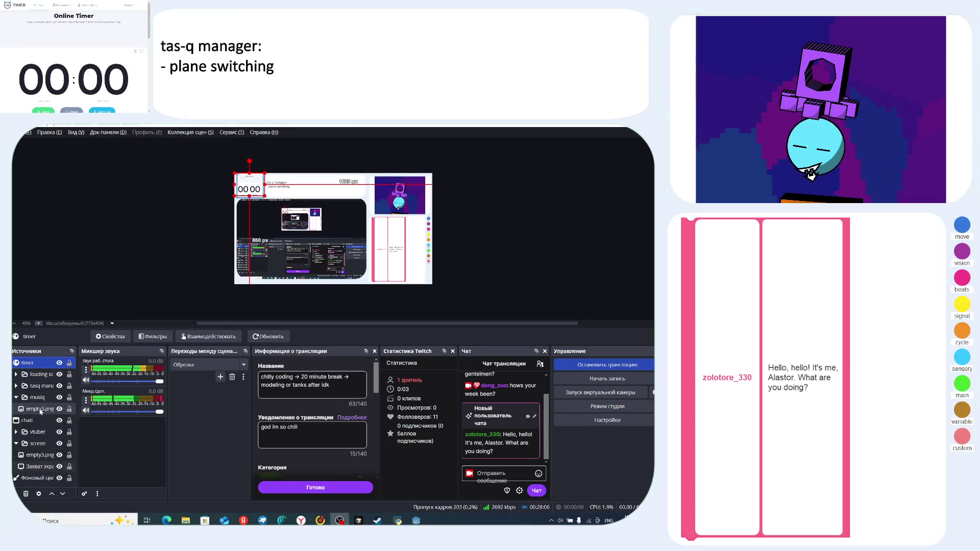
# - Set the timer source height to 800, resize it, and move it into the musiq group
pyautogui.rightClick(39, 366)
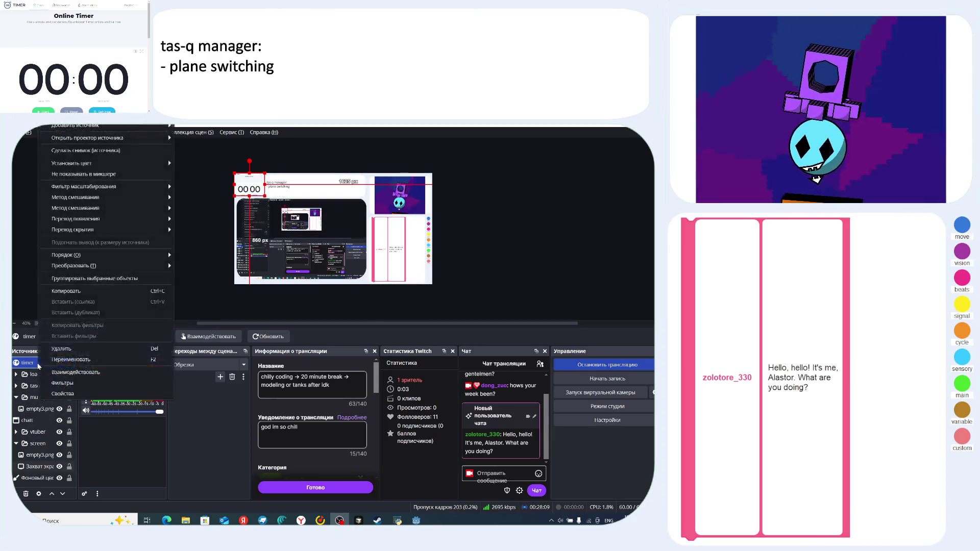
pyautogui.click(69, 394)
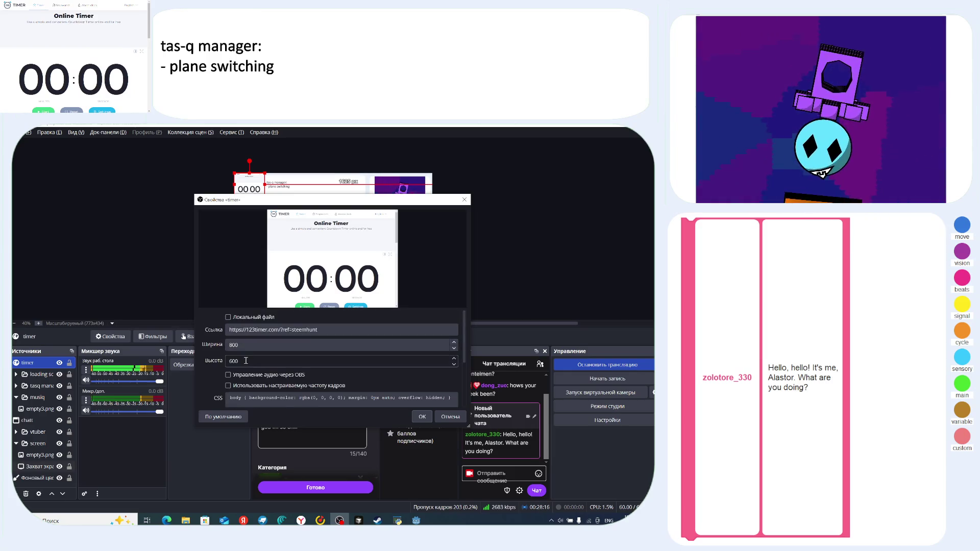
pyautogui.write('800')
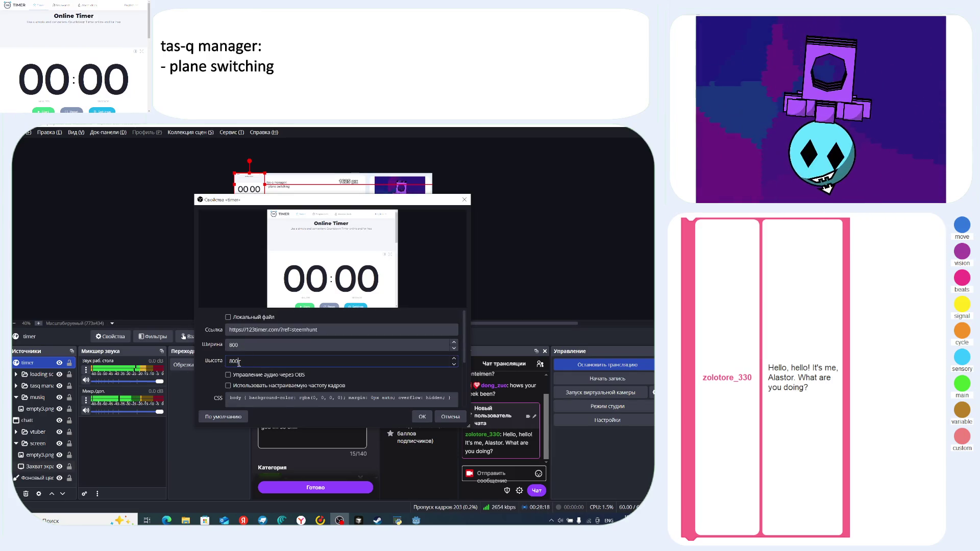
pyautogui.press('Return')
pyautogui.moveTo(263, 207); pyautogui.dragTo(253, 188)
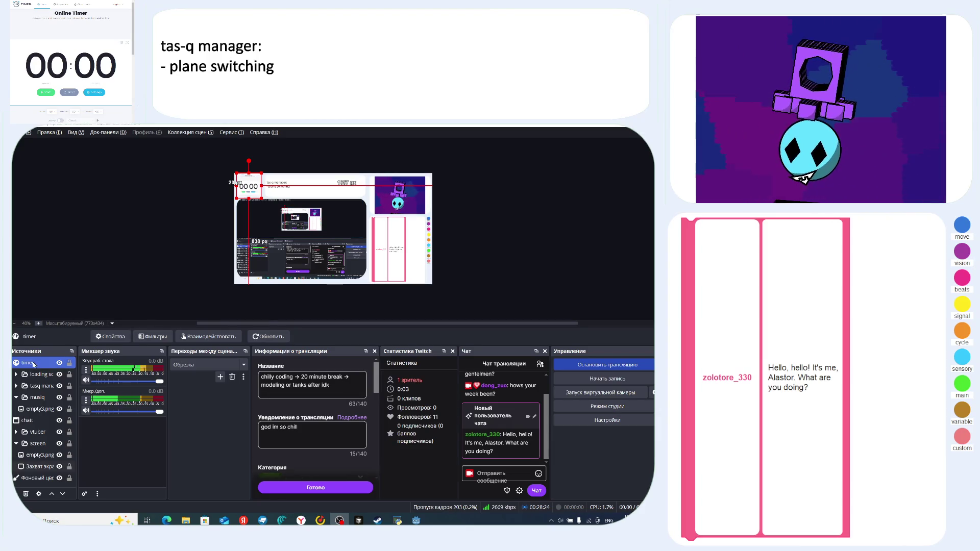
pyautogui.moveTo(35, 368); pyautogui.dragTo(39, 399)
pyautogui.click(16, 386)
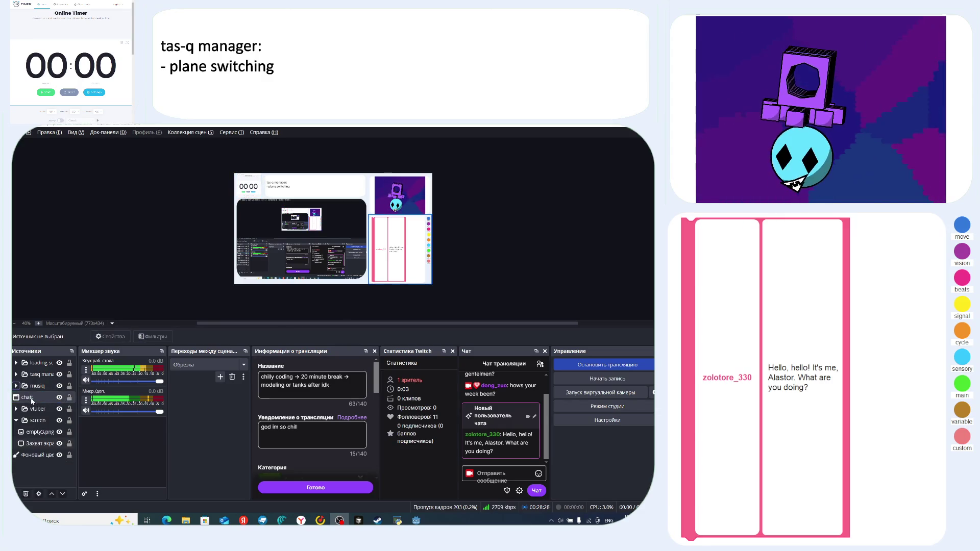
# - Expand the musiq group and move empty3.png above the timer source
pyautogui.click(16, 386)
pyautogui.click(31, 397)
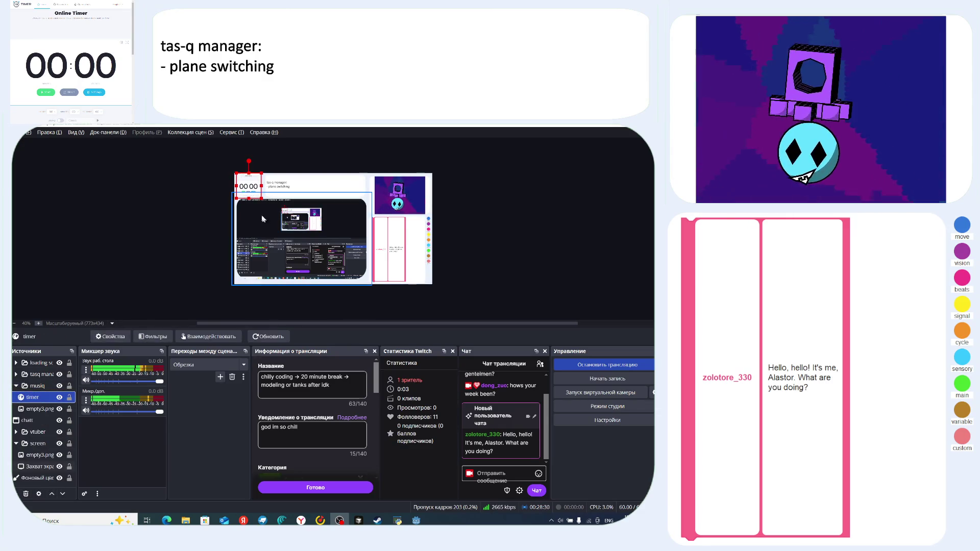
pyautogui.moveTo(36, 409); pyautogui.dragTo(35, 394)
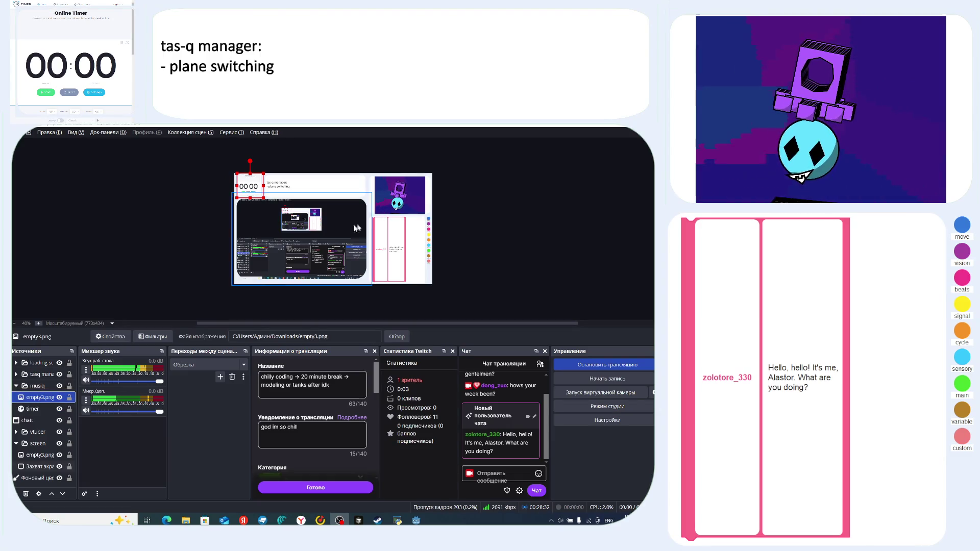
pyautogui.click(454, 231)
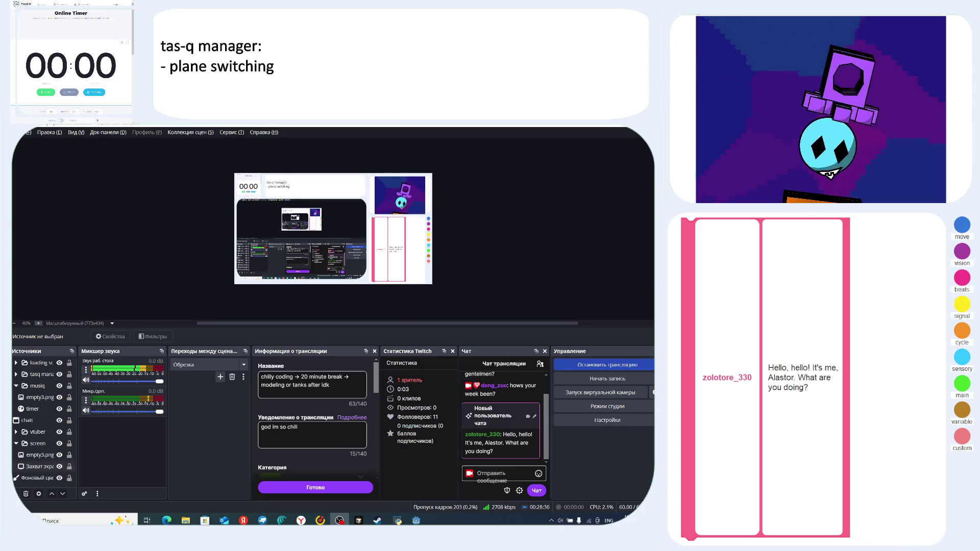
# - Open and cancel the Virtual Camera settings, then open the timer source's interaction window
pyautogui.click(653, 393)
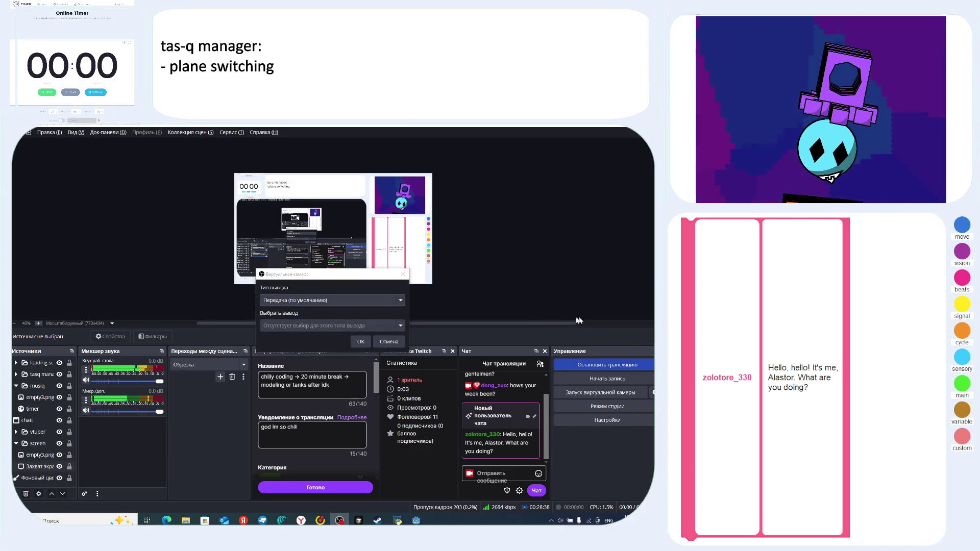
pyautogui.click(398, 341)
pyautogui.click(169, 150)
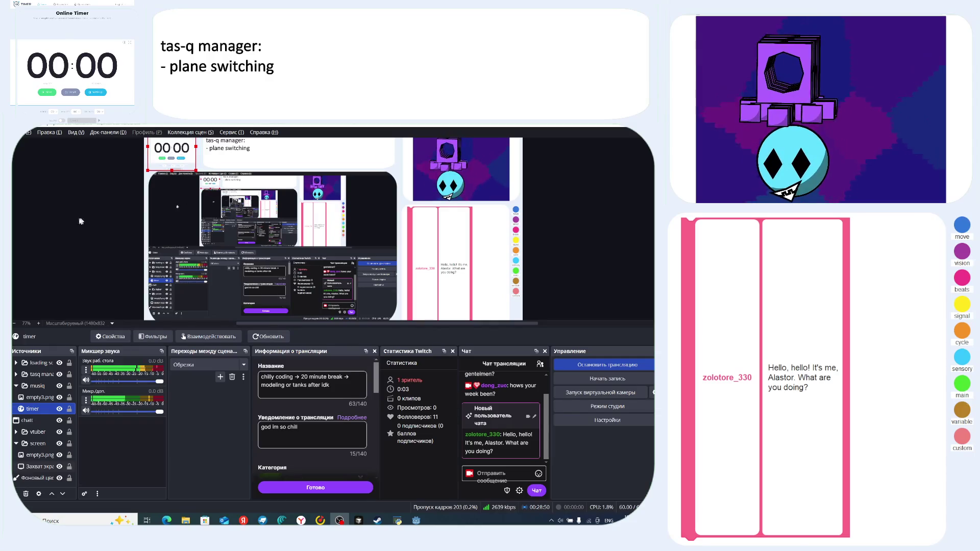
pyautogui.click(209, 337)
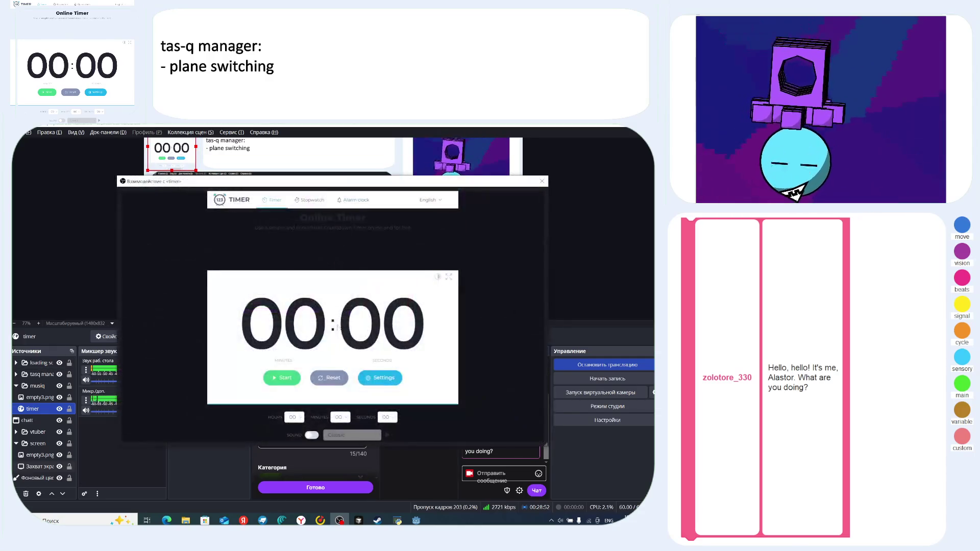
# - In 123Timer, pick 43 minutes, turn sound off, go fullscreen, start the countdown, and close the window
pyautogui.click(293, 417)
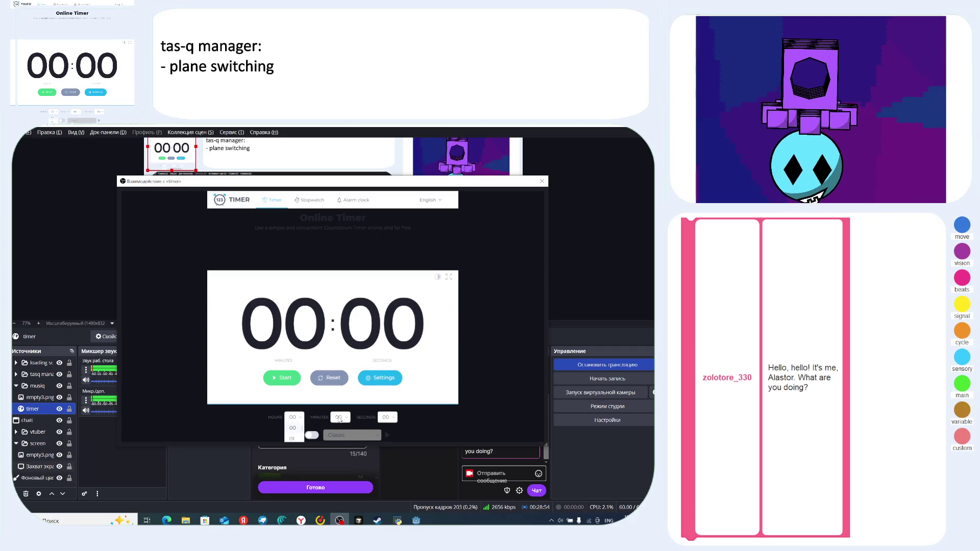
pyautogui.scroll(-2, 345, 436)
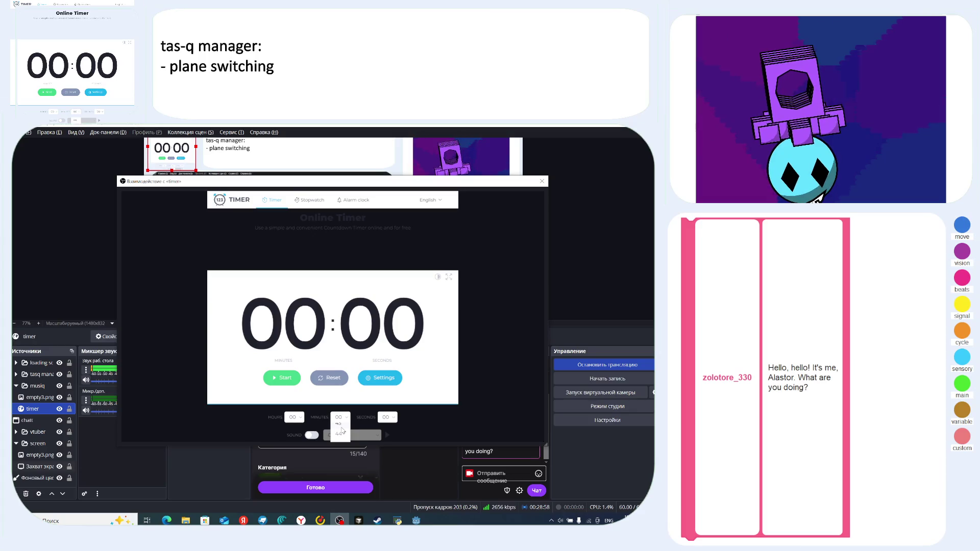
pyautogui.click(341, 425)
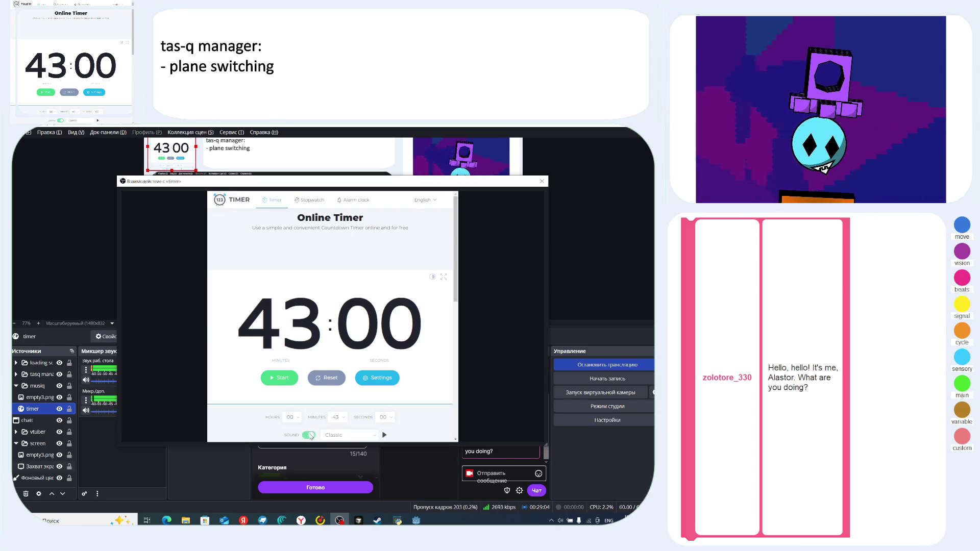
pyautogui.click(326, 437)
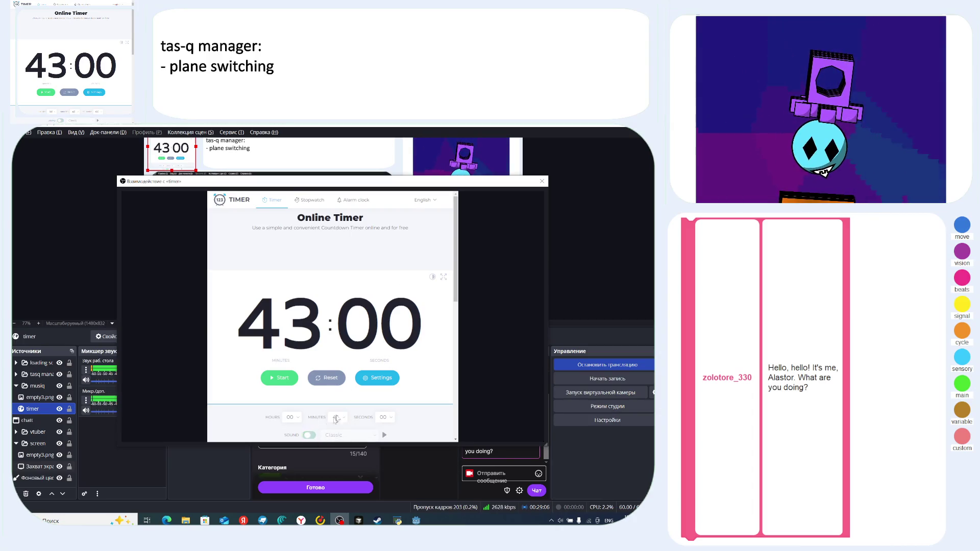
pyautogui.click(444, 277)
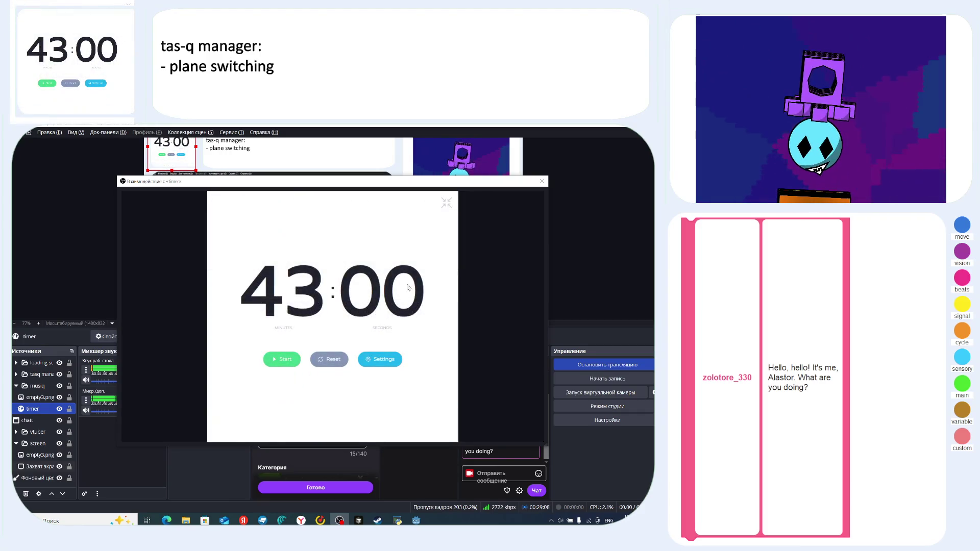
pyautogui.press('space')
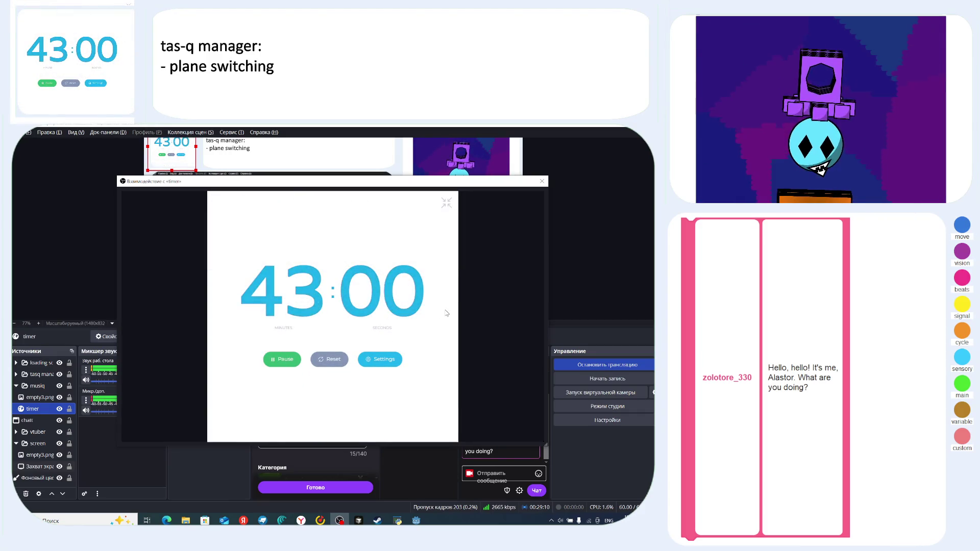
pyautogui.click(542, 182)
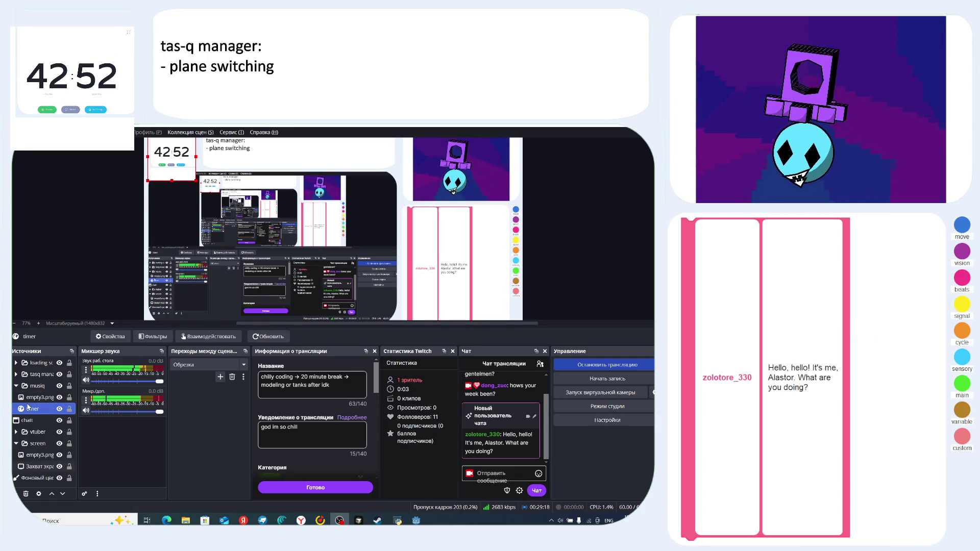
# - Shift the timer overlay slightly down-right and shrink it a little in the preview
pyautogui.rightClick(32, 411)
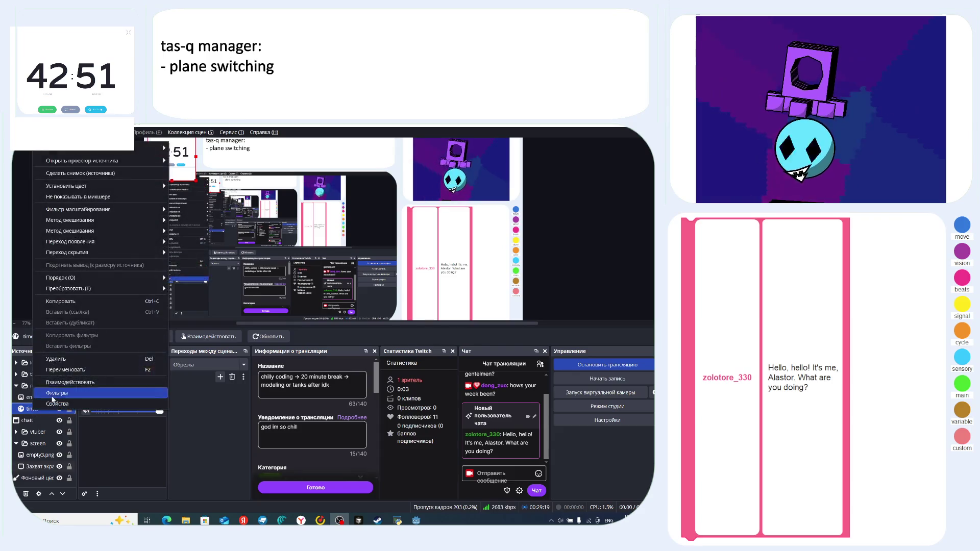
pyautogui.click(75, 403)
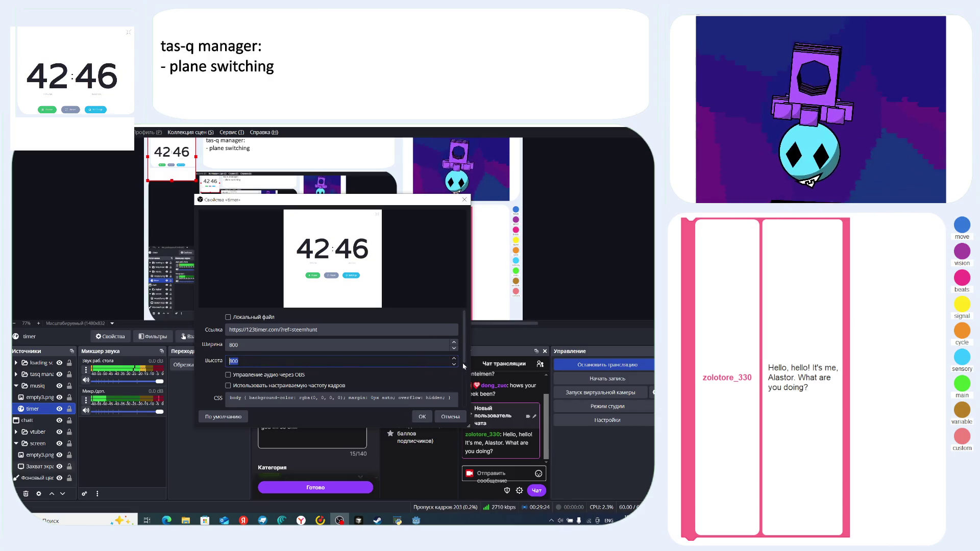
pyautogui.press('Escape')
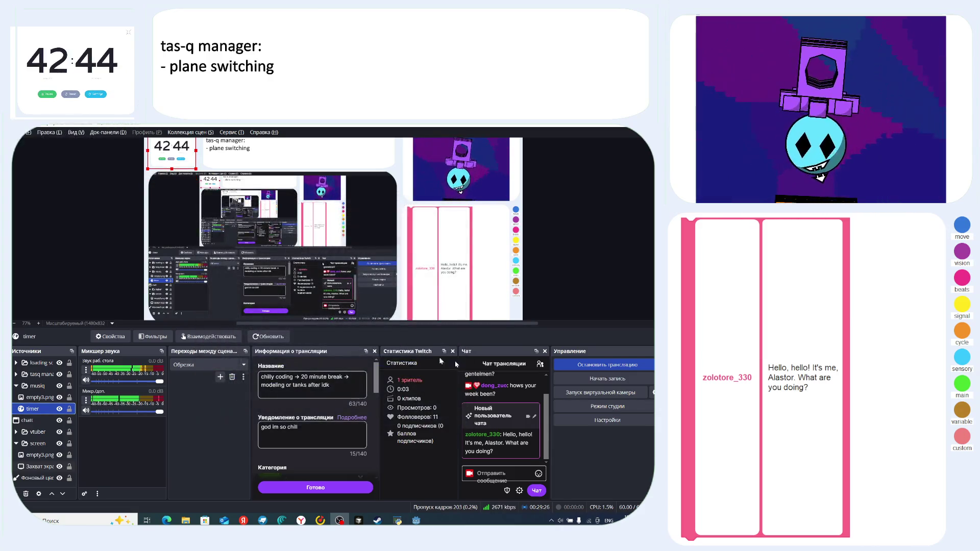
pyautogui.moveTo(170, 158); pyautogui.dragTo(172, 159)
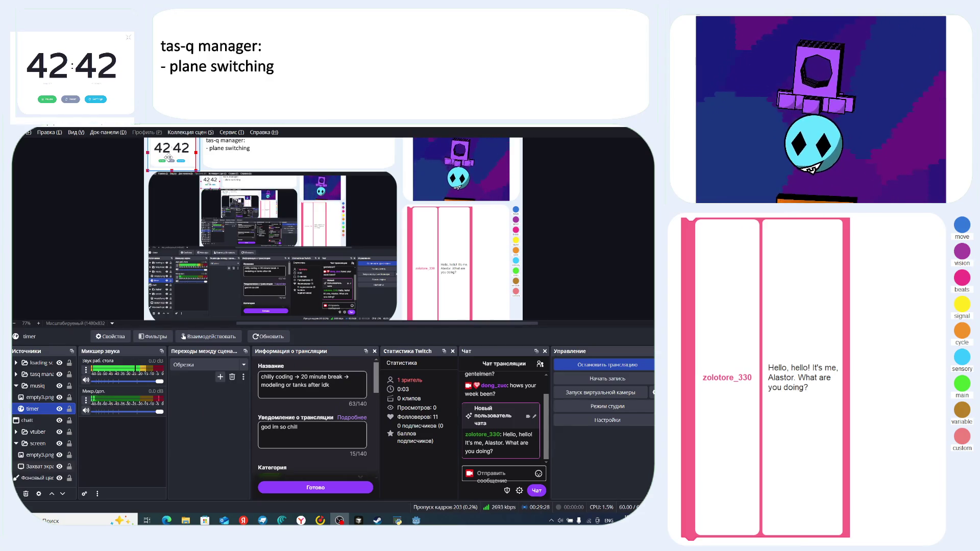
pyautogui.moveTo(199, 170); pyautogui.dragTo(195, 166)
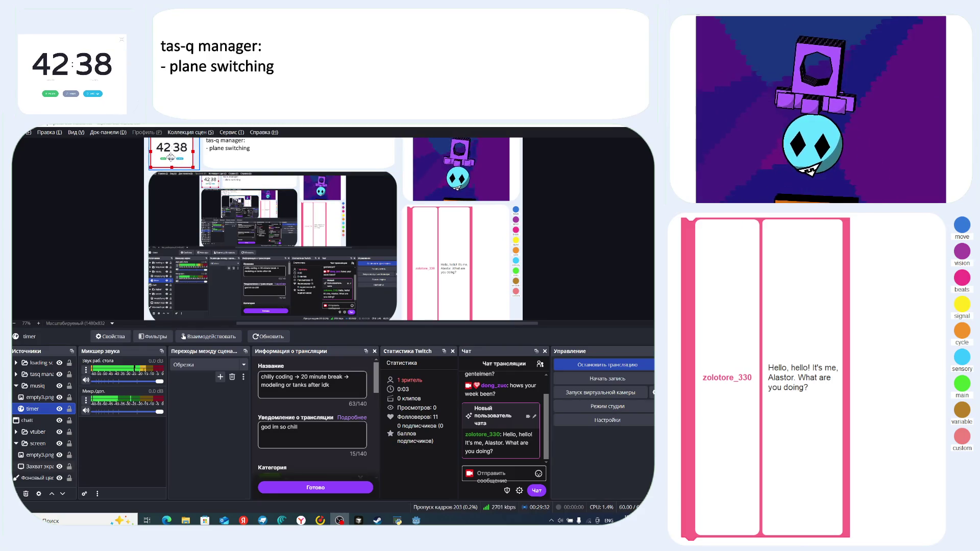
pyautogui.click(602, 207)
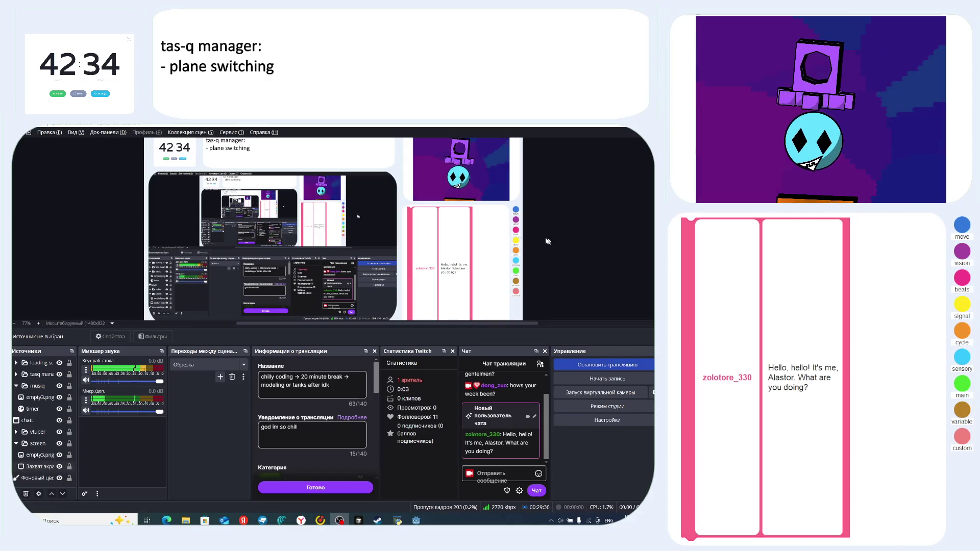
# - Expand the tasq manager group and select its tasq text source
pyautogui.click(40, 433)
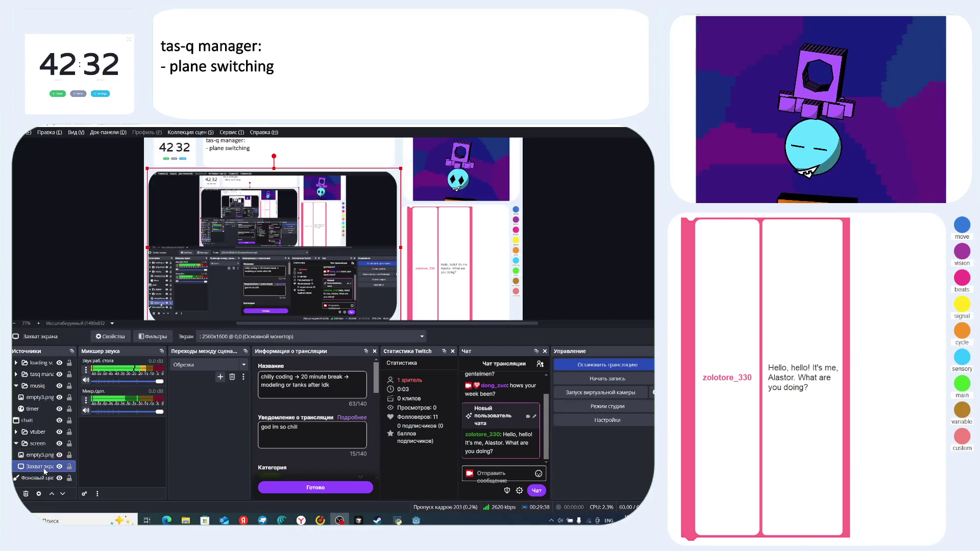
pyautogui.click(43, 376)
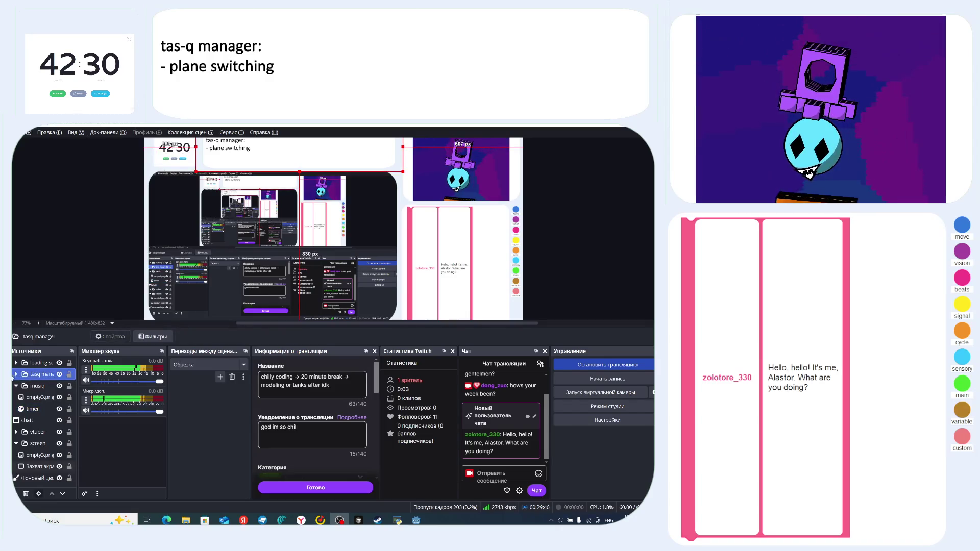
pyautogui.click(15, 374)
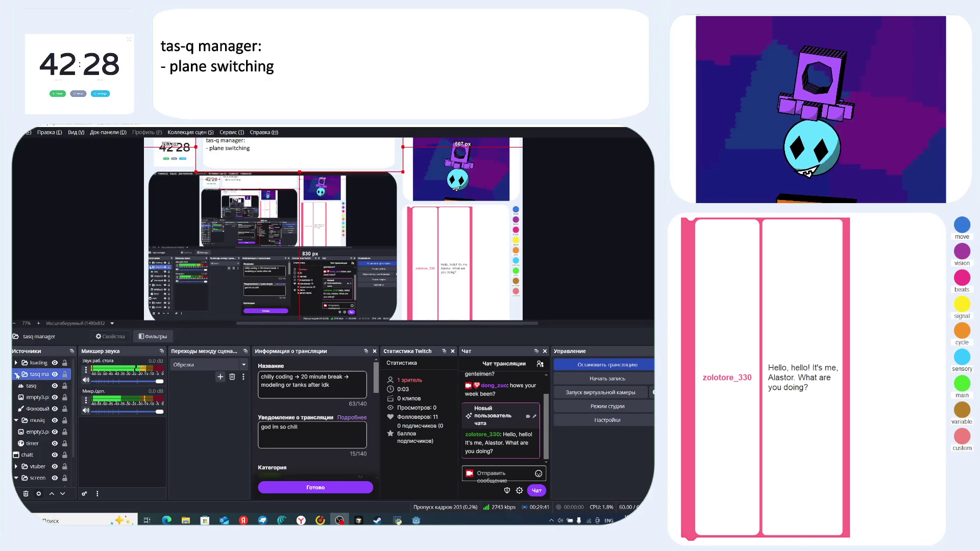
pyautogui.click(40, 386)
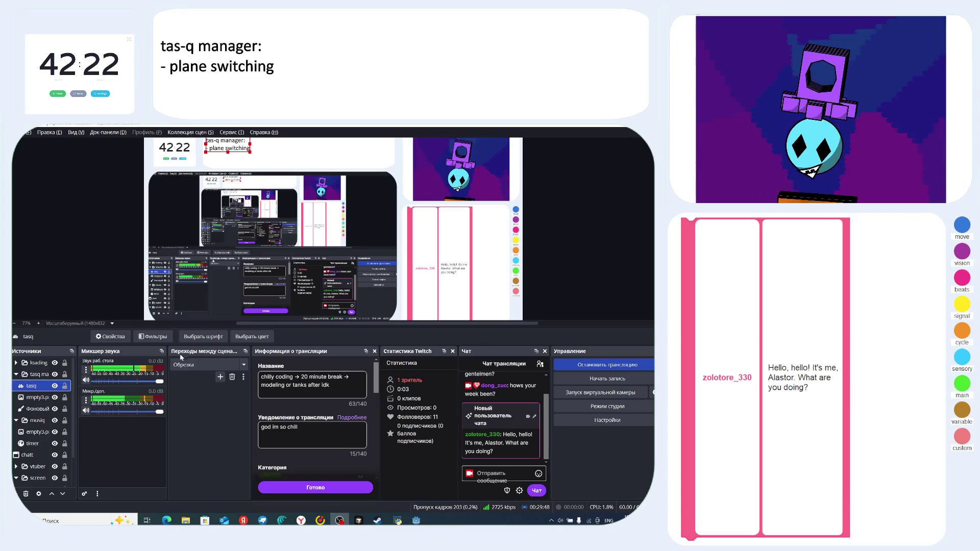
# - Add the line '<- time intil new monitor arrives' to the tasq text source and deselect it
pyautogui.doubleClick(31, 387)
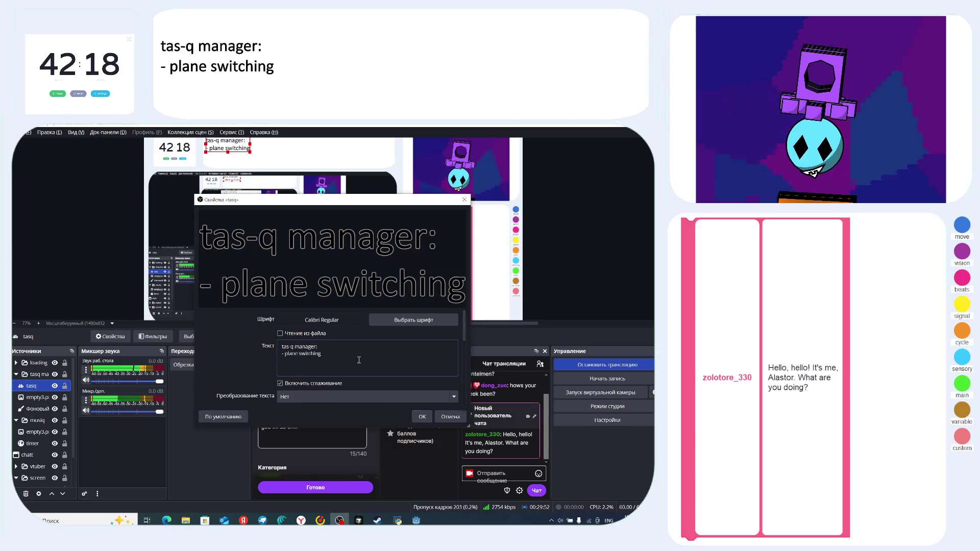
pyautogui.press('Return')
pyautogui.write('<-')
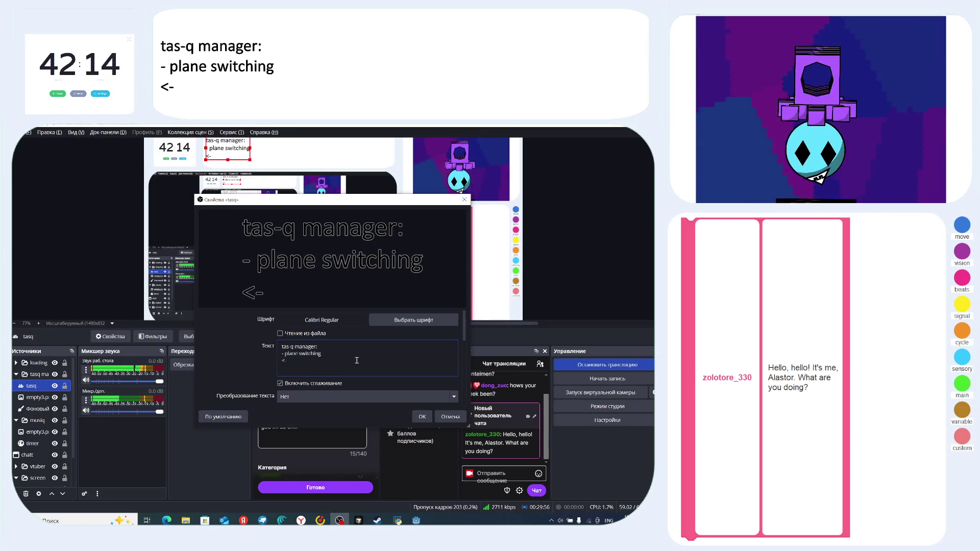
pyautogui.write(' time intil')
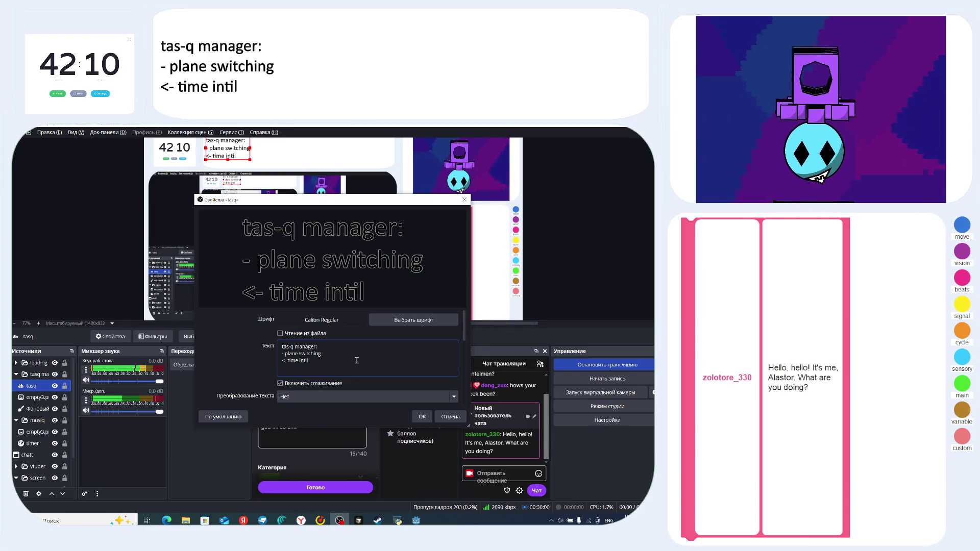
pyautogui.write(' new')
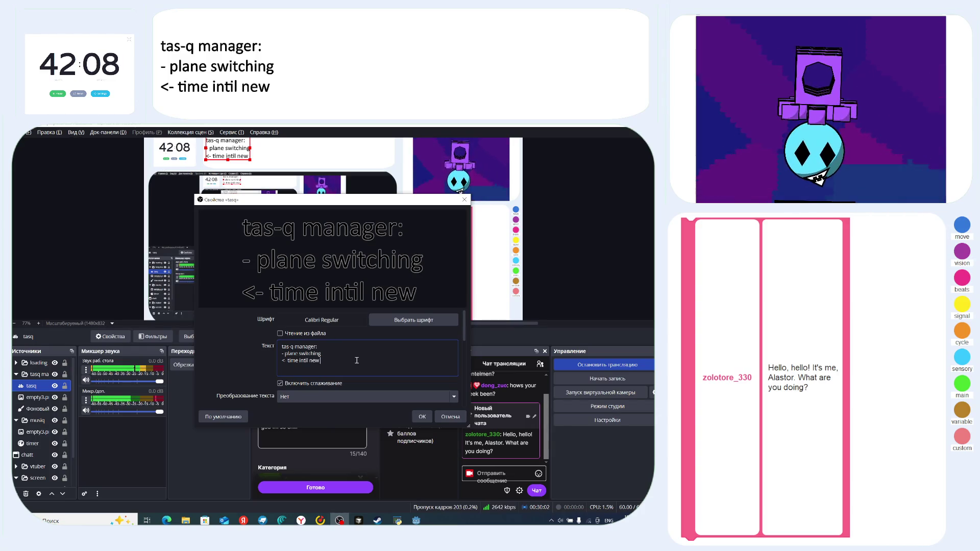
pyautogui.write(' monitor ')
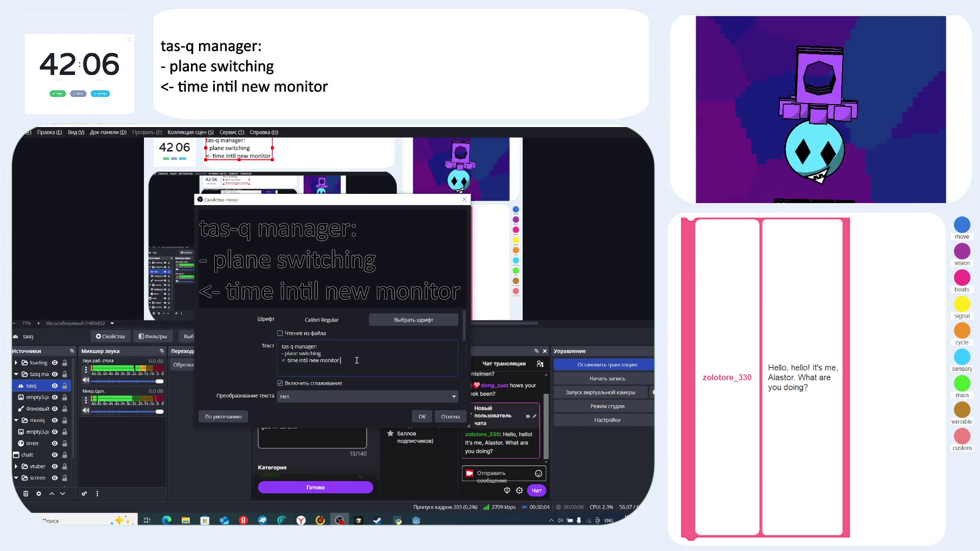
pyautogui.write('arrive')
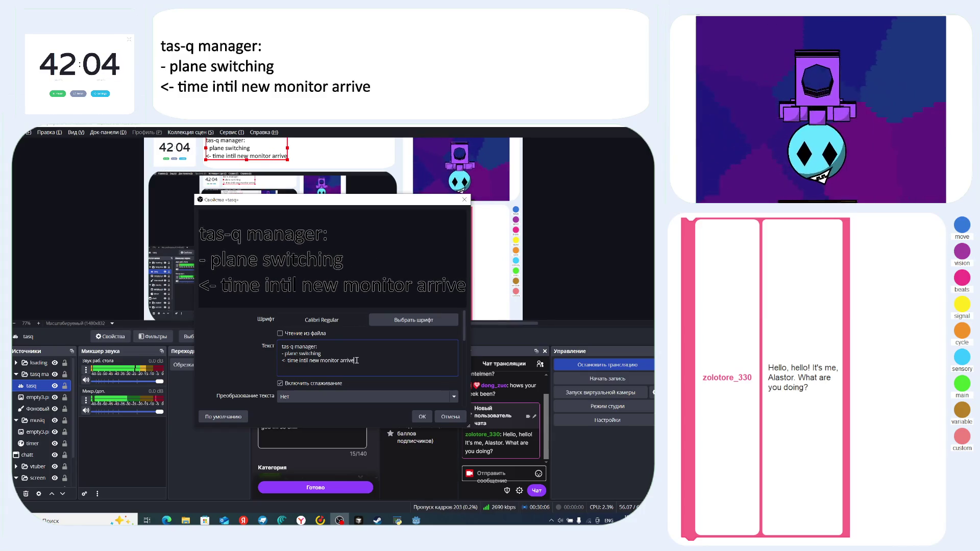
pyautogui.write('s')
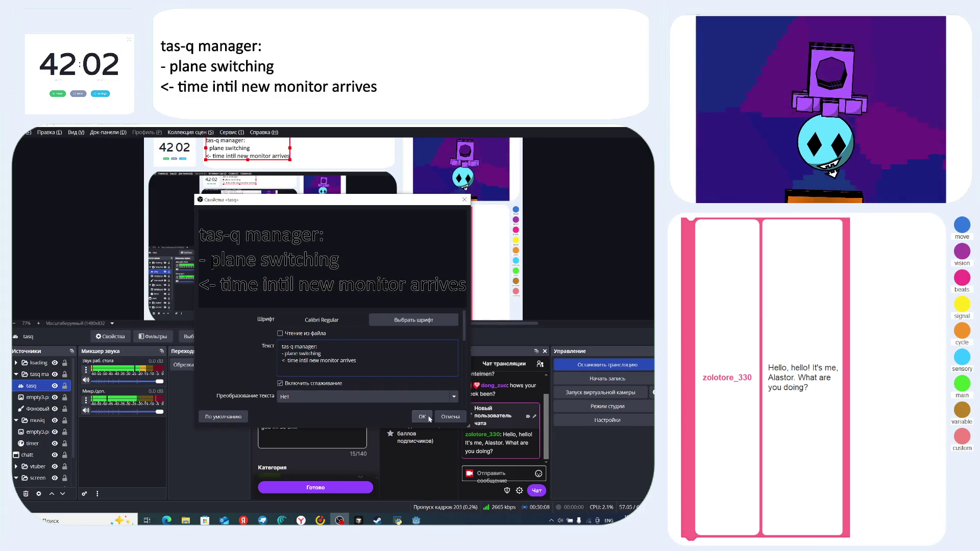
pyautogui.click(430, 419)
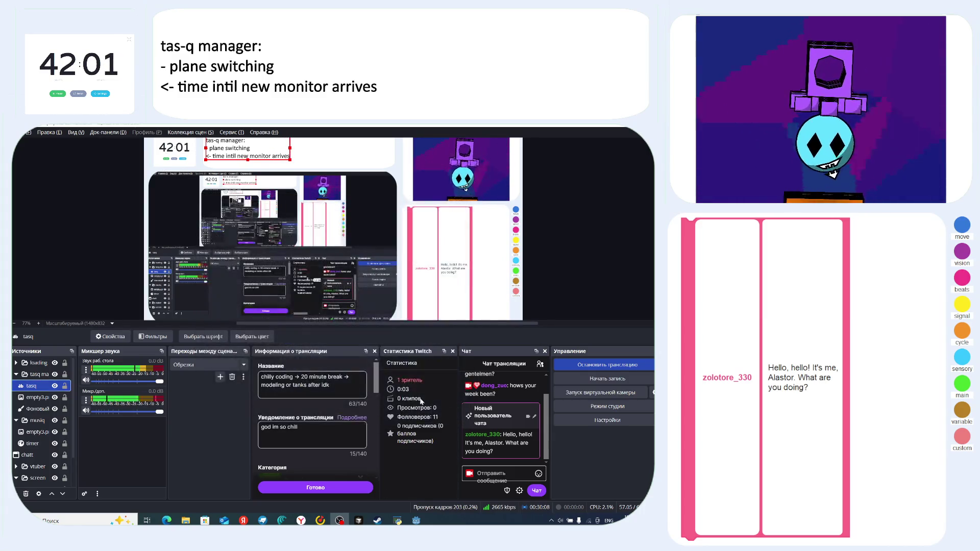
pyautogui.click(622, 227)
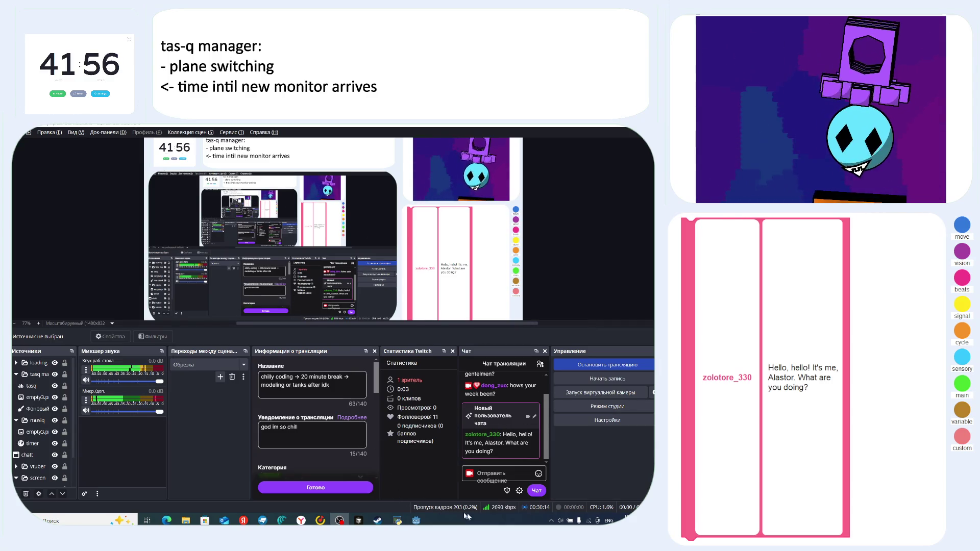
pyautogui.hotkey('alt', 'Tab')
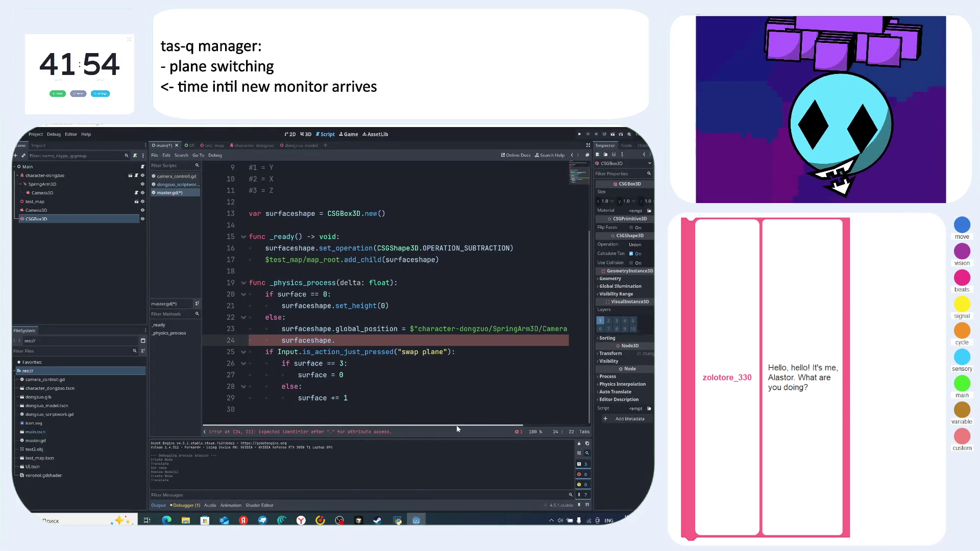
# - In Godot, complete line 24 as 'surfaceshape.size = Vector3' using autocomplete
pyautogui.moveTo(302, 520)
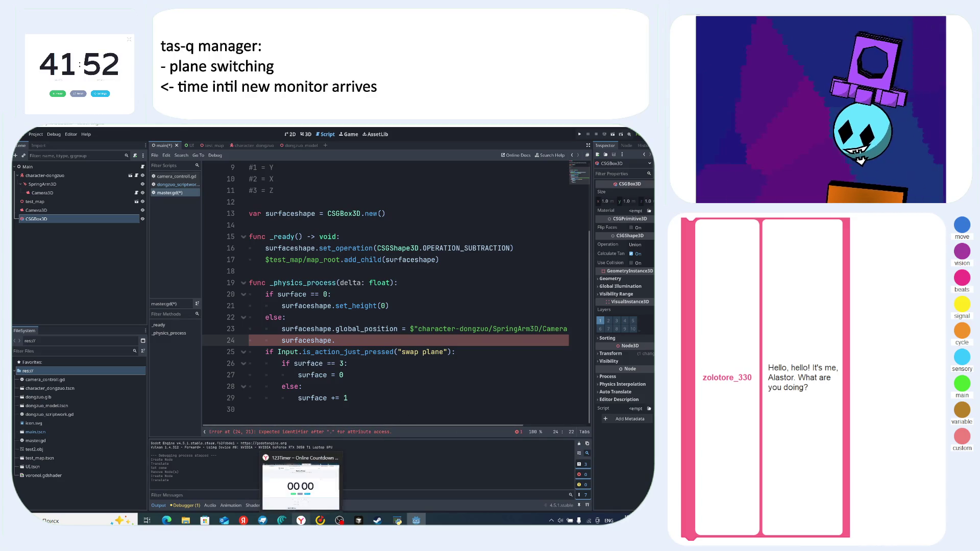
pyautogui.click(339, 482)
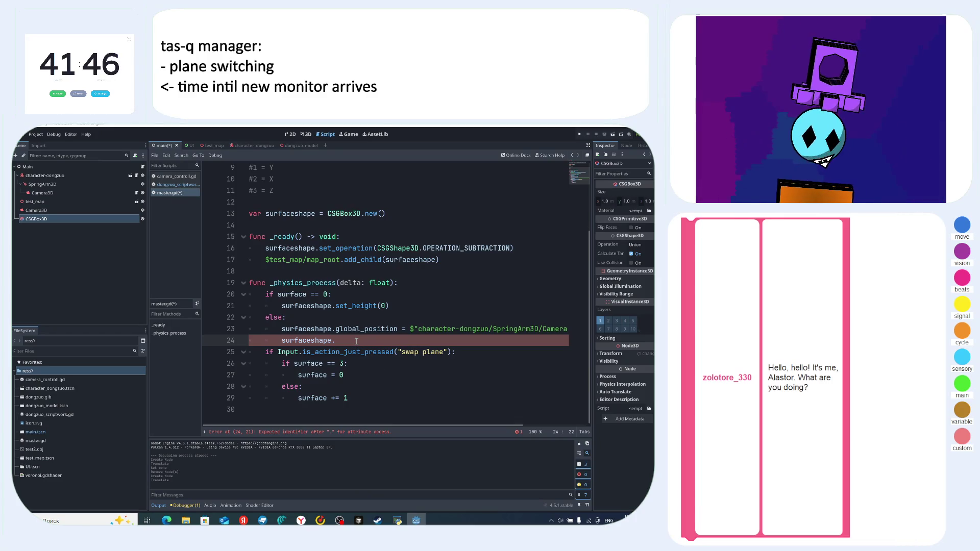
pyautogui.hotkey('ctrl', 'space')
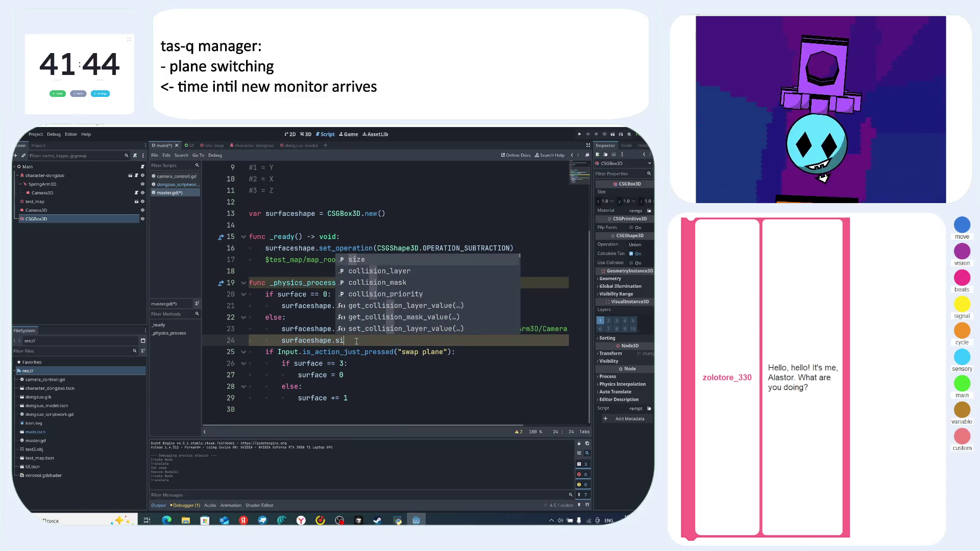
pyautogui.write('ze.')
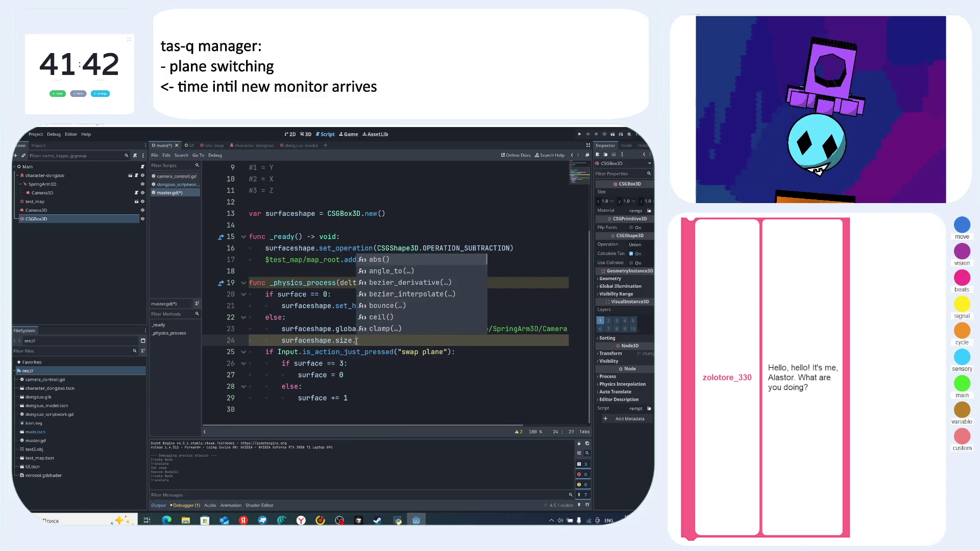
pyautogui.press('BackSpace')
pyautogui.write(' = ')
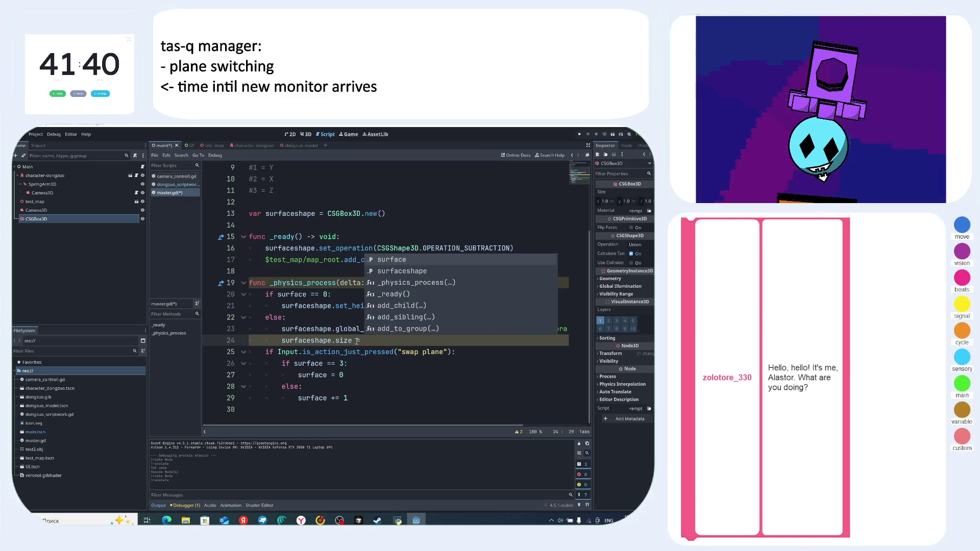
pyautogui.write('Vector2')
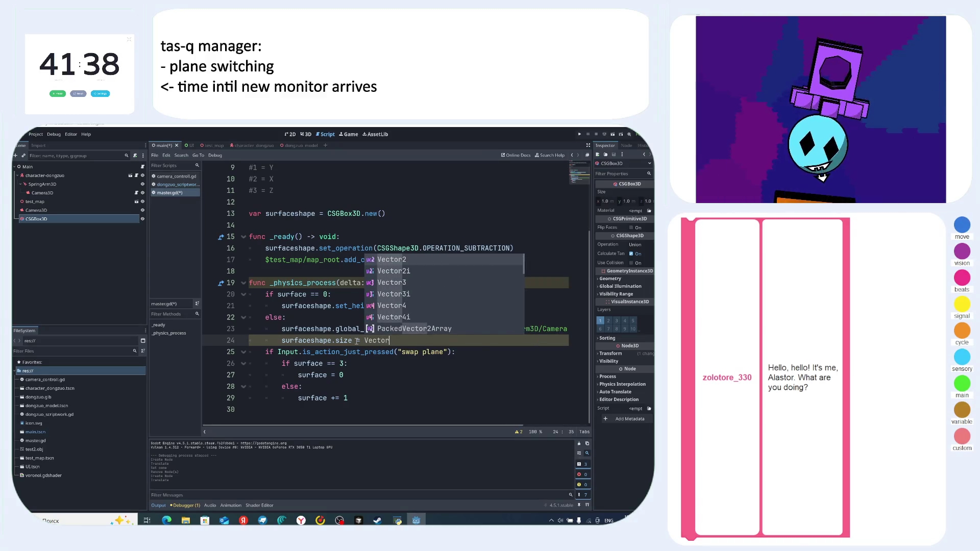
pyautogui.press('BackSpace')
pyautogui.write('3(')
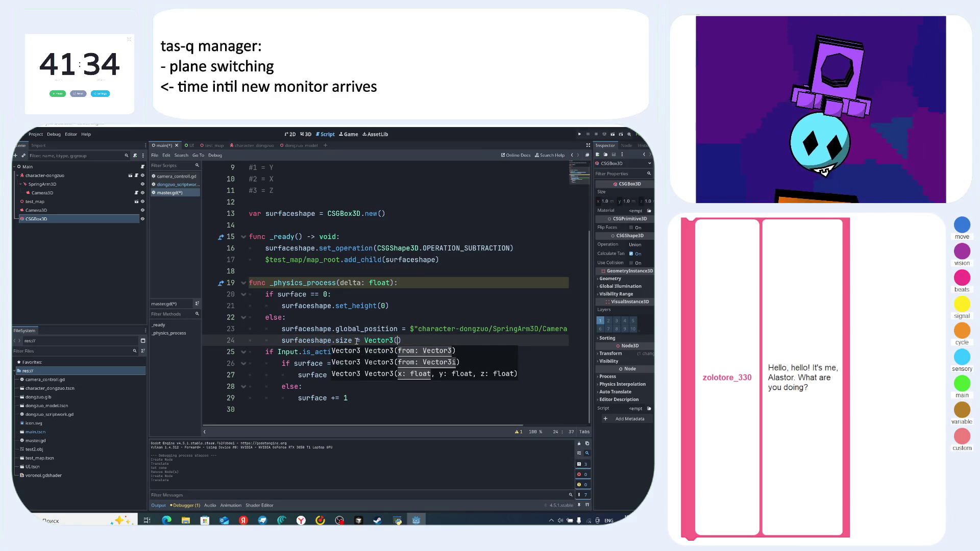
pyautogui.press('BackSpace')
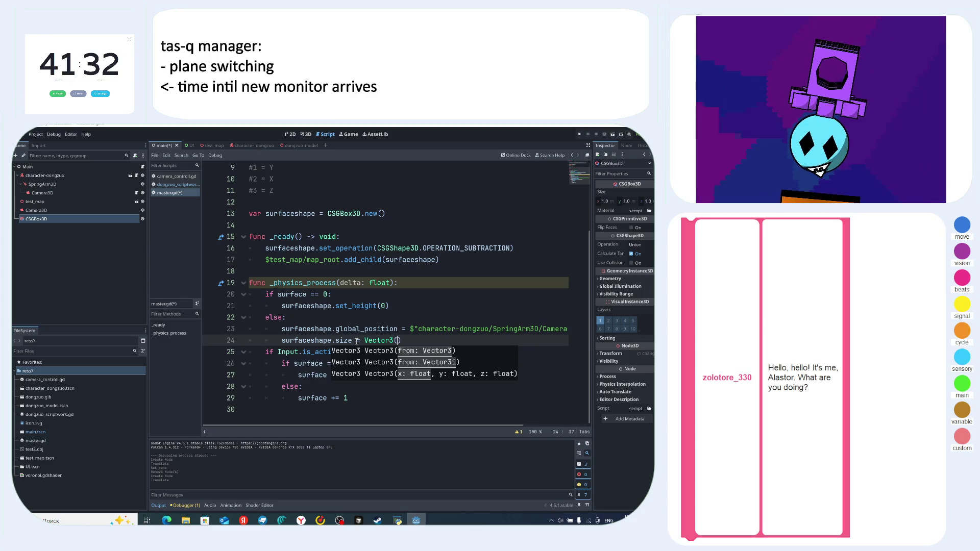
pyautogui.write('dia')
pyautogui.press('BackSpace')
pyautogui.press('BackSpace')
pyautogui.press('BackSpace')
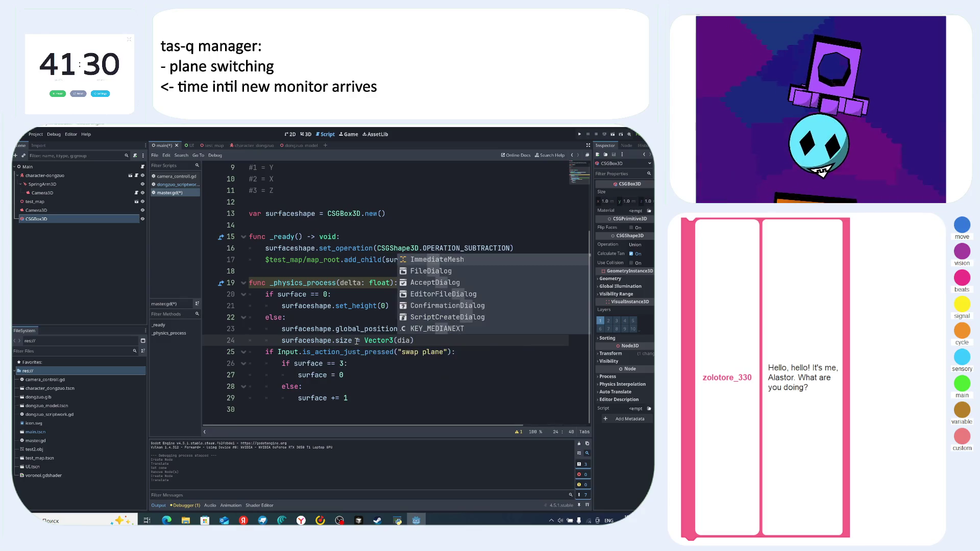
pyautogui.press('BackSpace')
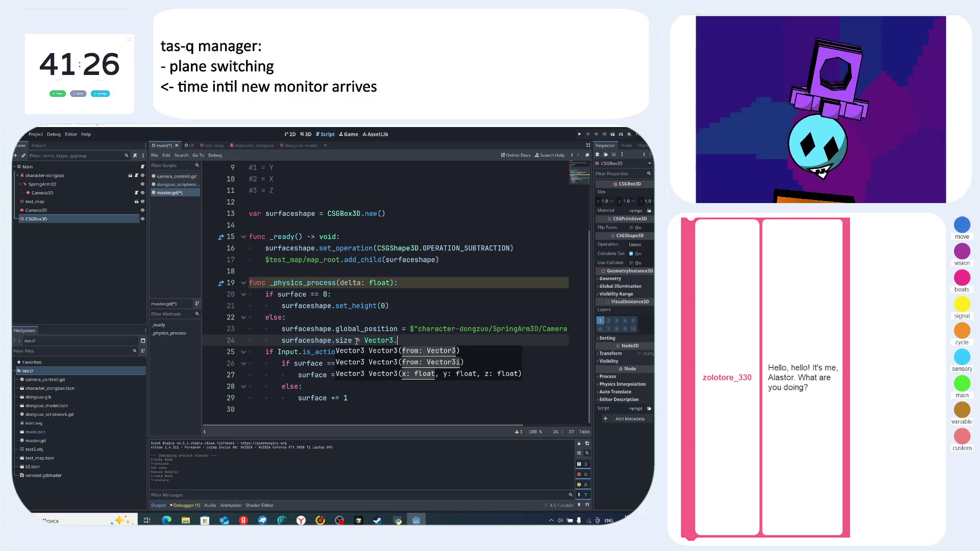
# - Append '.ONE' after Vector3 by choosing it from the completion list
pyautogui.write('.')
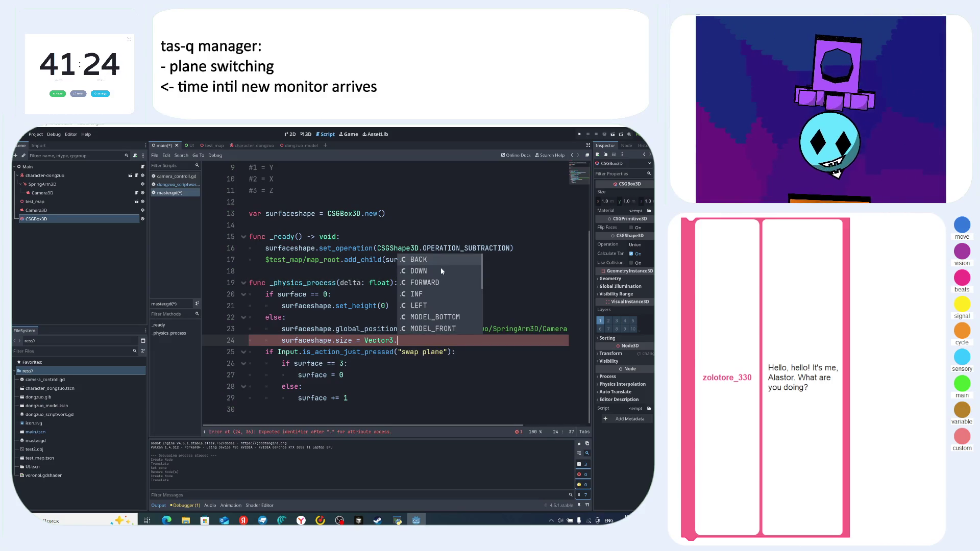
pyautogui.scroll(-2, 463, 312)
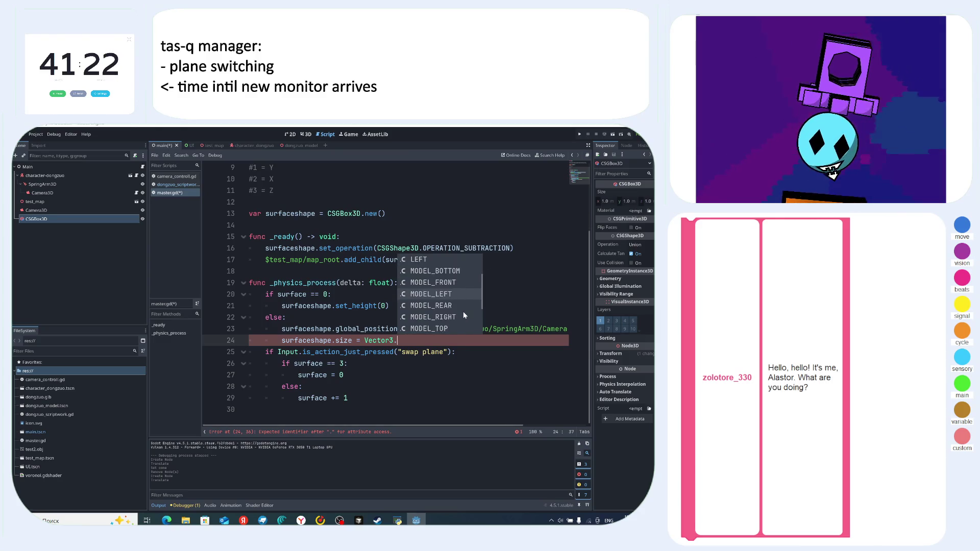
pyautogui.scroll(-3, 463, 312)
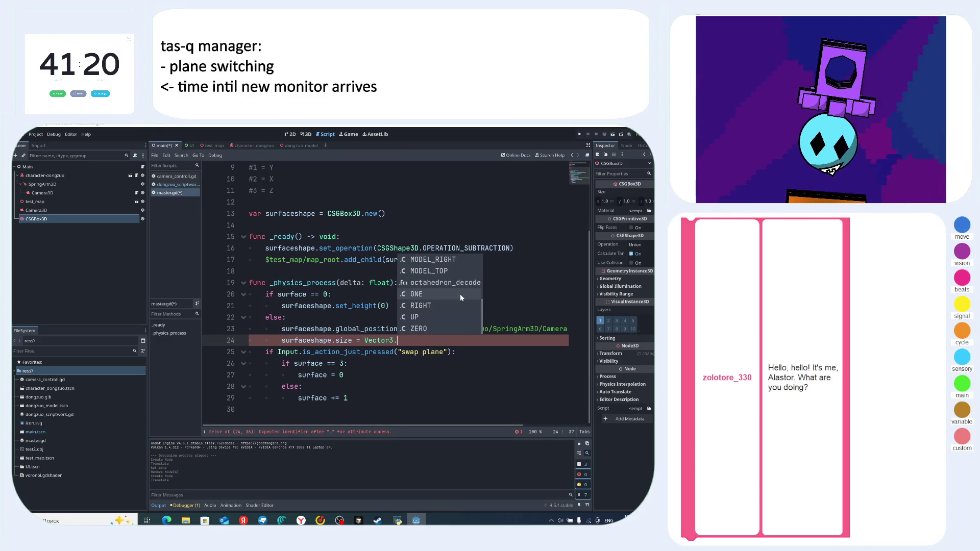
pyautogui.click(416, 293)
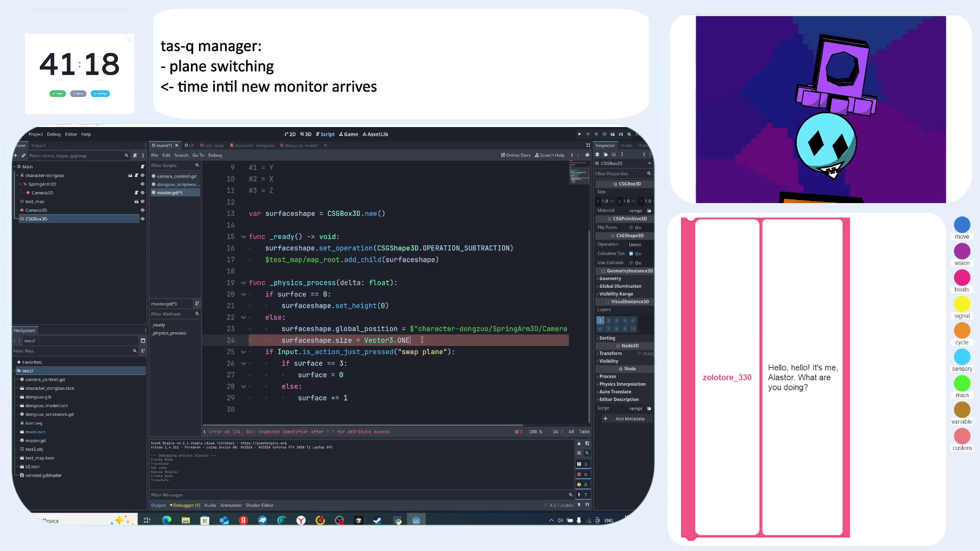
# - Open the Vector3 class reference from the context menu on ONE
pyautogui.doubleClick(404, 341)
pyautogui.rightClick(403, 340)
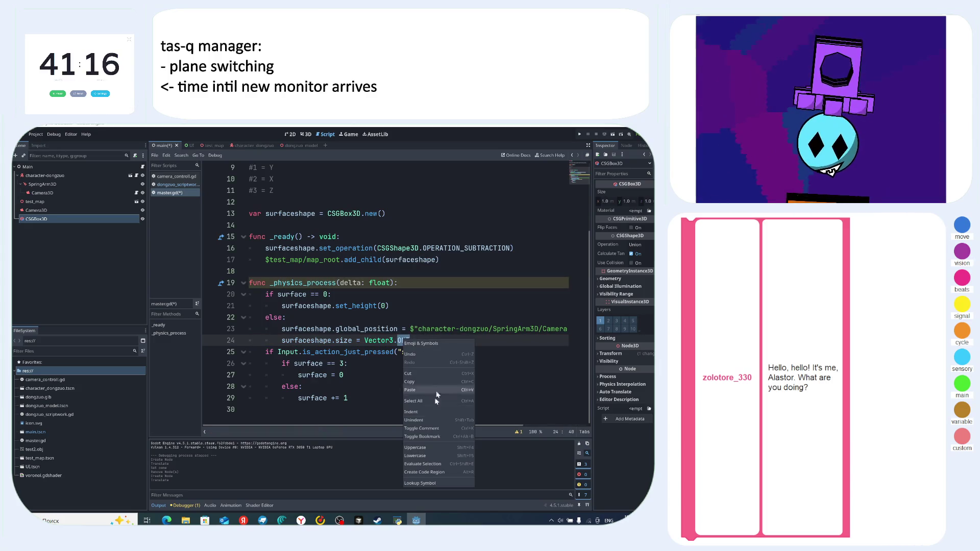
pyautogui.click(436, 484)
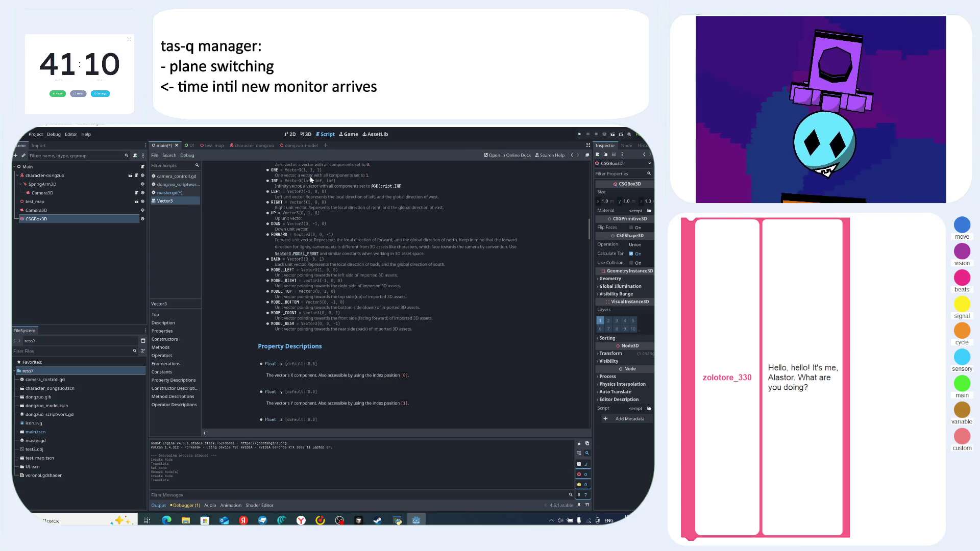
# - Extend line 24 to multiply by $"character-dongzuo/SpringArm3D".spring_length, then save and run
pyautogui.click(178, 192)
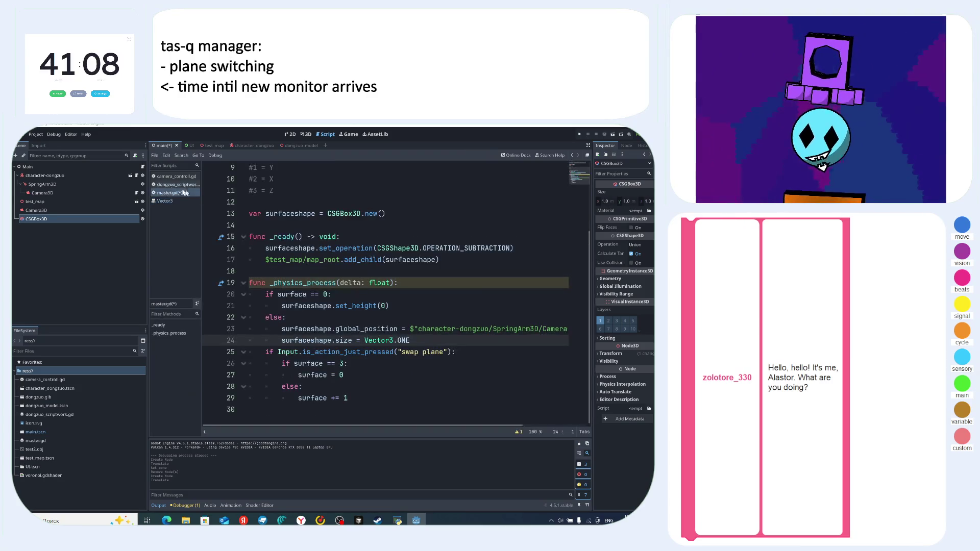
pyautogui.click(484, 339)
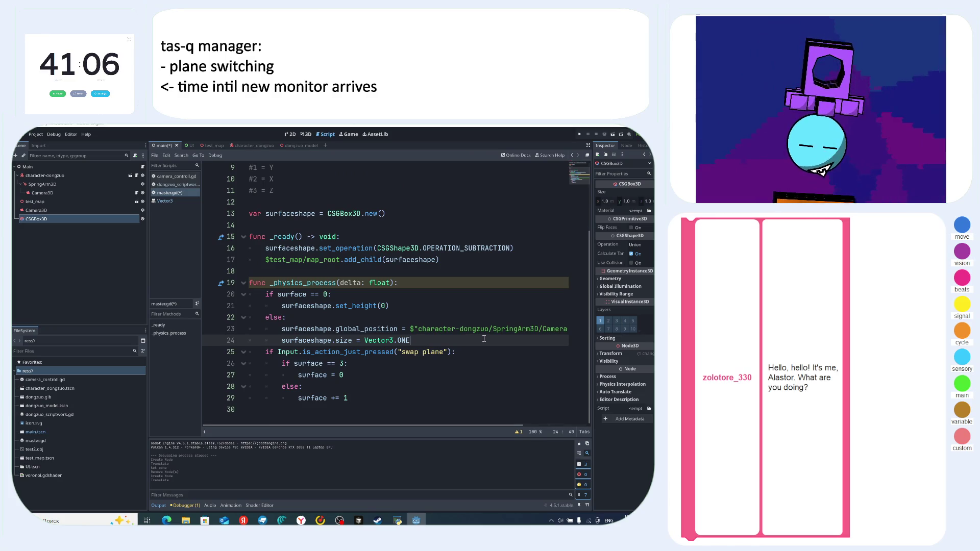
pyautogui.write('*')
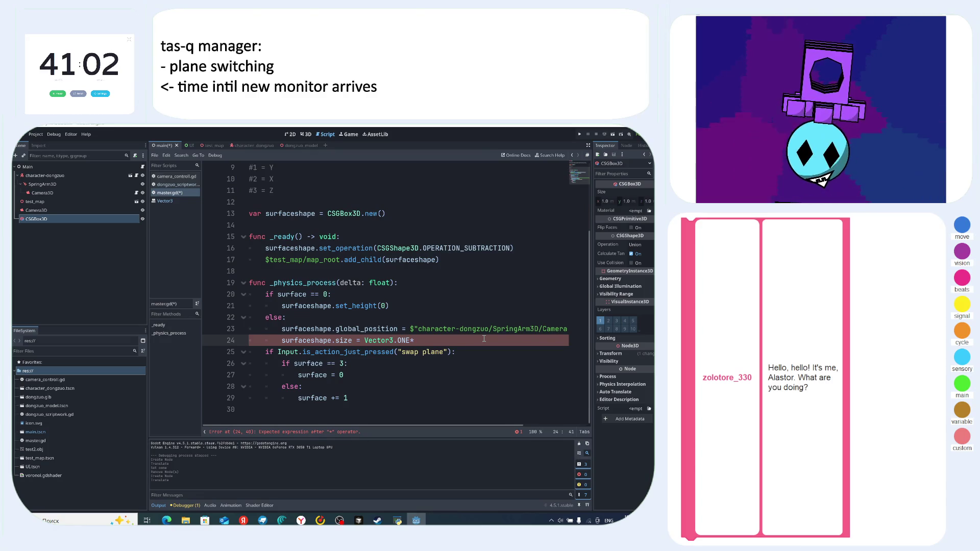
pyautogui.write('he')
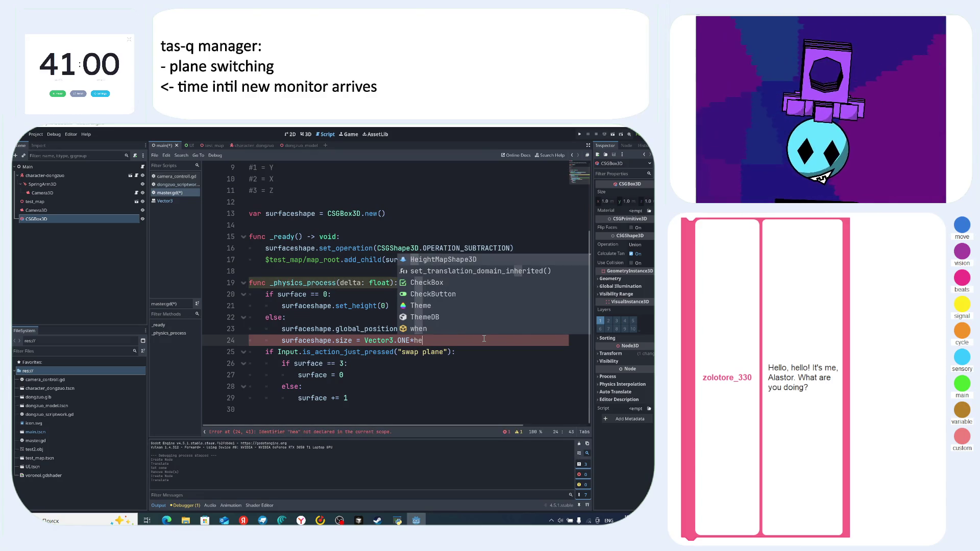
pyautogui.press('BackSpace')
pyautogui.press('BackSpace')
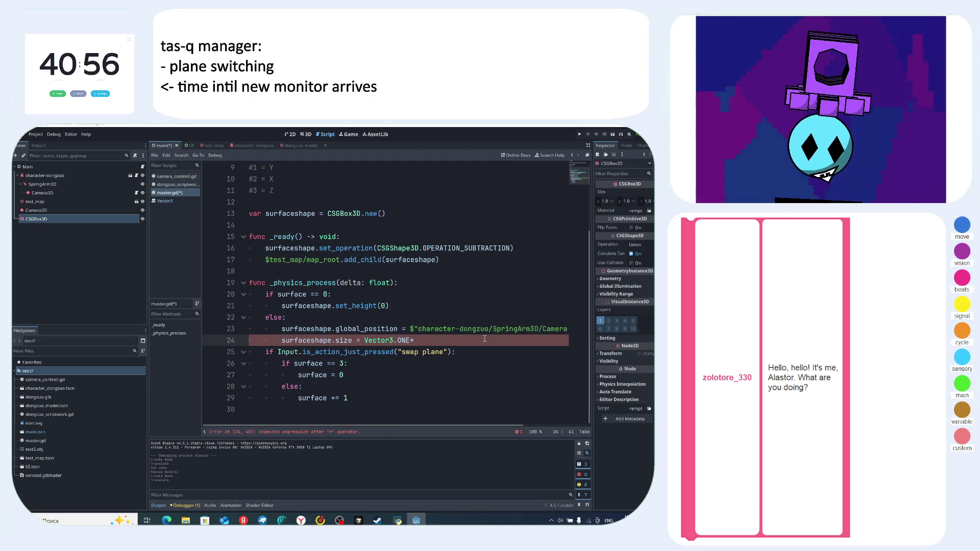
pyautogui.write('$')
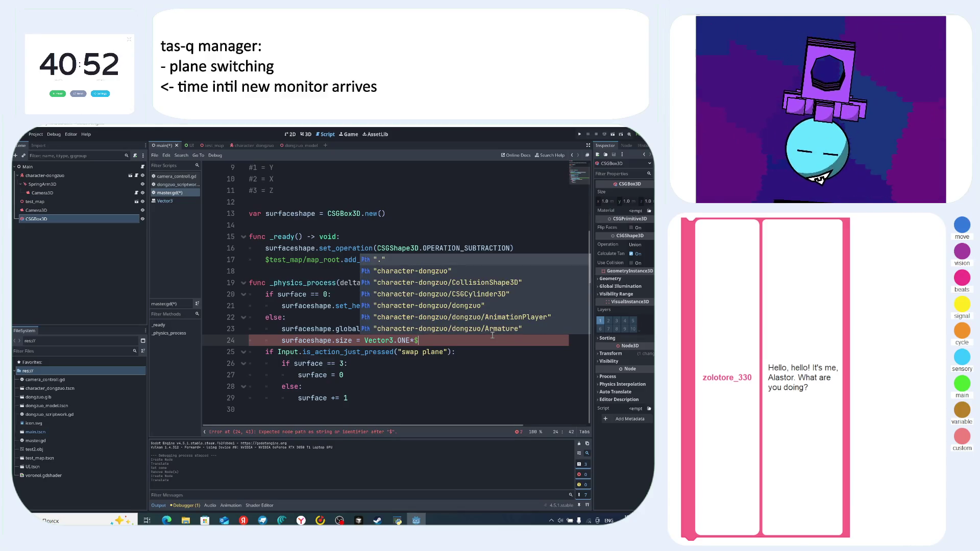
pyautogui.write('spri')
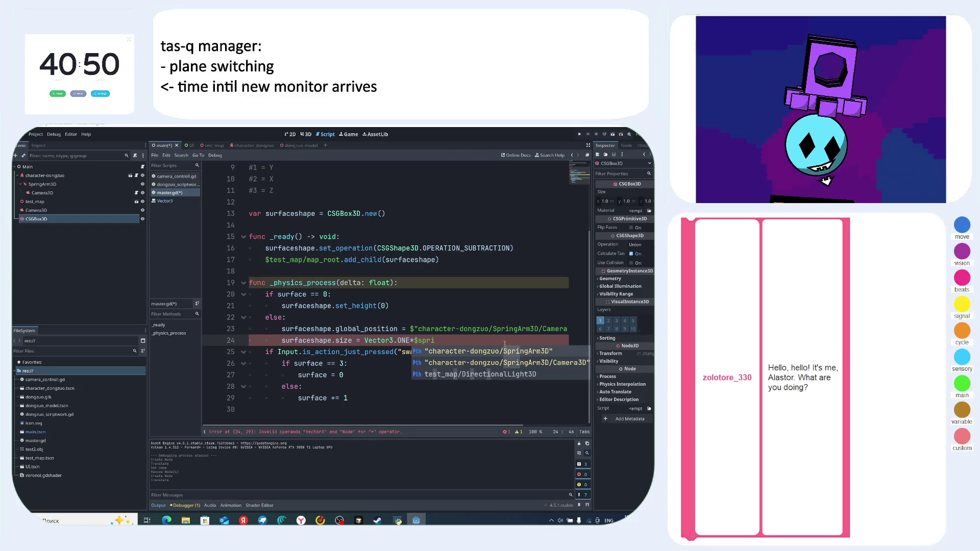
pyautogui.press('Return')
pyautogui.write('.')
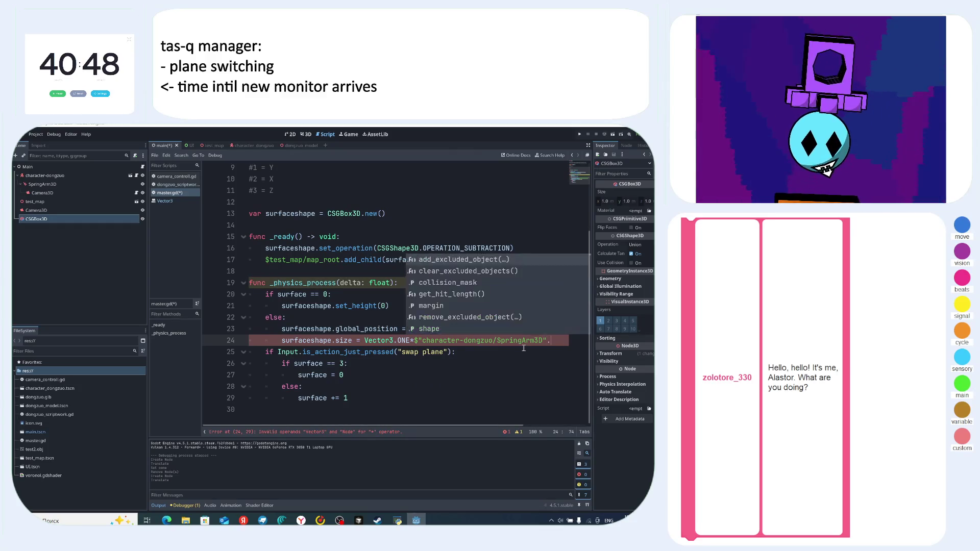
pyautogui.write('len')
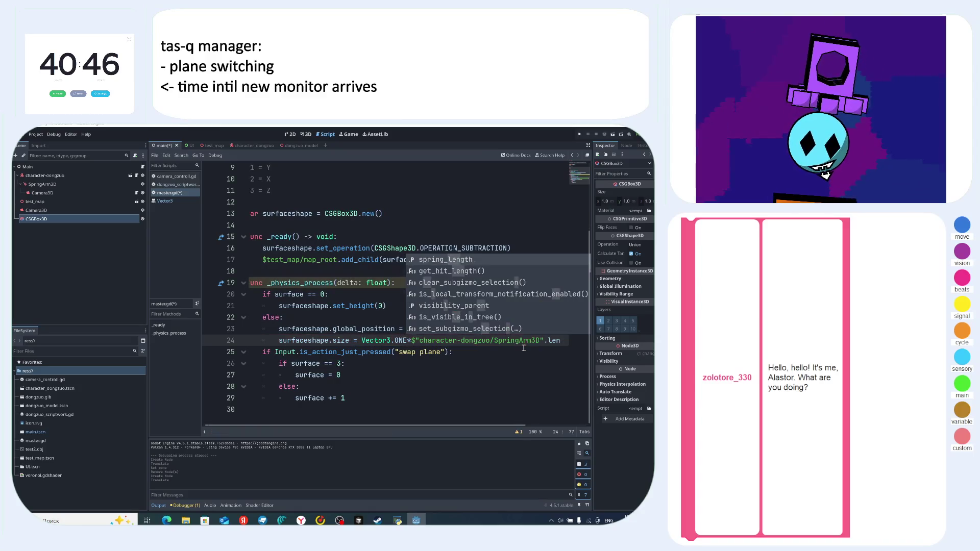
pyautogui.doubleClick(464, 260)
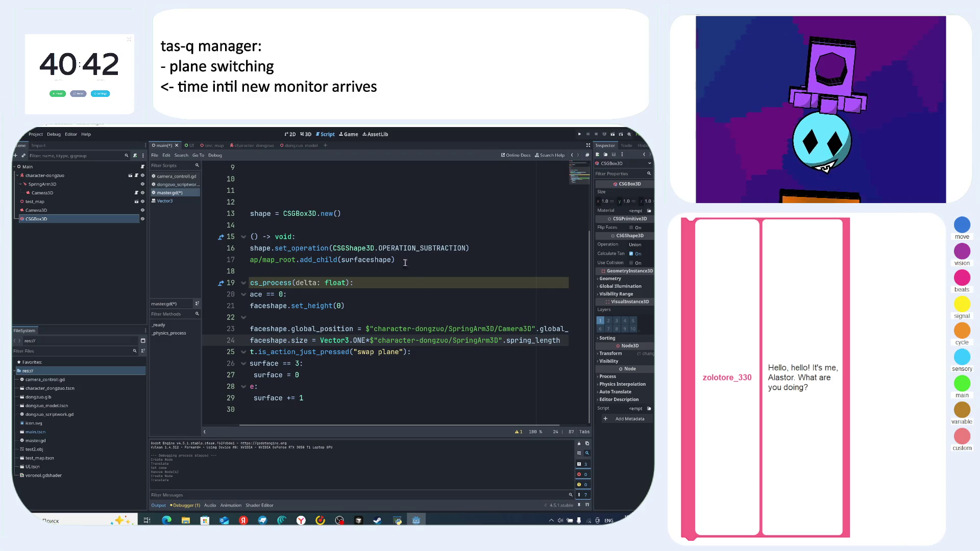
pyautogui.hotkey('ctrl', 's')
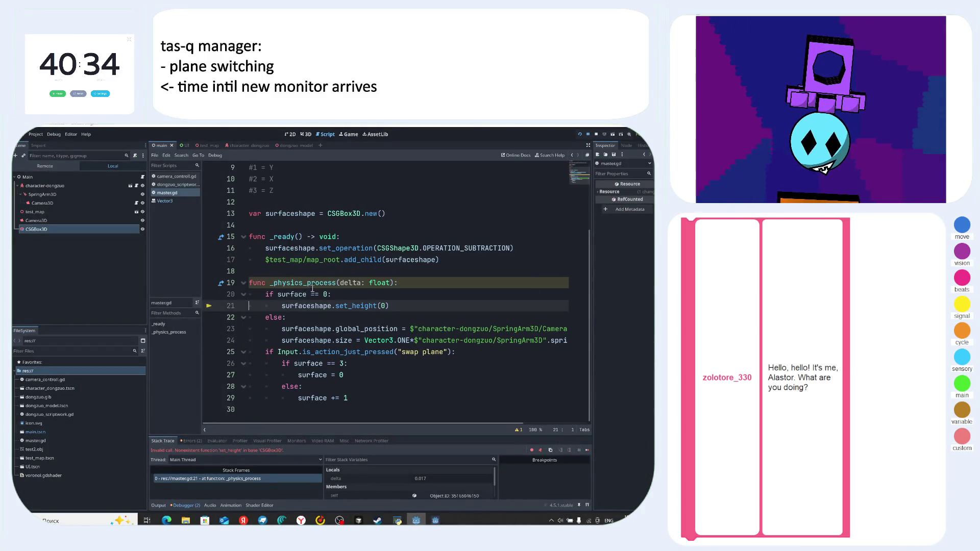
# - Dismiss the documentation popup, scroll master.gd back up, and switch to Yandex Music
pyautogui.moveTo(322, 286)
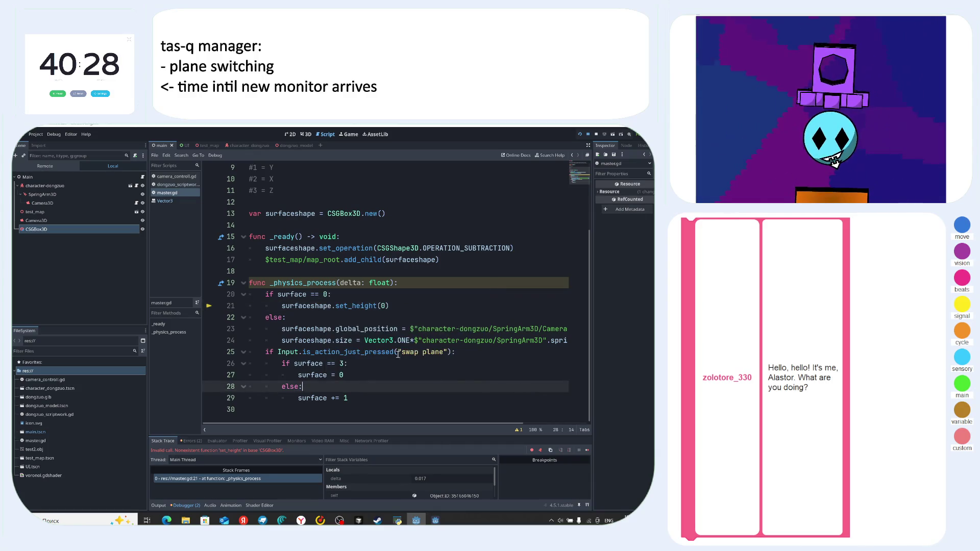
pyautogui.click(366, 352)
pyautogui.scroll(2, 358, 306)
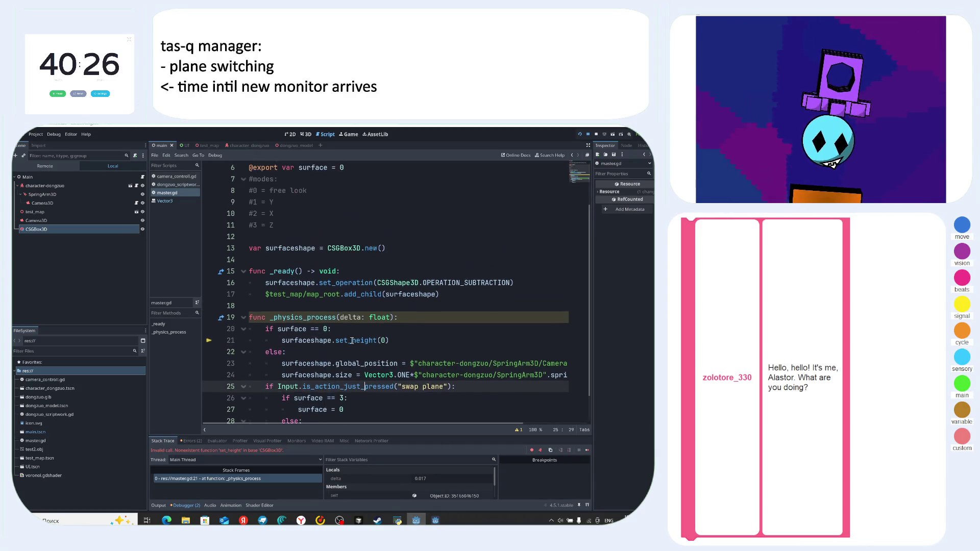
pyautogui.click(405, 347)
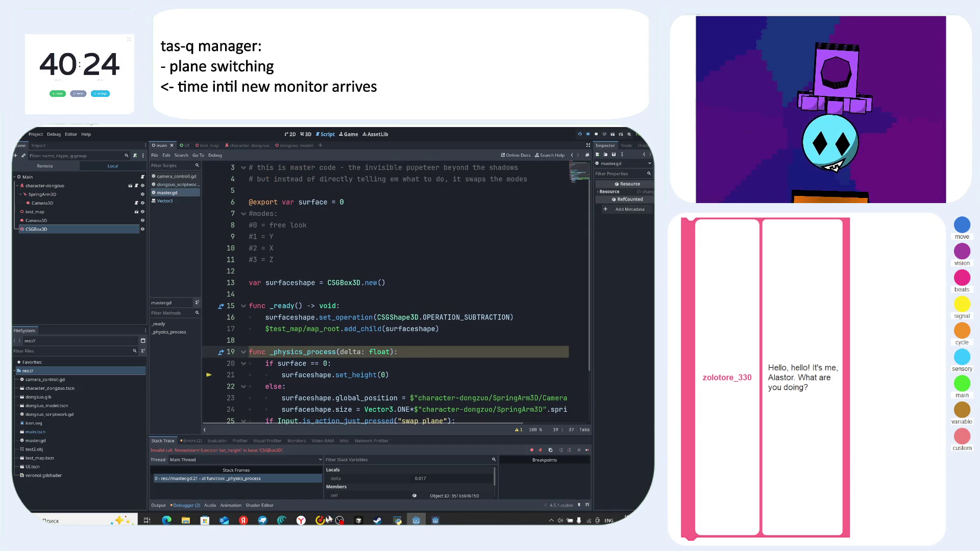
pyautogui.click(320, 520)
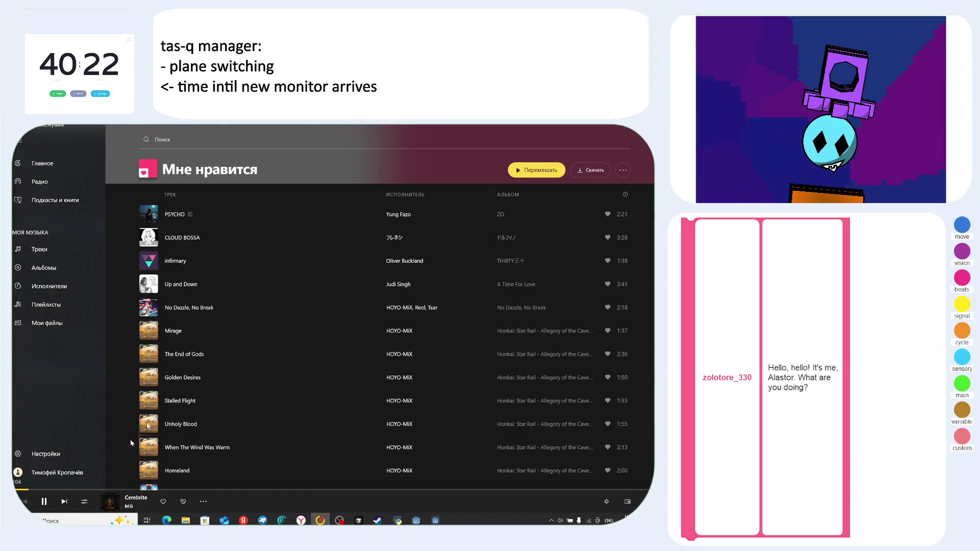
# - Open the full-screen player for Mili's 'Cerebrite', then return to Godot
pyautogui.click(230, 497)
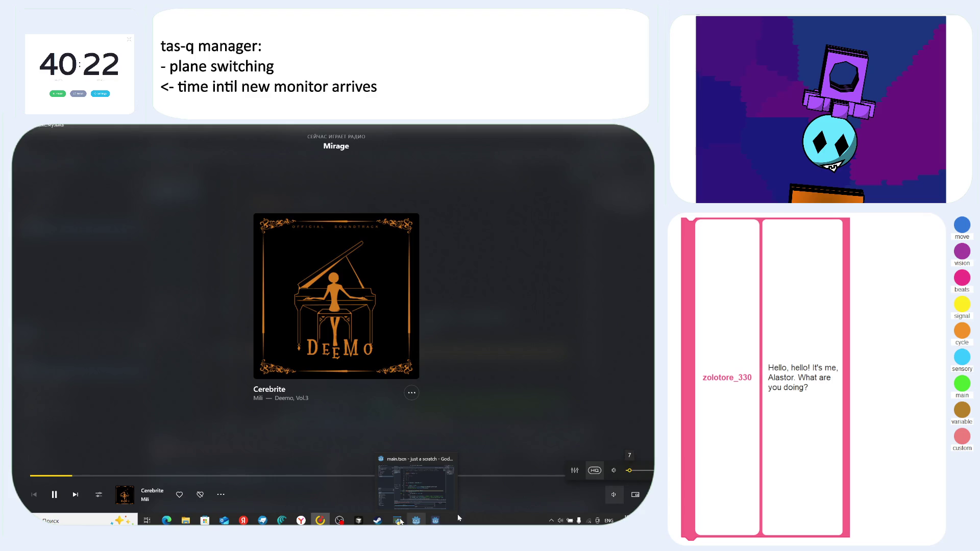
pyautogui.click(399, 471)
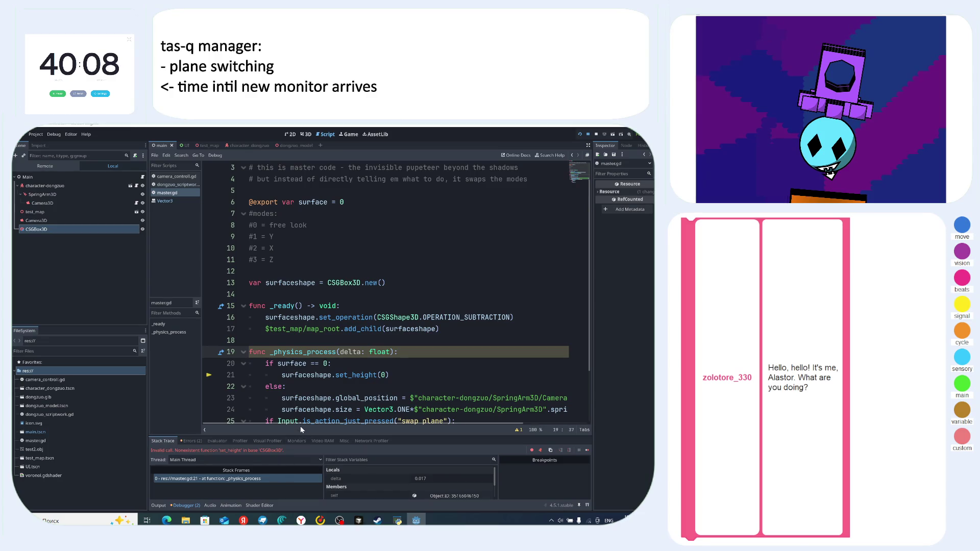
# - Enlarge the debugger and jump from the Errors list to the failing set_height call on line 21
pyautogui.moveTo(301, 426); pyautogui.dragTo(305, 369)
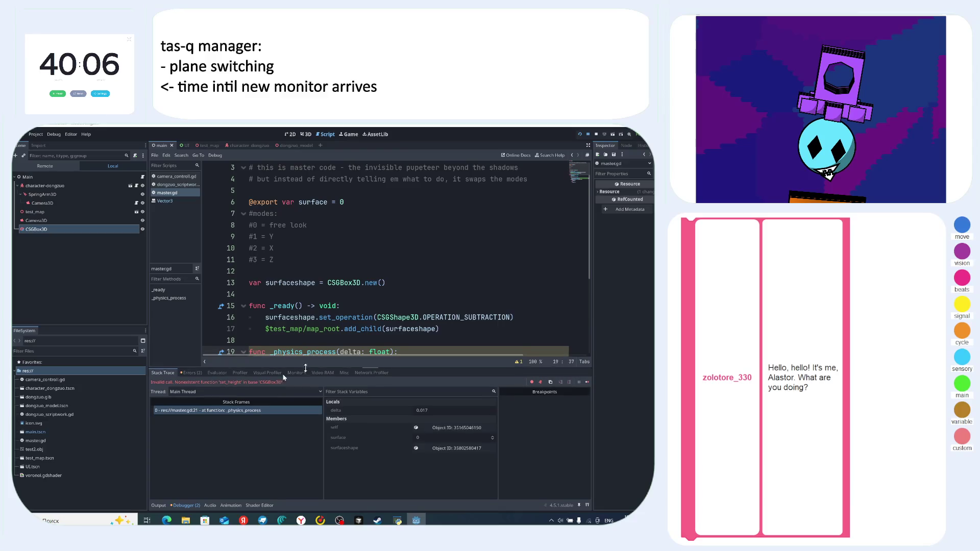
pyautogui.click(192, 375)
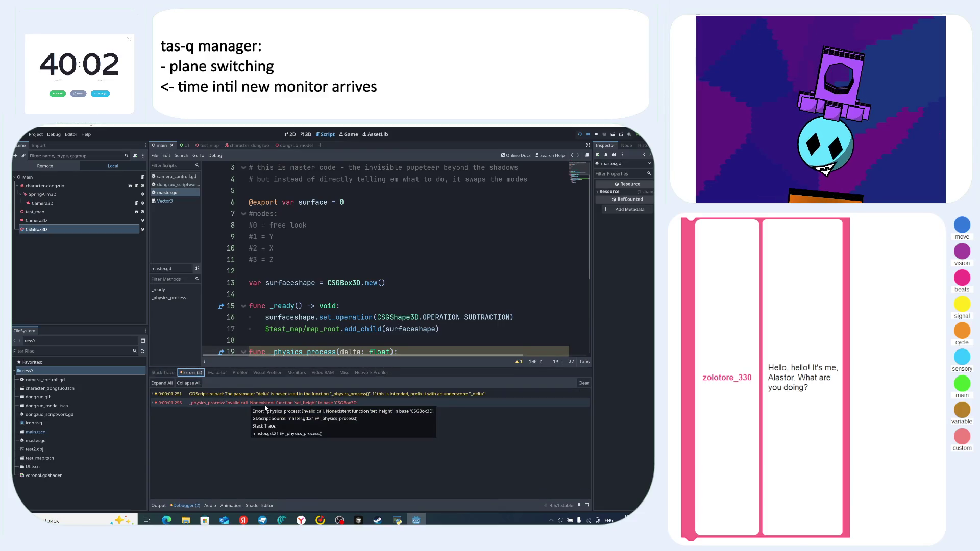
pyautogui.scroll(-2, 334, 305)
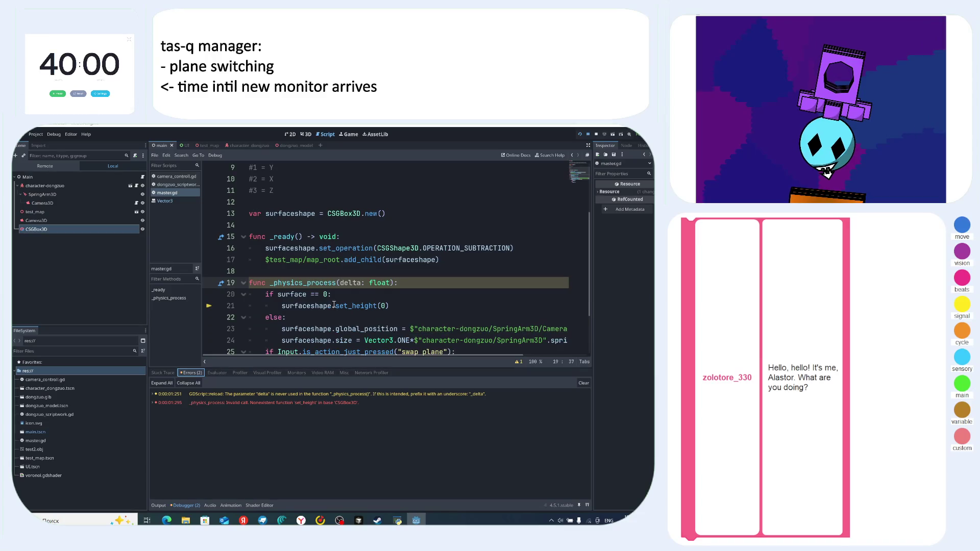
pyautogui.click(400, 305)
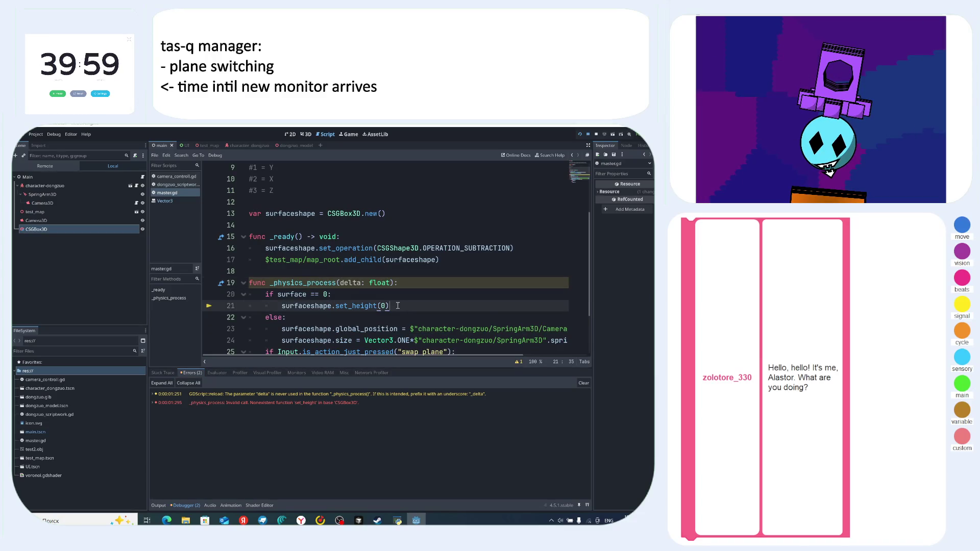
# - Replace set_height(0) on line 21 with 'surfaceshape.size = Vector3.ONE' and run with F5
pyautogui.scroll(-1, 397, 305)
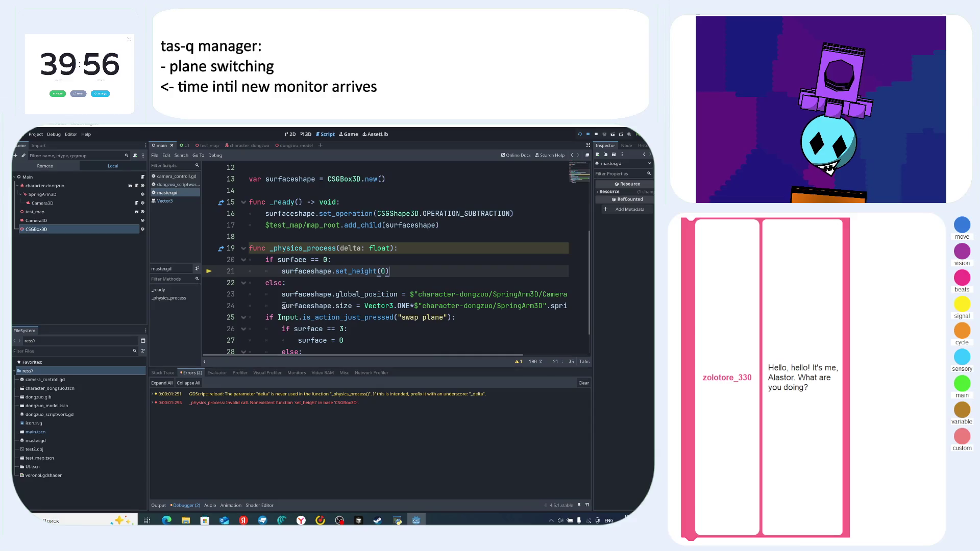
pyautogui.moveTo(283, 305); pyautogui.dragTo(412, 307)
pyautogui.hotkey('ctrl', 'c')
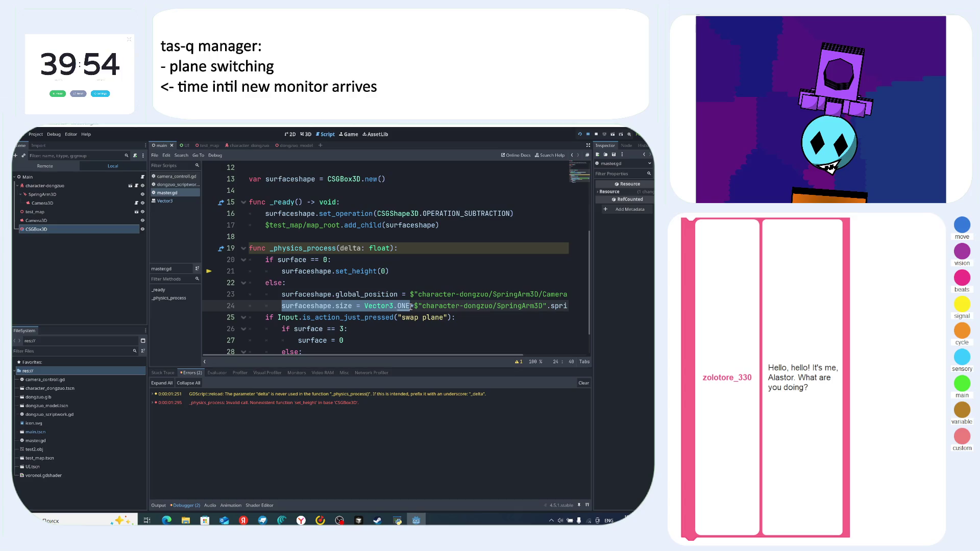
pyautogui.moveTo(408, 267)
pyautogui.mouseDown()
pyautogui.moveTo(262, 271)
pyautogui.moveTo(280, 271)
pyautogui.mouseUp()
pyautogui.hotkey('ctrl', 'v')
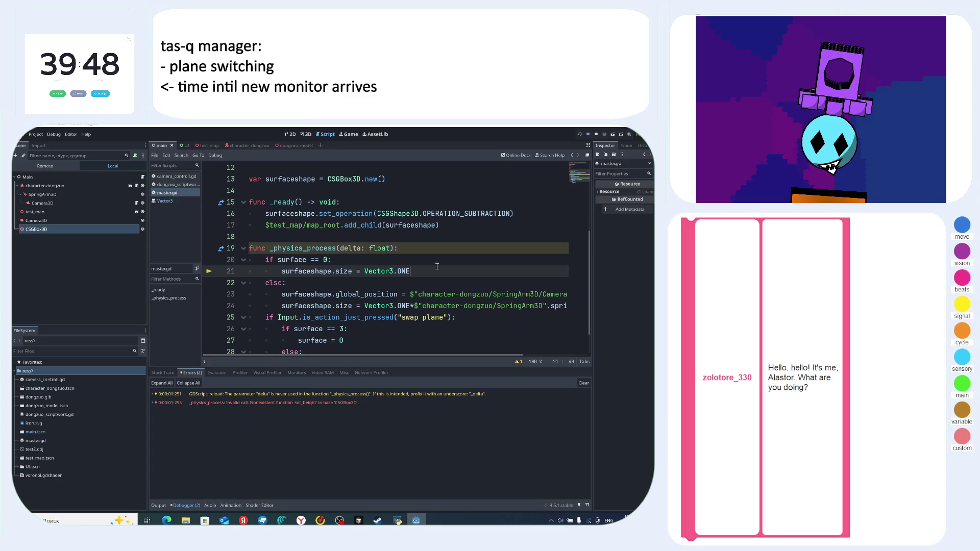
pyautogui.press('F5')
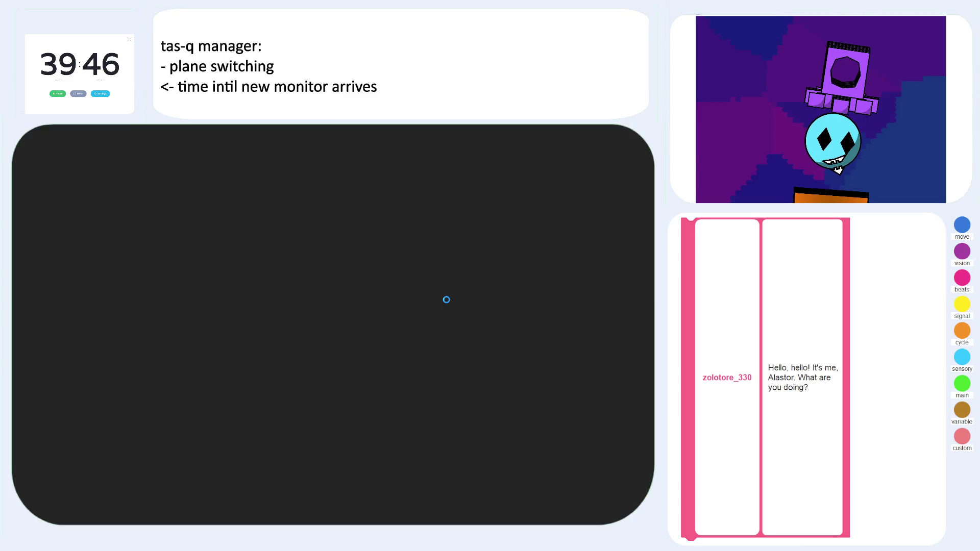
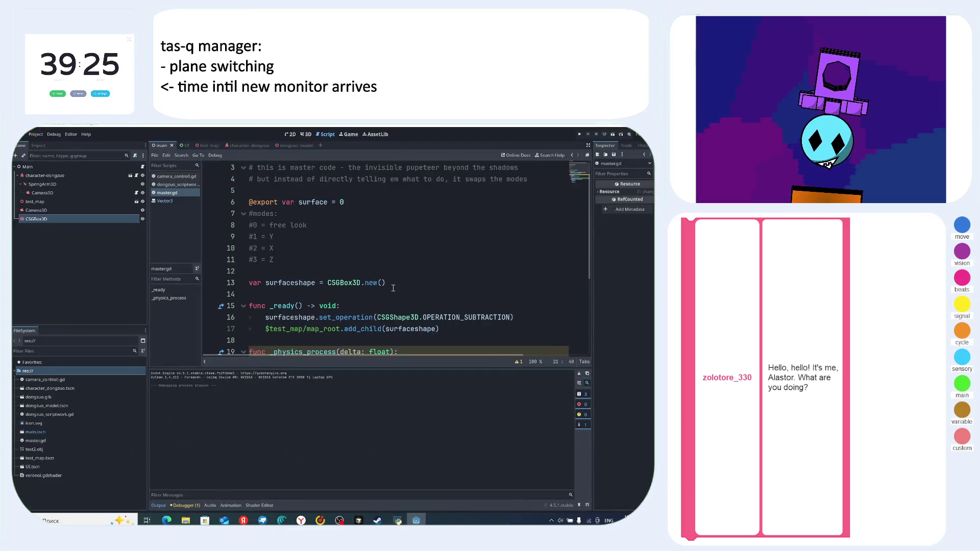
# - Review the node path and global_position lines in master.gd's _physics_process
pyautogui.scroll(-3, 393, 288)
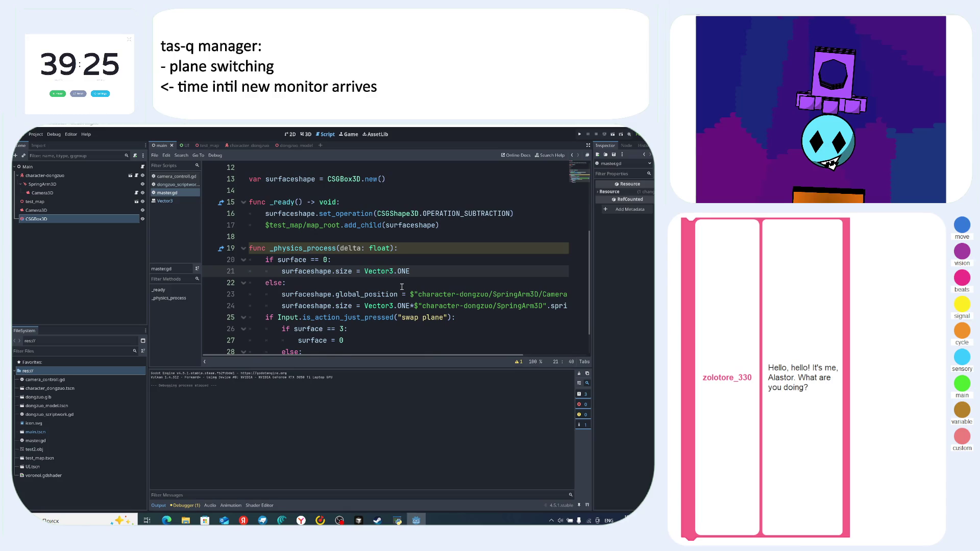
pyautogui.scroll(1, 445, 270)
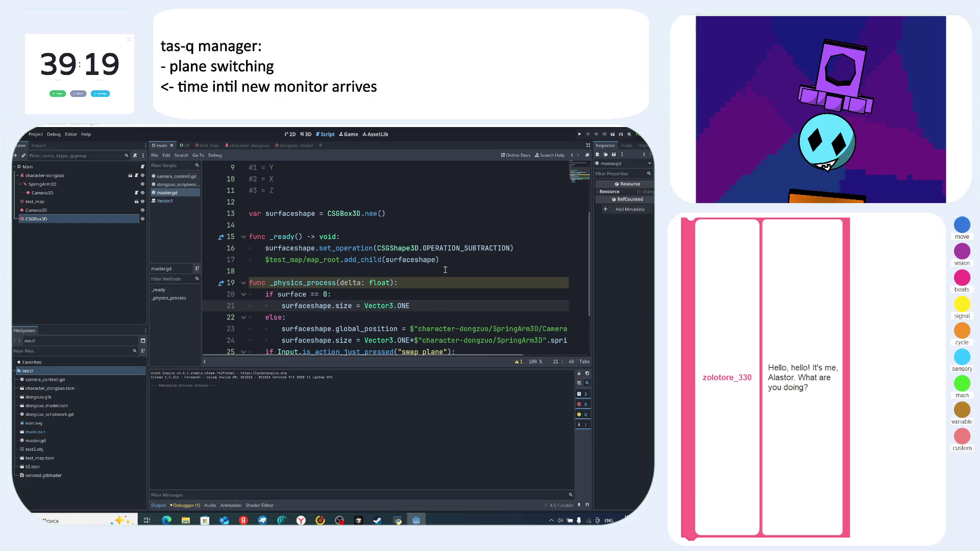
pyautogui.scroll(-1, 445, 270)
pyautogui.click(430, 306)
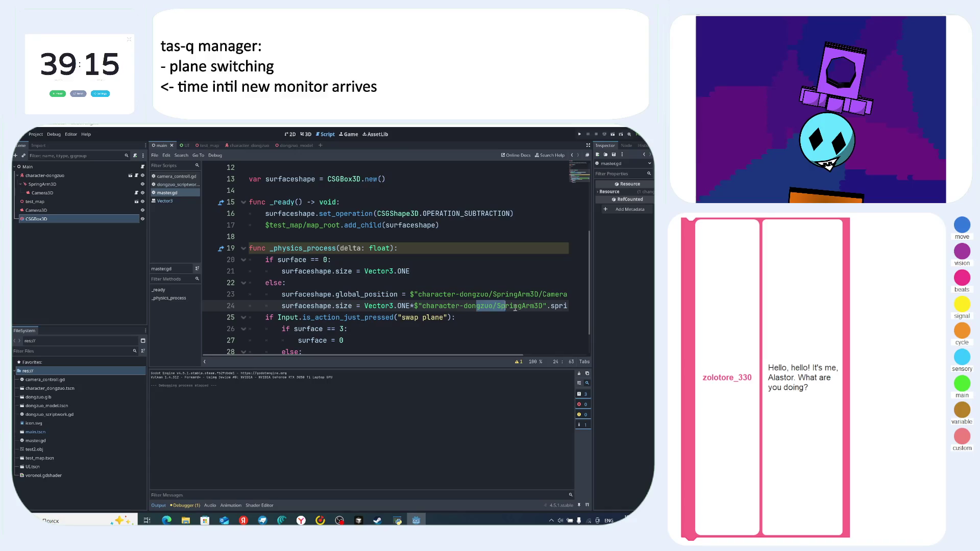
pyautogui.hscroll(2, 434, 301)
pyautogui.click(361, 294)
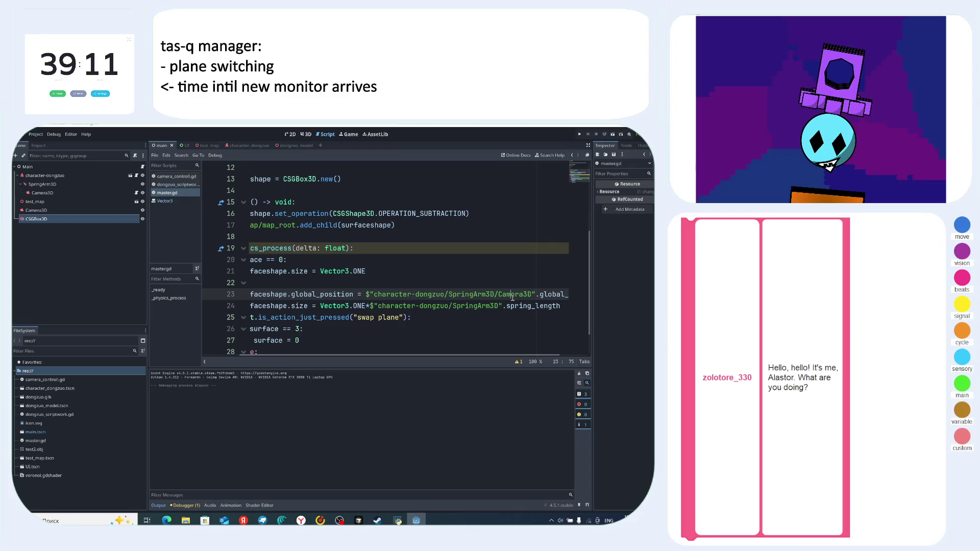
pyautogui.scroll(-1, 513, 297)
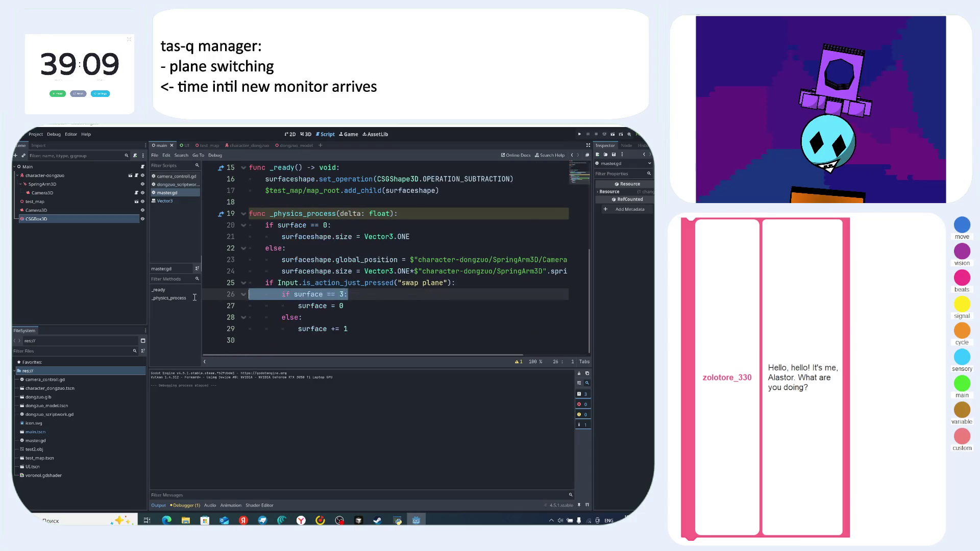
pyautogui.click(373, 305)
pyautogui.press('Down')
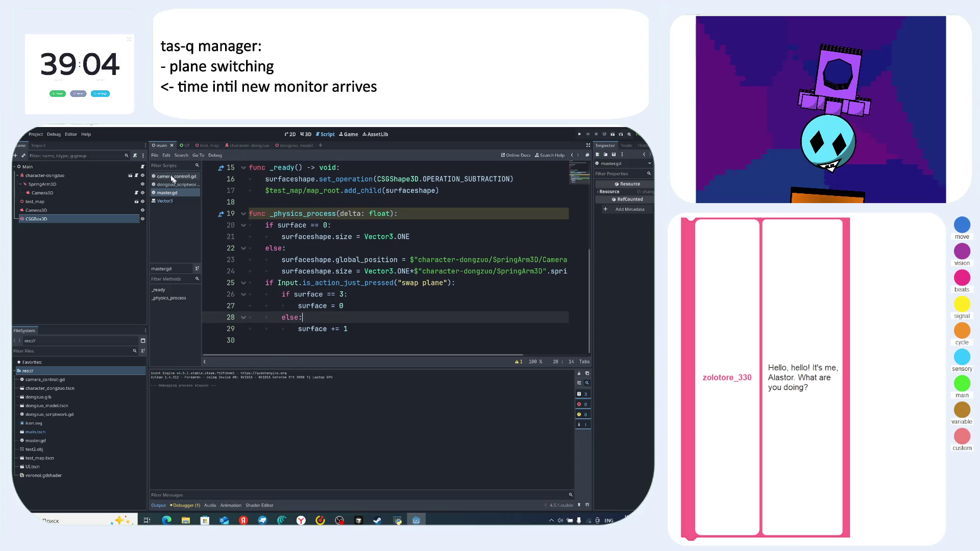
# - Glance through dongzuo_scriptwork.gd and camera_controll.gd, then come back to master.gd
pyautogui.click(170, 185)
pyautogui.click(168, 192)
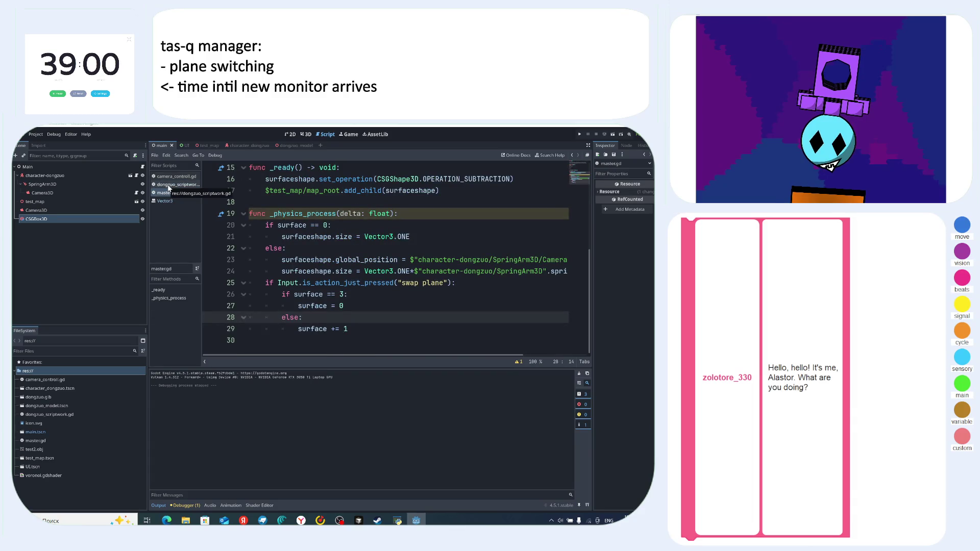
pyautogui.click(171, 185)
pyautogui.click(171, 176)
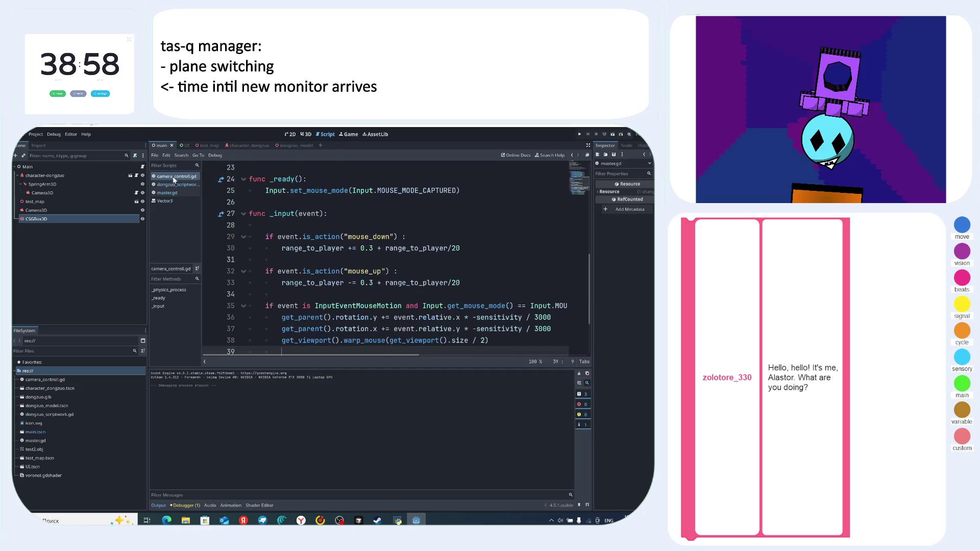
pyautogui.click(171, 184)
pyautogui.click(169, 193)
pyautogui.scroll(6, 286, 229)
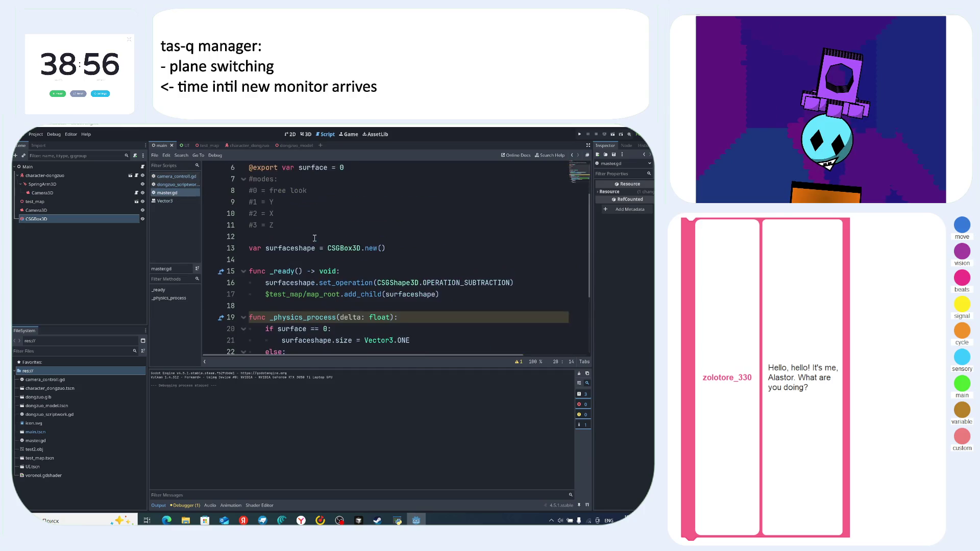
pyautogui.scroll(-6, 353, 256)
pyautogui.click(171, 184)
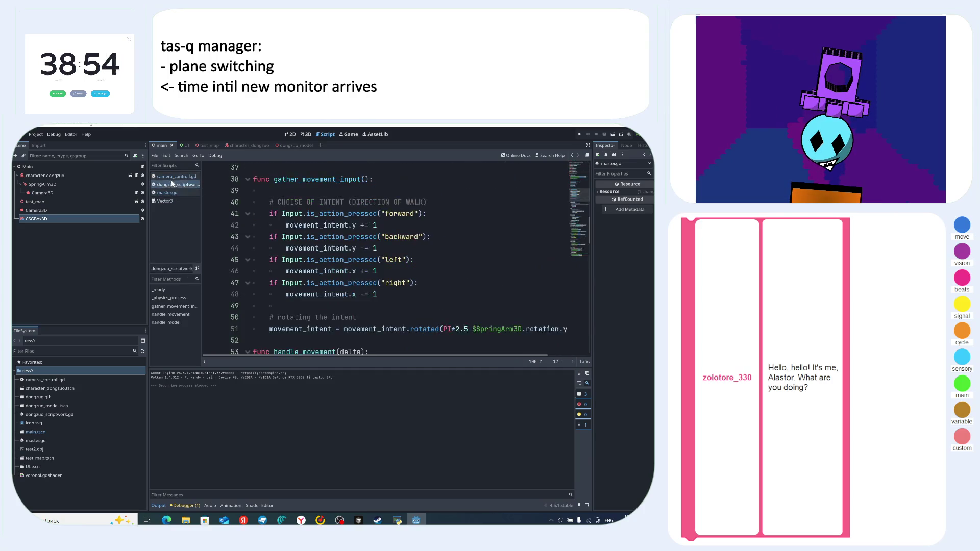
pyautogui.click(171, 176)
pyautogui.scroll(-5, 388, 255)
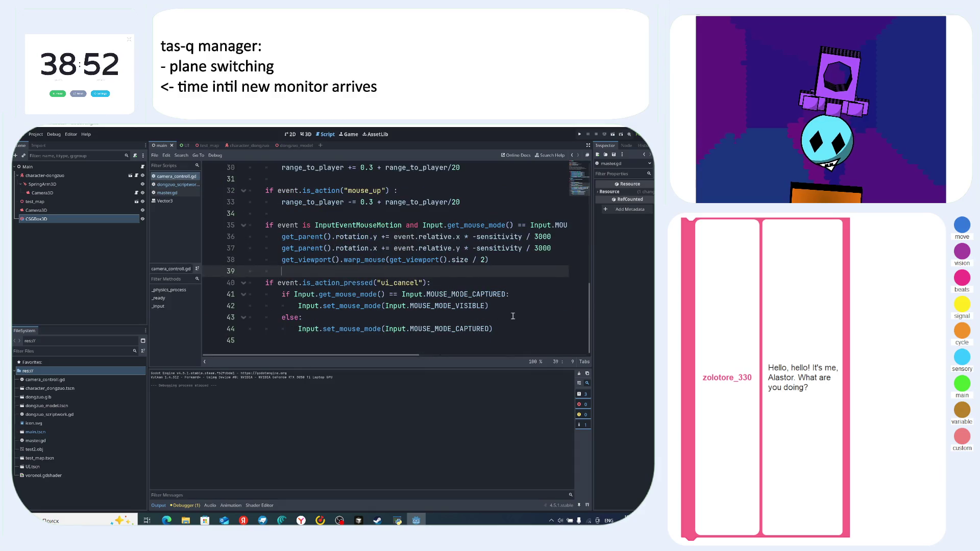
pyautogui.scroll(3, 499, 311)
pyautogui.scroll(1, 460, 281)
pyautogui.scroll(-3, 408, 255)
pyautogui.scroll(3, 357, 230)
pyautogui.click(172, 193)
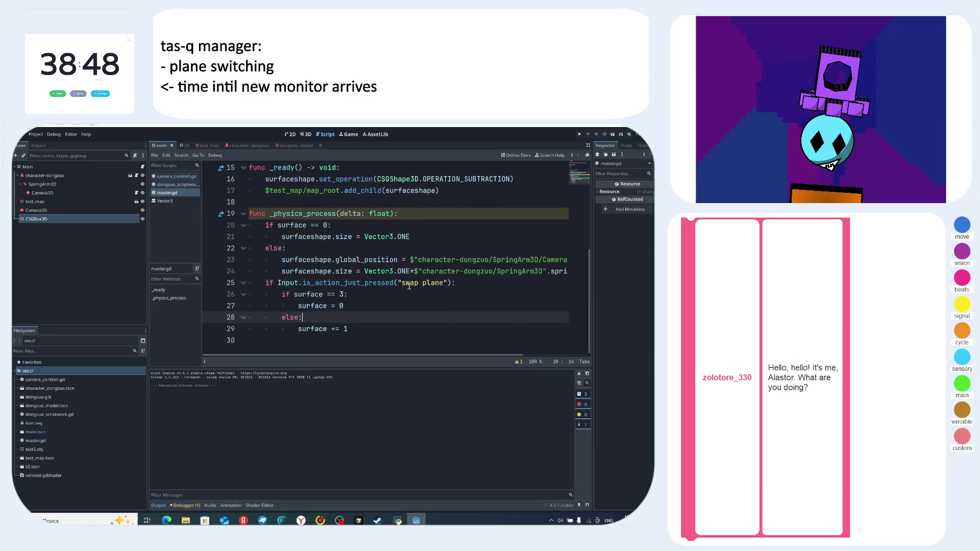
# - Re-examine the line-24 node path, the swap plane input check and the global_position line
pyautogui.scroll(1, 408, 286)
pyautogui.click(464, 306)
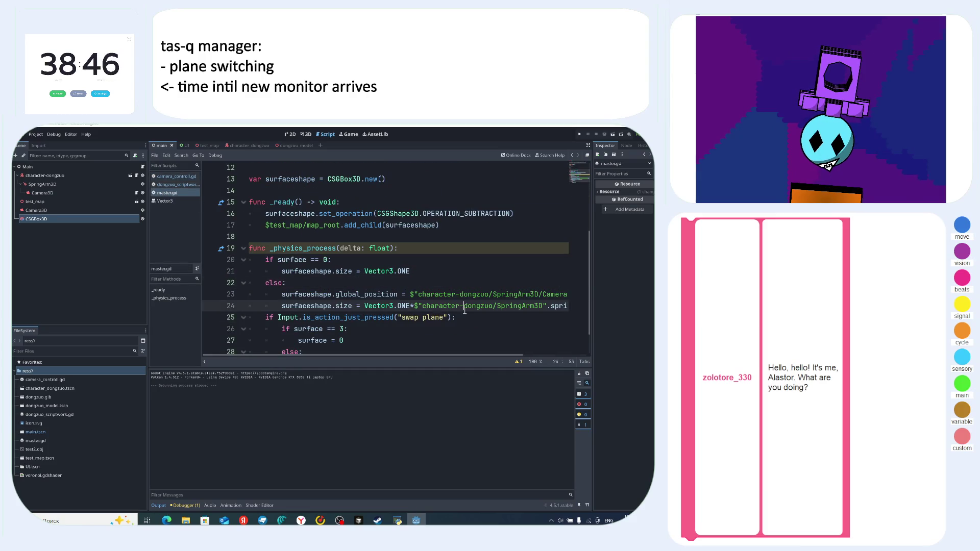
pyautogui.tripleClick(536, 314)
pyautogui.click(567, 306)
pyautogui.press('End')
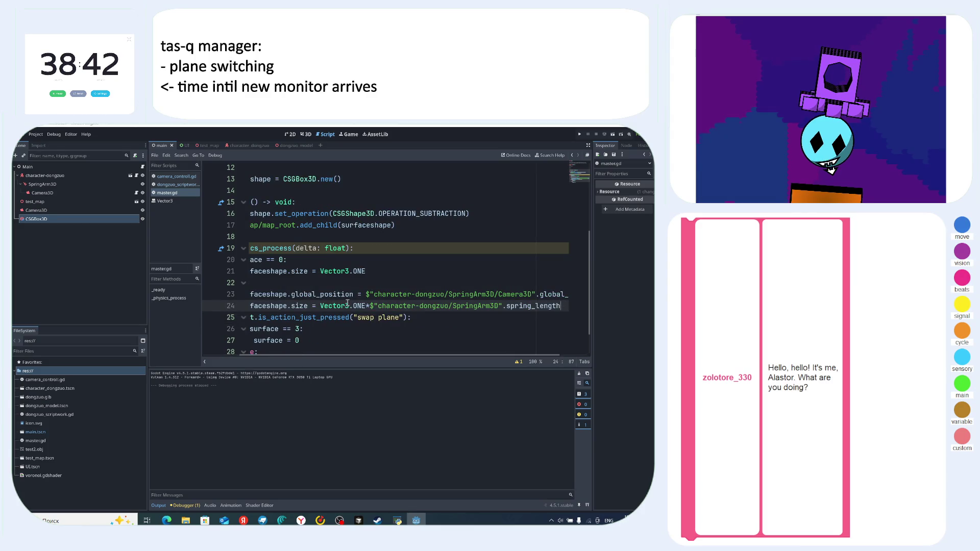
pyautogui.moveTo(329, 295); pyautogui.dragTo(239, 294)
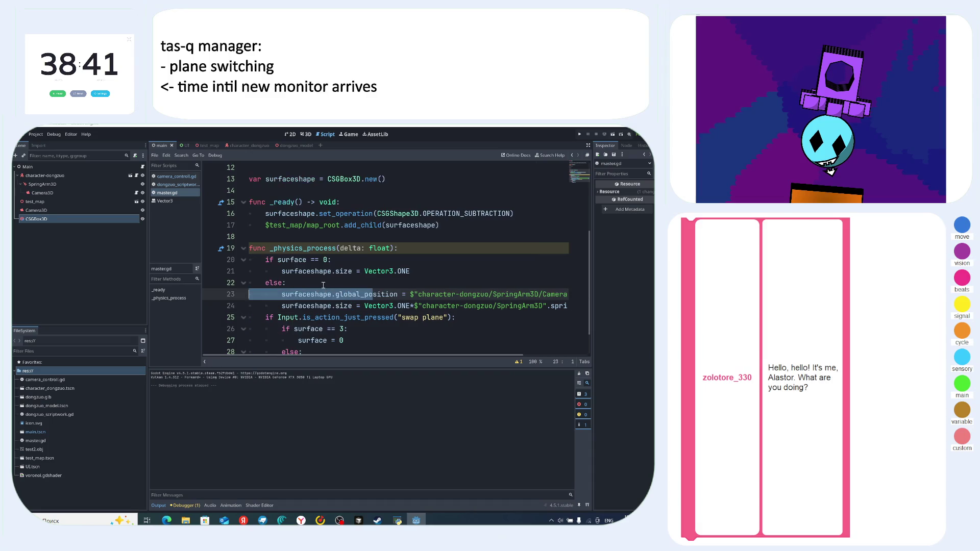
pyautogui.click(331, 283)
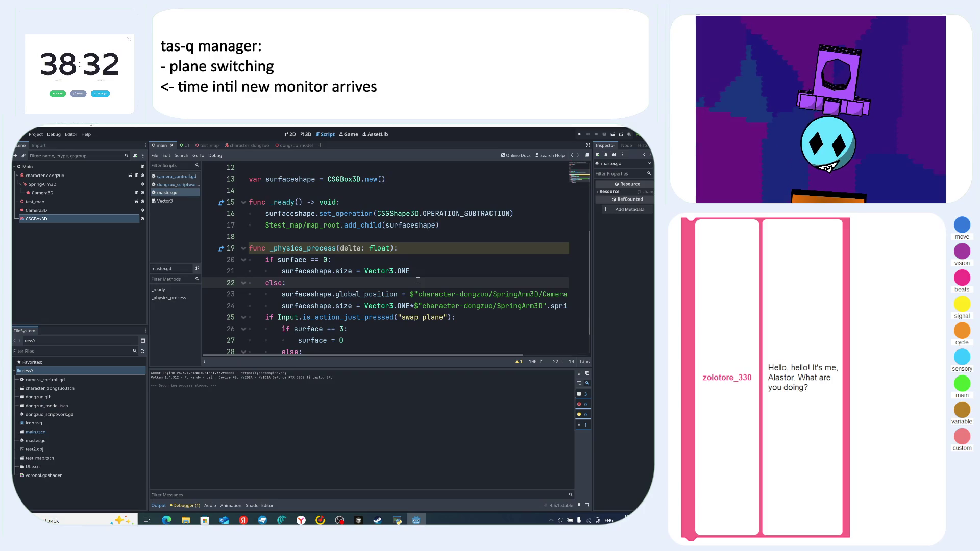
# - Add a new line 20 in _physics_process with surfaceshape.global_position copied from line 24
pyautogui.click(429, 249)
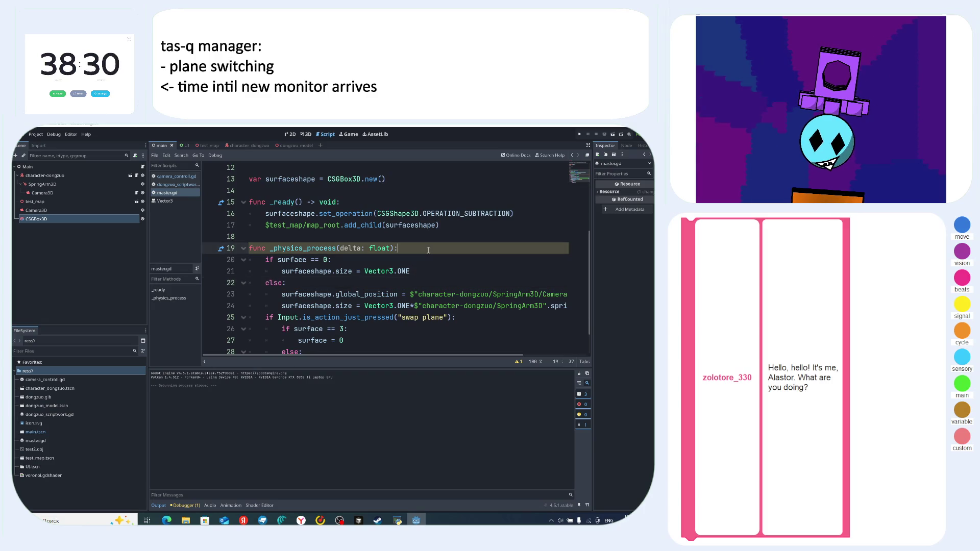
pyautogui.press('Return')
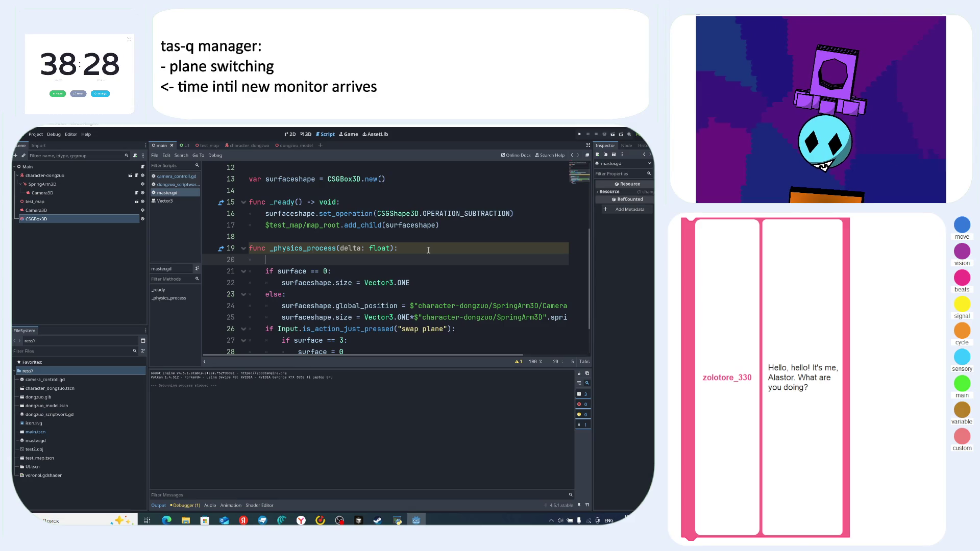
pyautogui.write('sur')
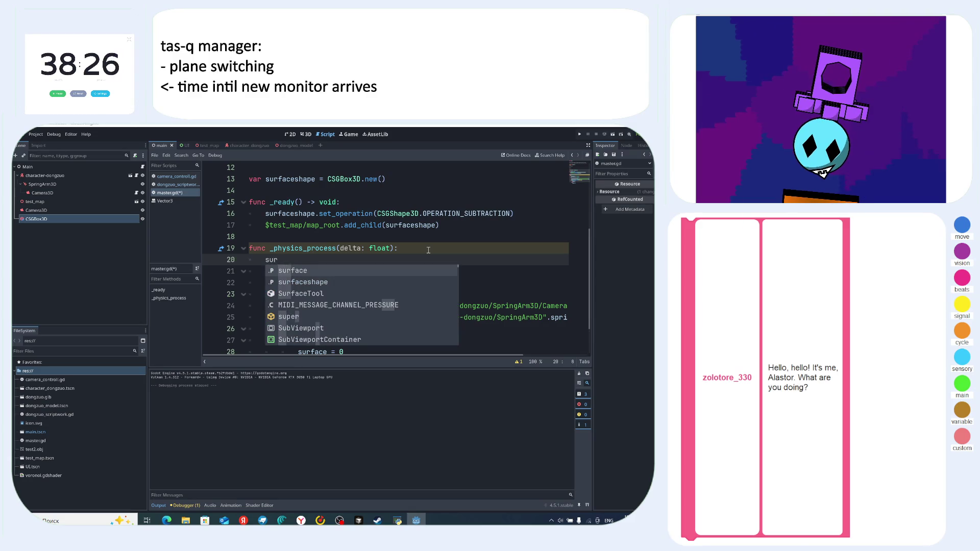
pyautogui.press('BackSpace')
pyautogui.press('BackSpace')
pyautogui.press('BackSpace')
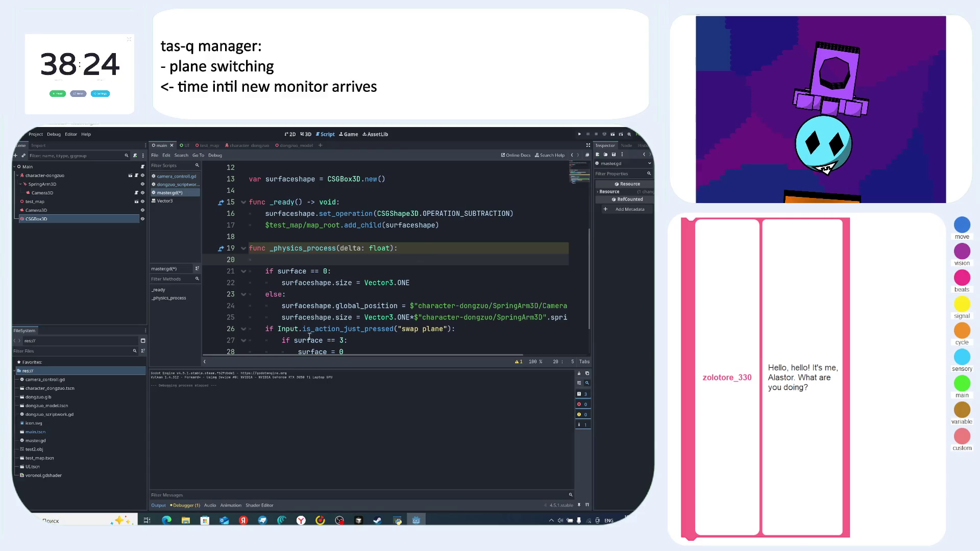
pyautogui.click(282, 307)
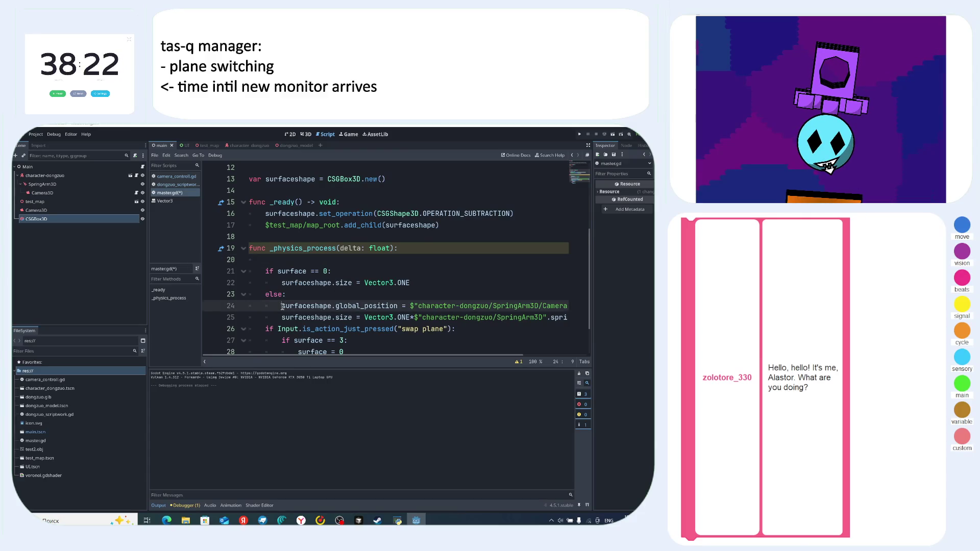
pyautogui.moveTo(315, 304); pyautogui.dragTo(399, 305)
pyautogui.hotkey('ctrl', 'c')
pyautogui.click(431, 259)
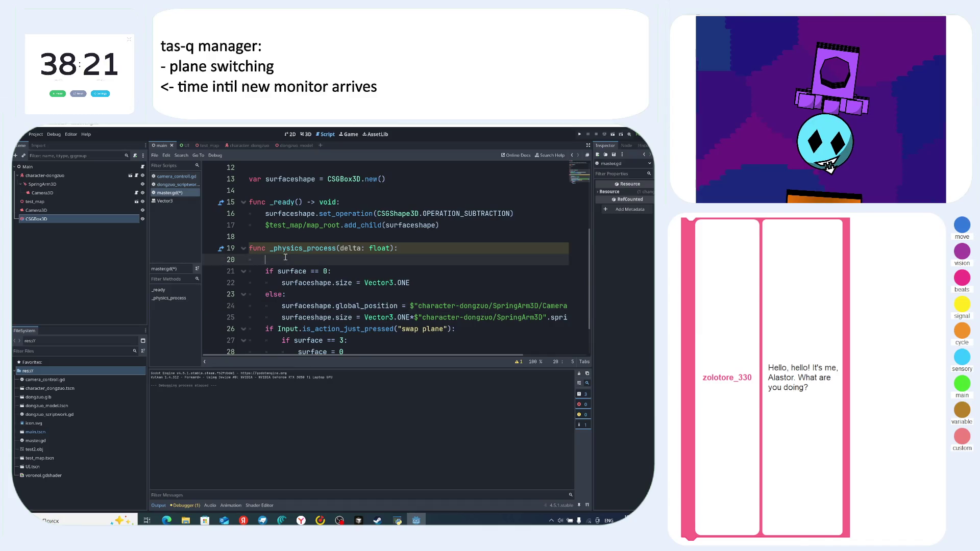
pyautogui.hotkey('ctrl', 'v')
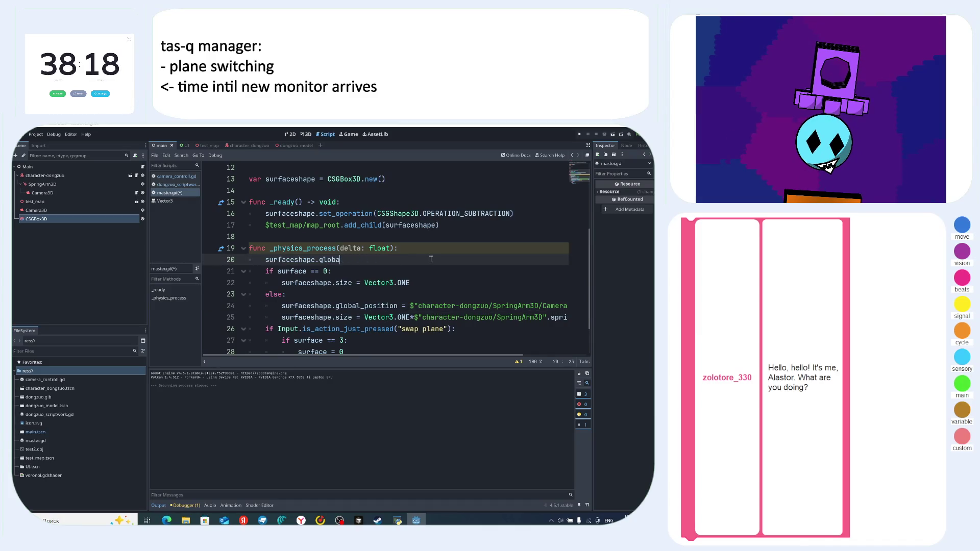
# - Complete line 20 as surfaceshape.global_position += 0.05, then save and run with F5
pyautogui.write('globa')
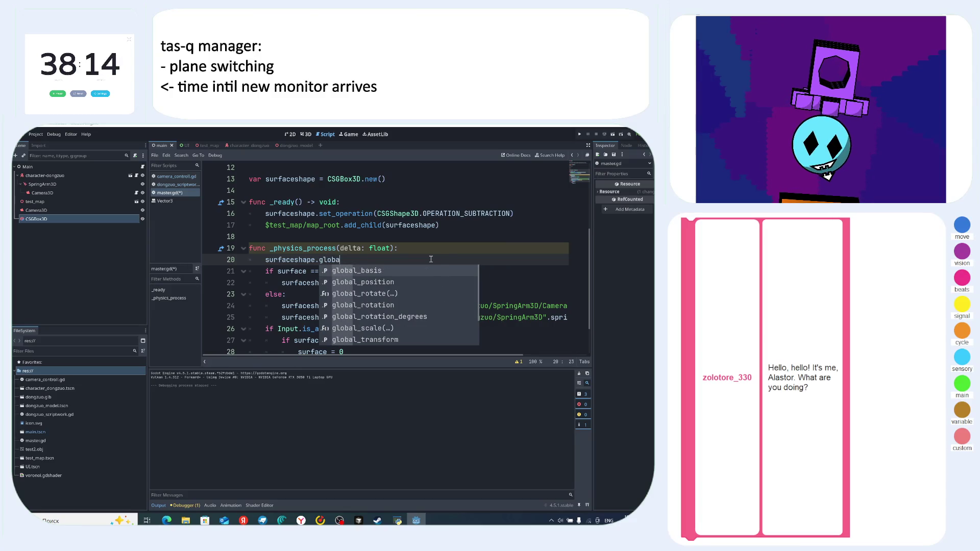
pyautogui.press('Down')
pyautogui.press('Return')
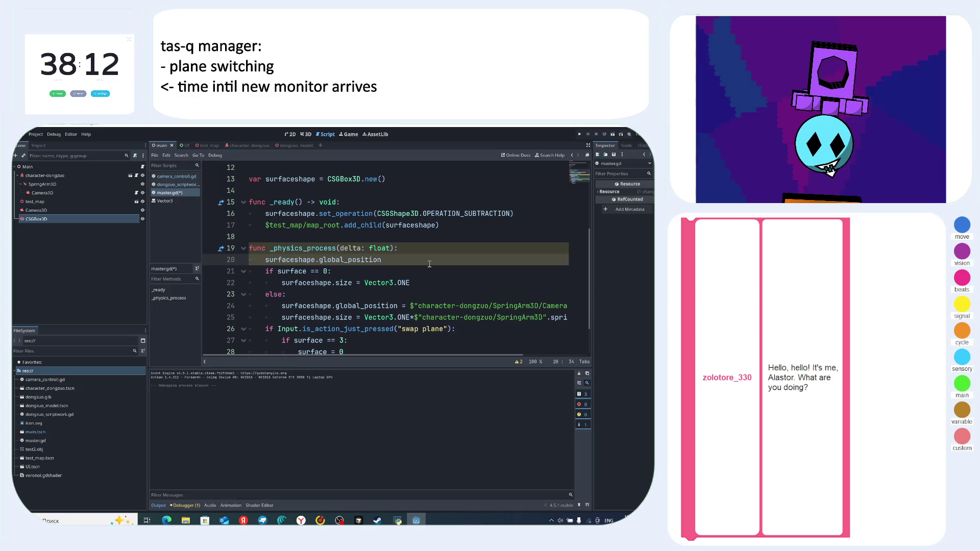
pyautogui.write(' += 0.01')
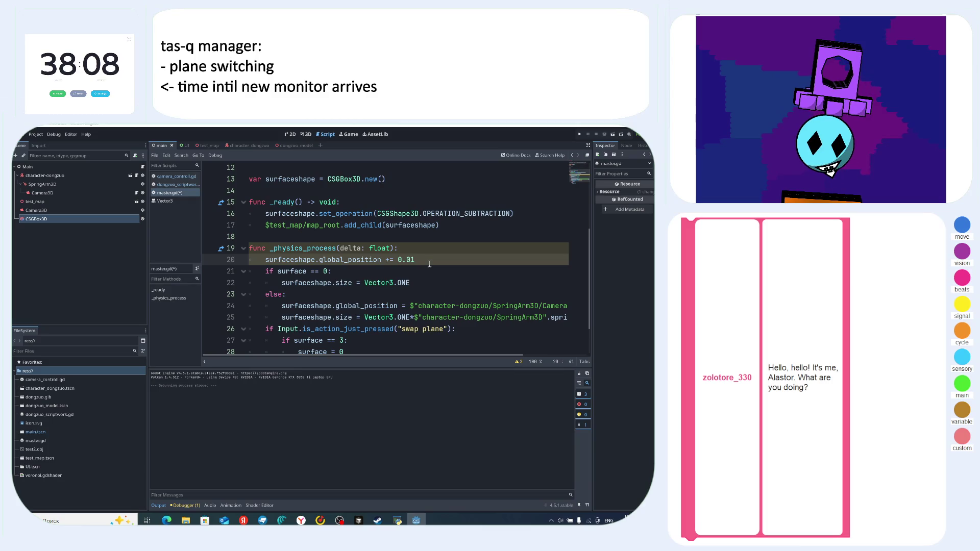
pyautogui.press('BackSpace')
pyautogui.write('5')
pyautogui.press('Down')
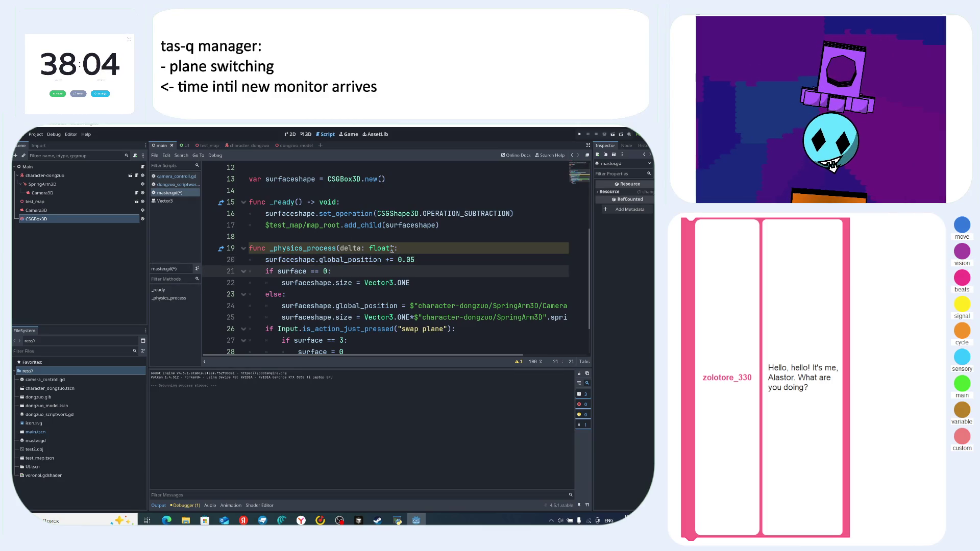
pyautogui.moveTo(392, 249)
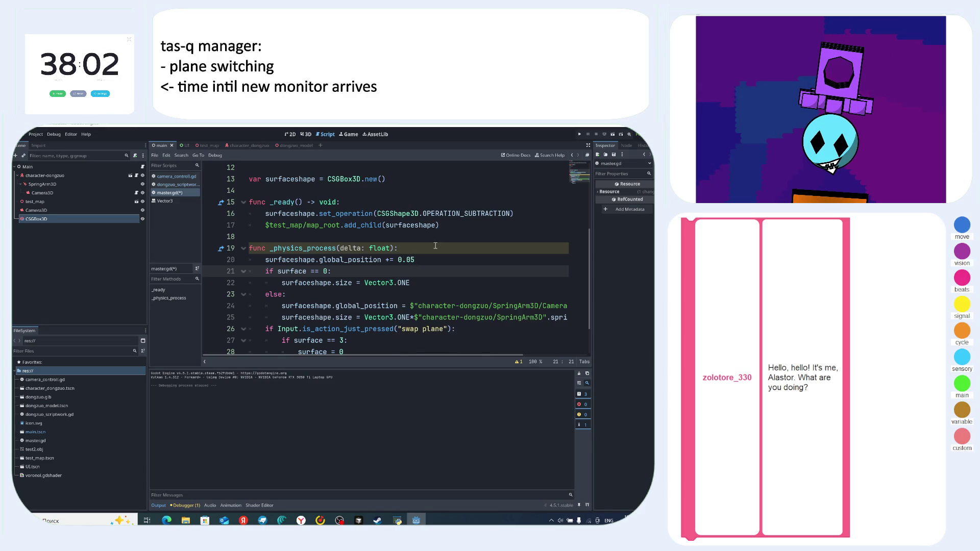
pyautogui.press('F5')
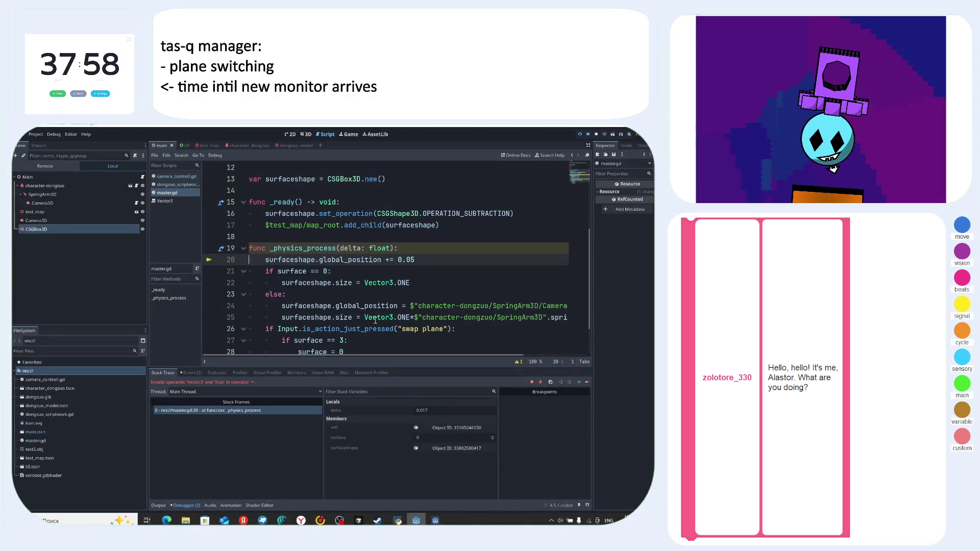
# - Replace 0.05 on line 20 with Vector3(0.05,0,0) and relaunch the game with F5
pyautogui.moveTo(390, 315)
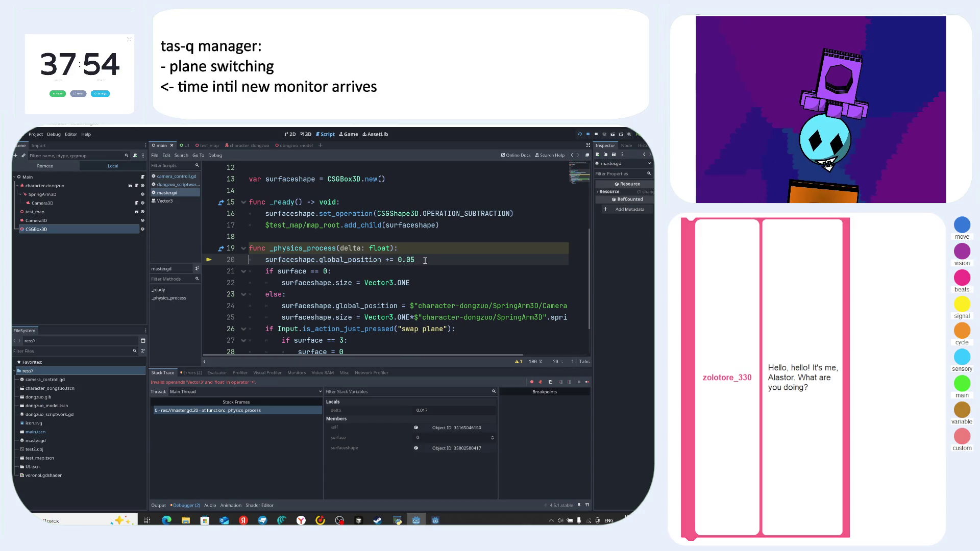
pyautogui.press('BackSpace')
pyautogui.hotkey('ctrl', 'space')
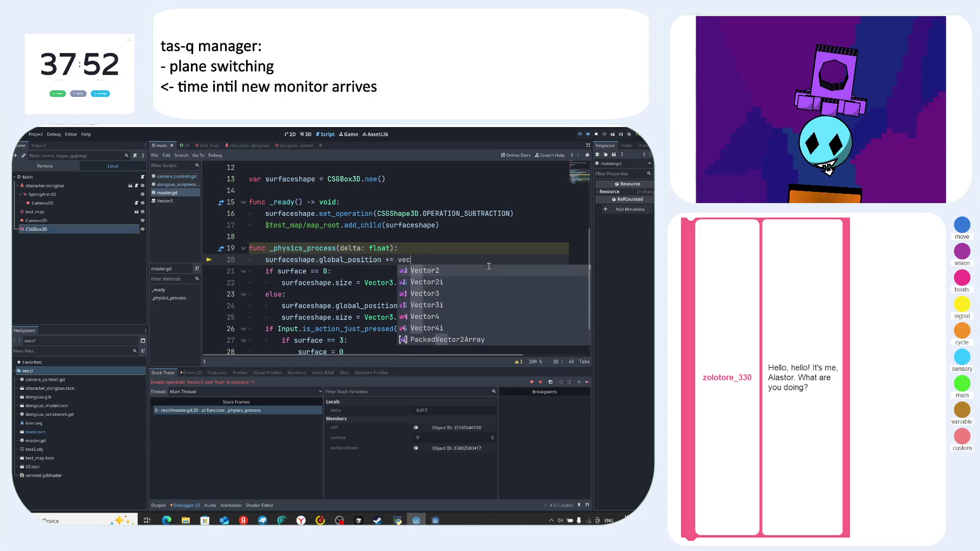
pyautogui.write('Vec')
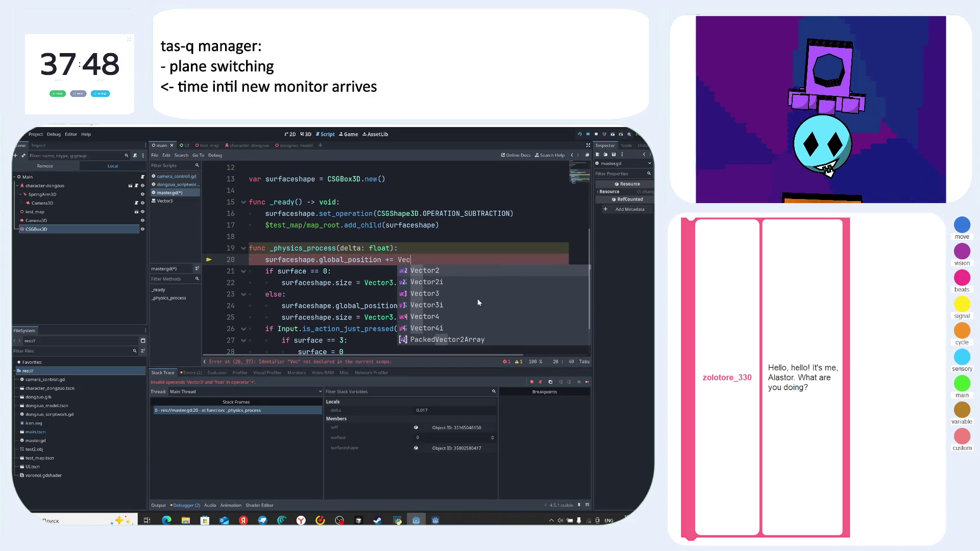
pyautogui.click(453, 293)
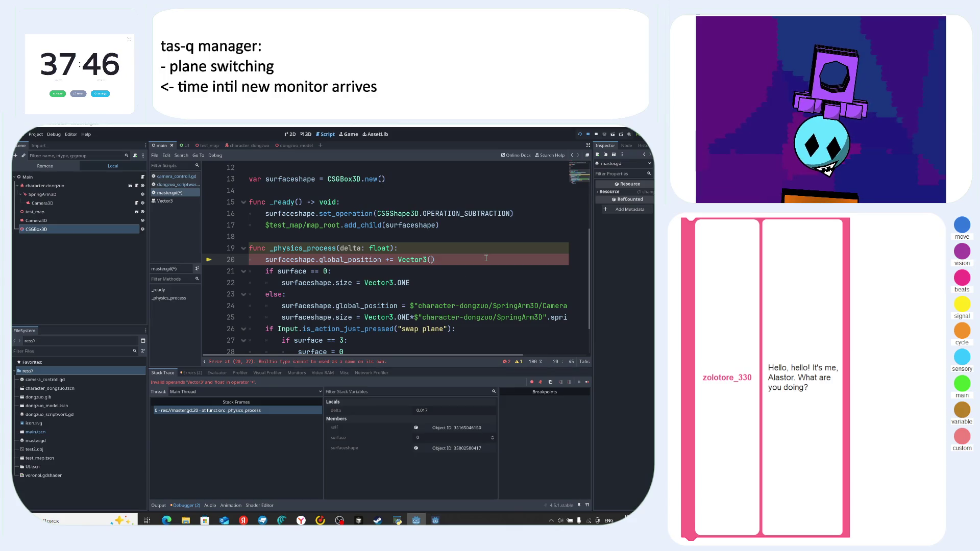
pyautogui.write('0.0')
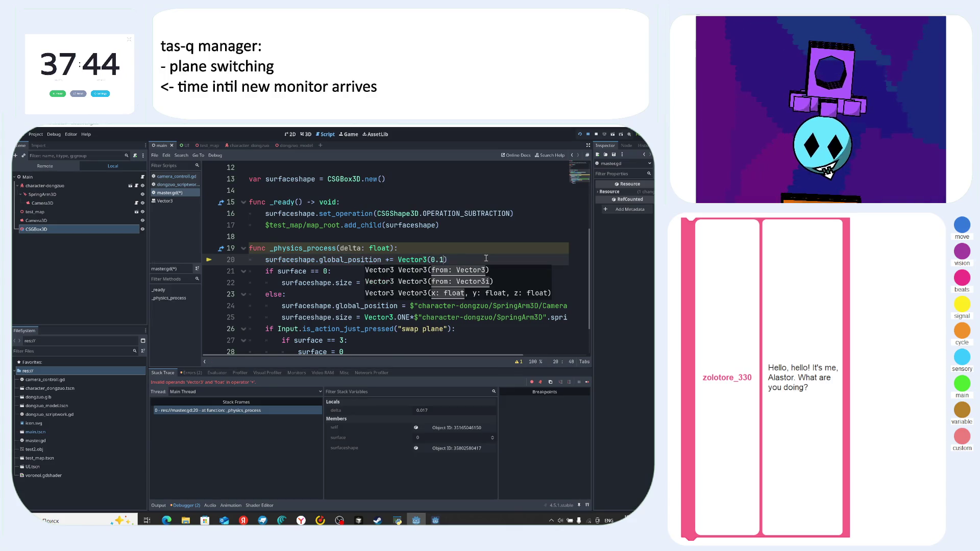
pyautogui.write('1')
pyautogui.write('5')
pyautogui.write(',0,0')
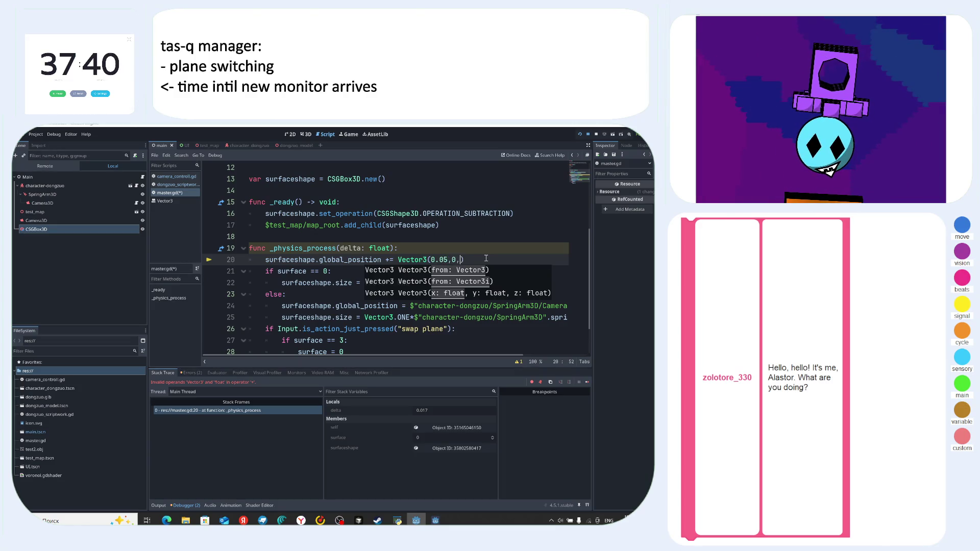
pyautogui.write(')')
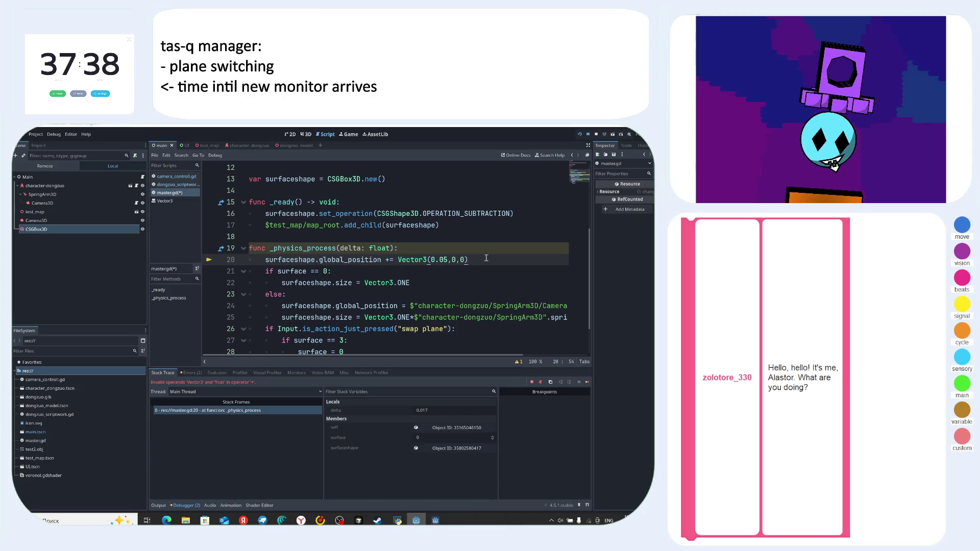
pyautogui.press('F5')
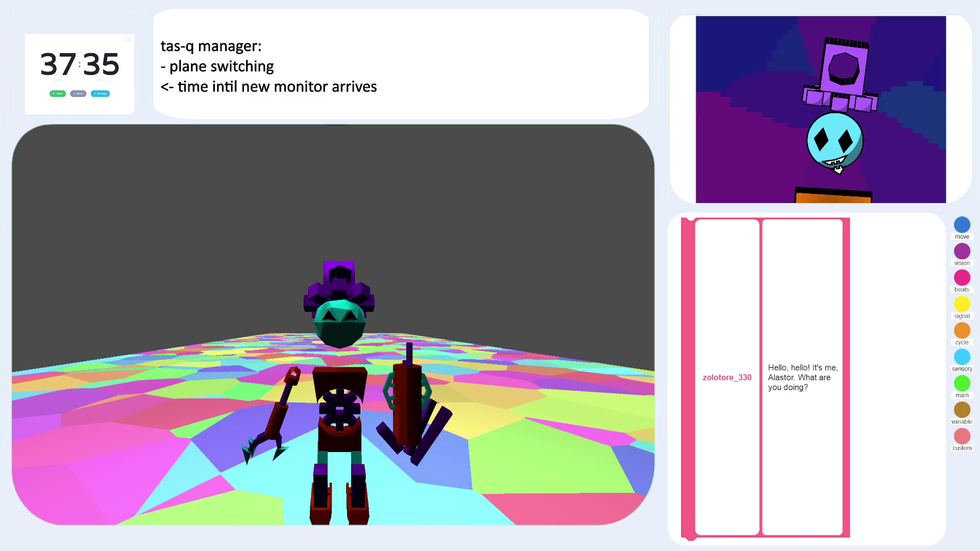
# - Close the game and delete the CSGBox3D node from the Main scene, confirming with OK
pyautogui.hotkey('alt', 'F4')
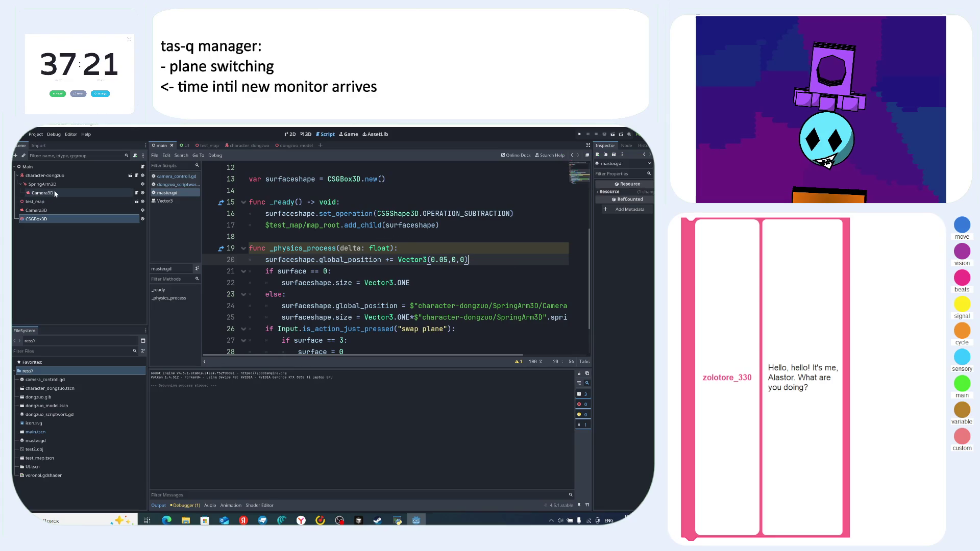
pyautogui.click(48, 219)
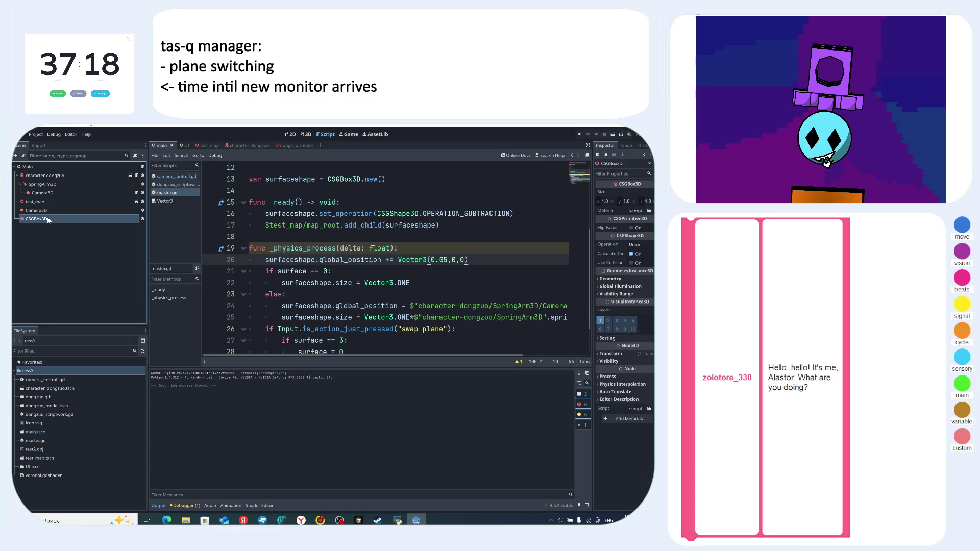
pyautogui.press('Delete')
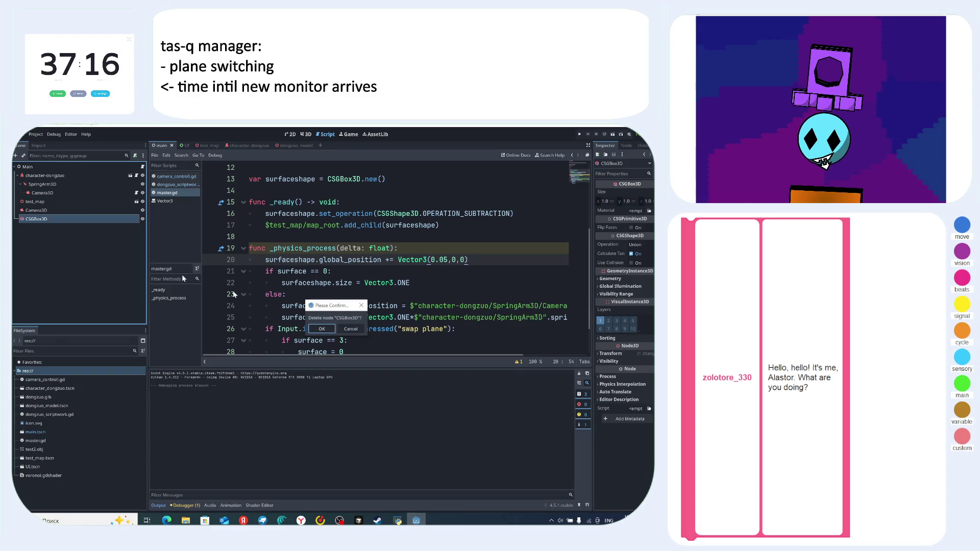
pyautogui.click(322, 329)
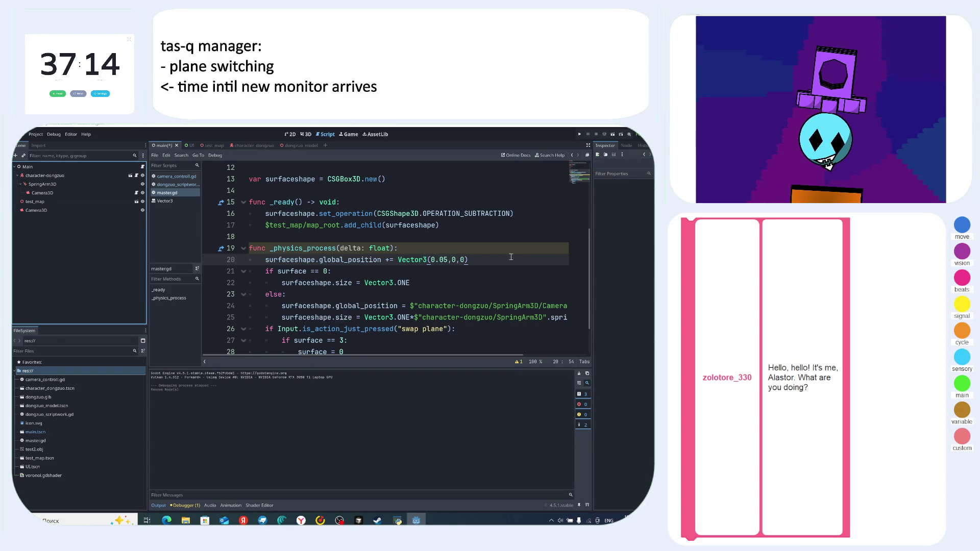
# - Copy line 20 into _ready as line 18: surfaceshape.global_position = Vector3(0.05,0,0)
pyautogui.press('Up')
pyautogui.press('Up')
pyautogui.press('Up')
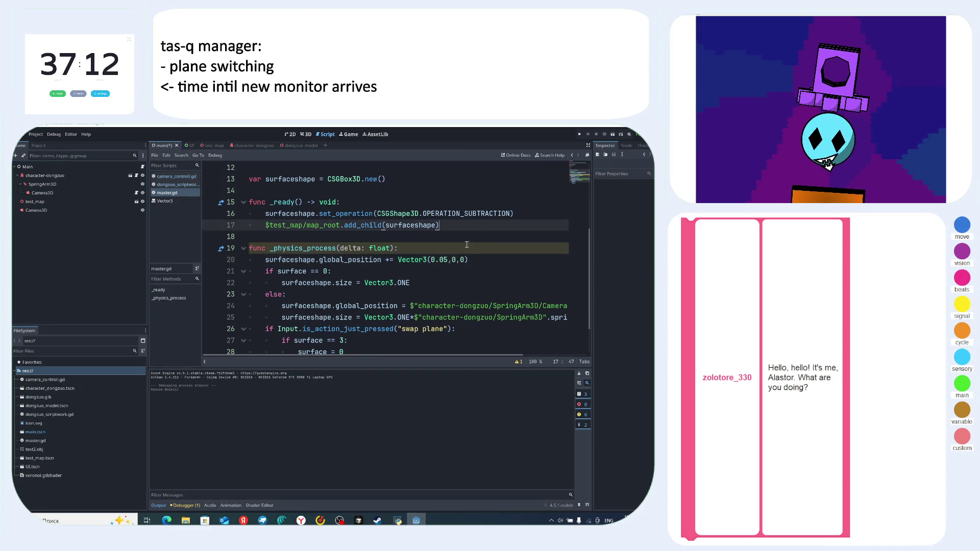
pyautogui.moveTo(474, 261); pyautogui.dragTo(265, 259)
pyautogui.hotkey('ctrl', 'c')
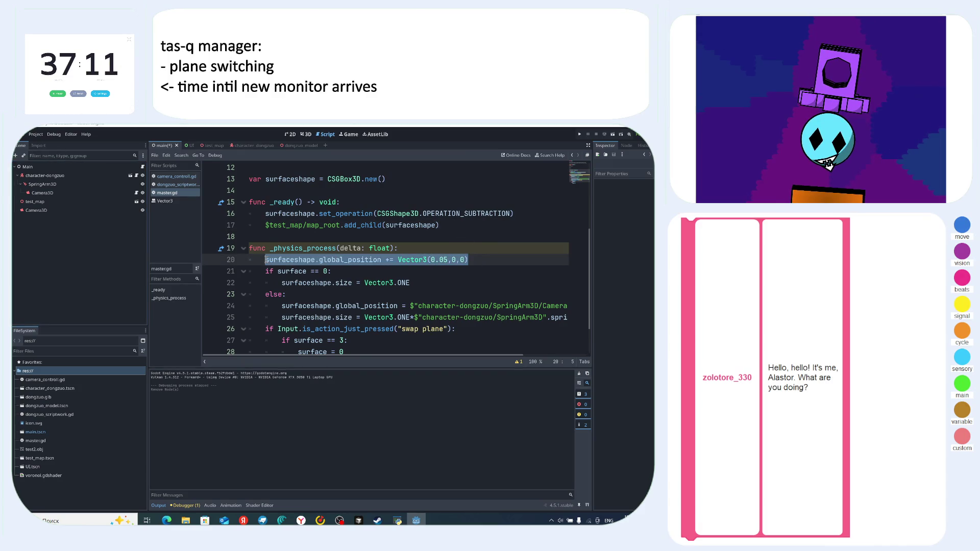
pyautogui.click(471, 225)
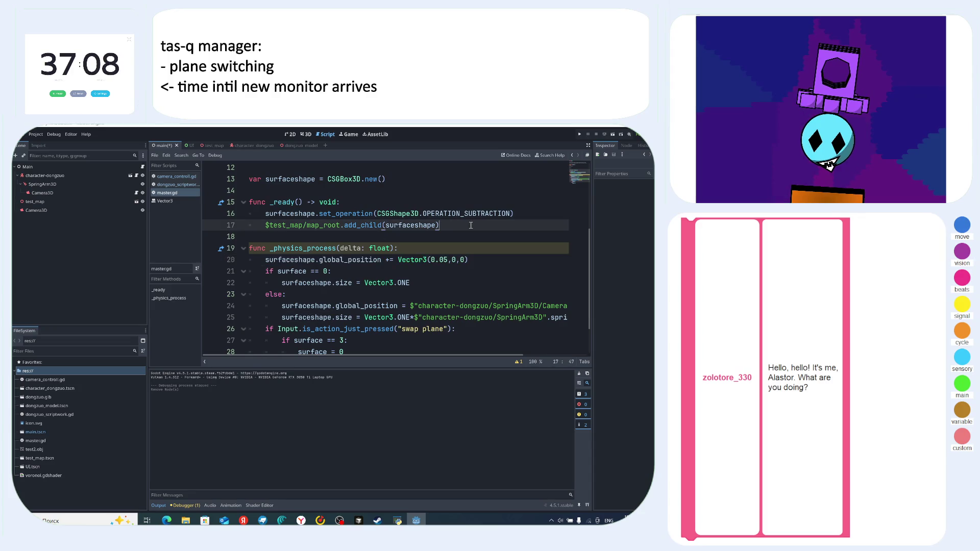
pyautogui.press('Return')
pyautogui.hotkey('ctrl', 'v')
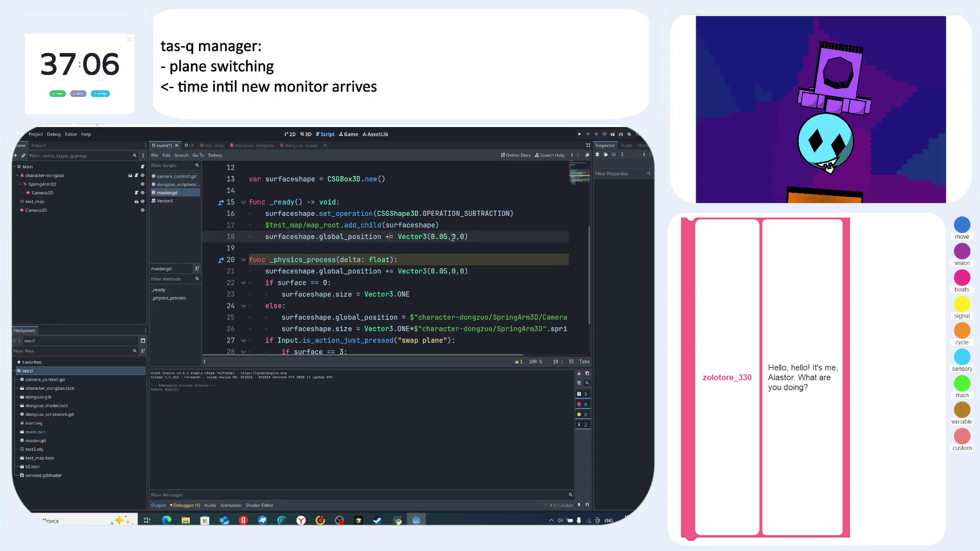
pyautogui.press('BackSpace')
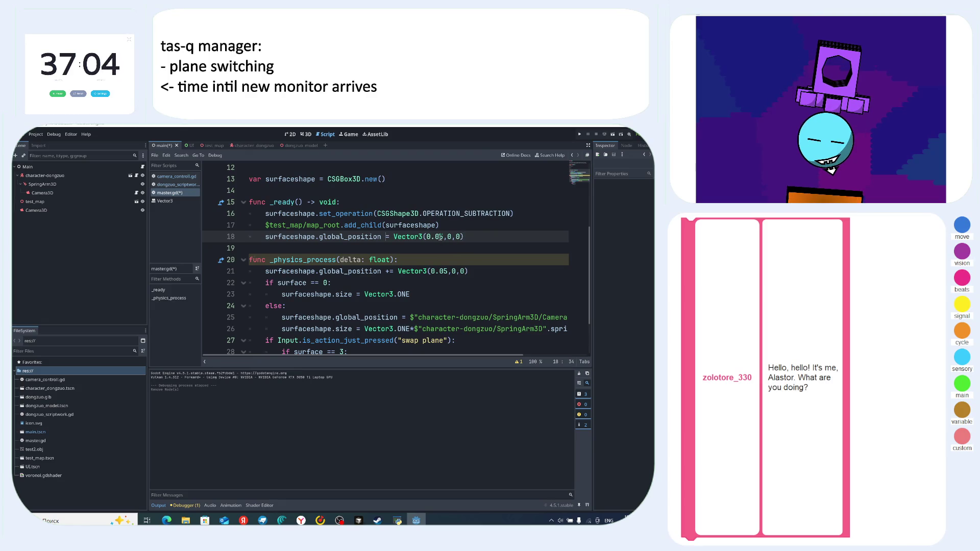
pyautogui.click(306, 134)
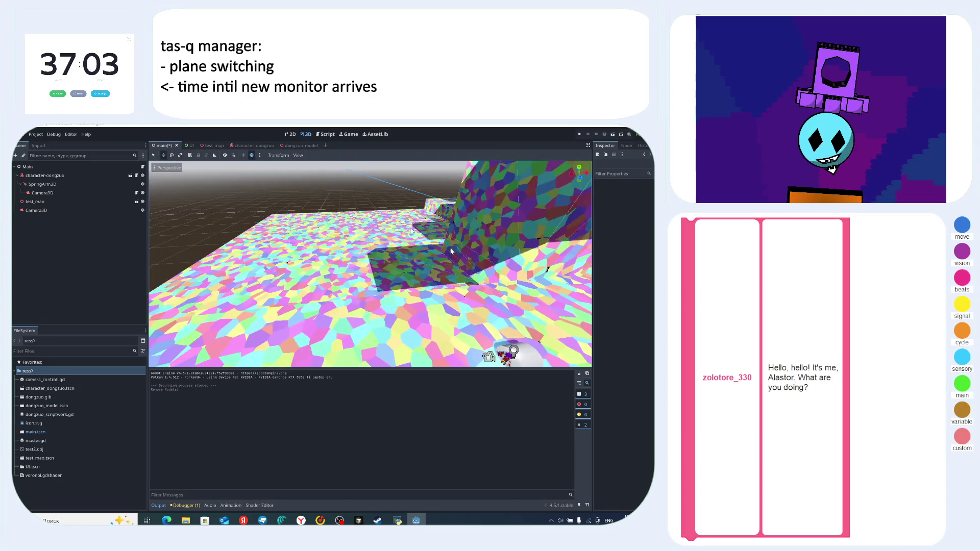
# - Focus on Camera3D, zoom out, select test_map and orbit, then right-click the Main node
pyautogui.click(443, 229)
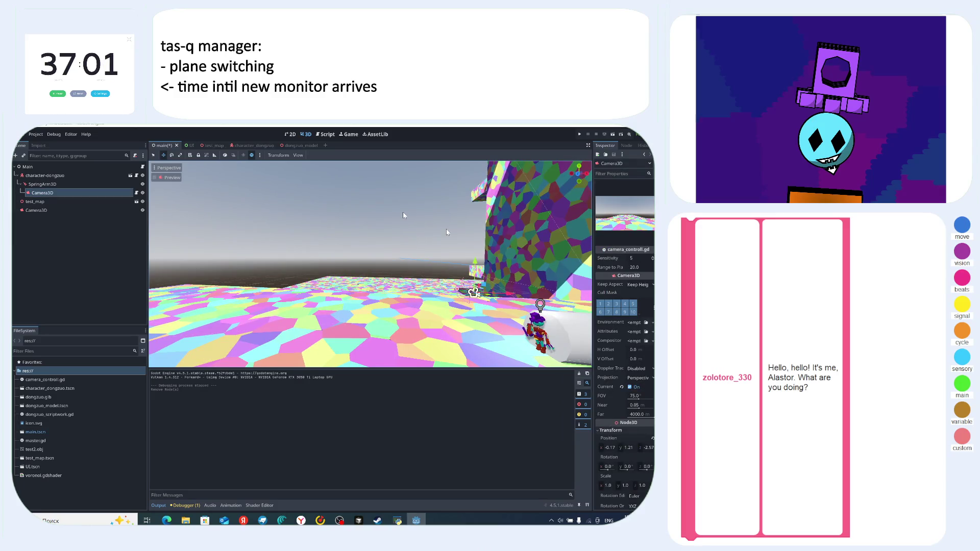
pyautogui.press('f')
pyautogui.scroll(-5, 415, 225)
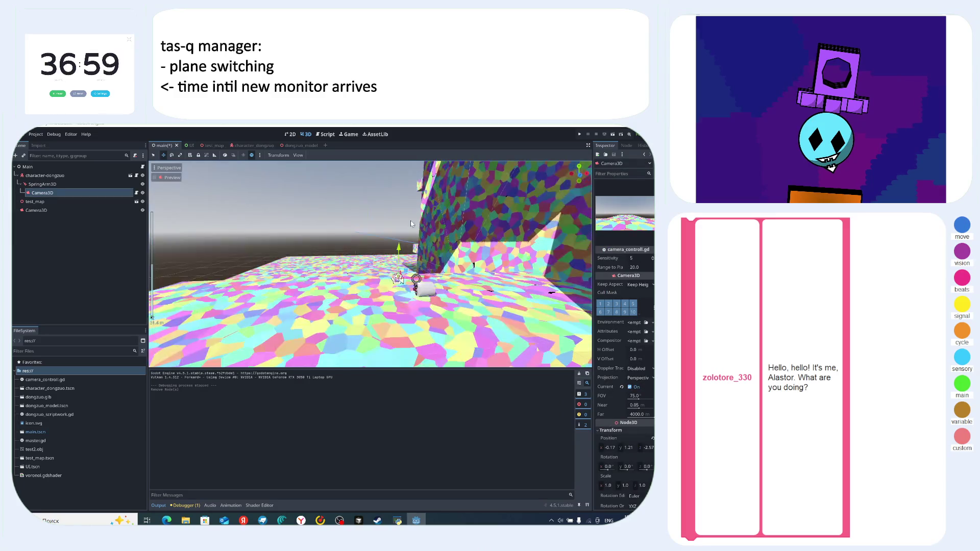
pyautogui.scroll(-3, 633, 336)
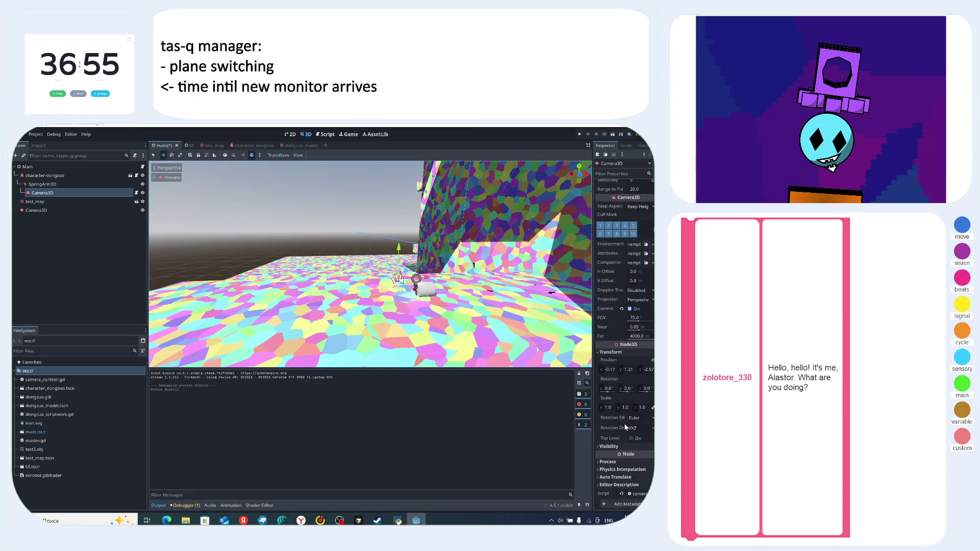
pyautogui.click(360, 213)
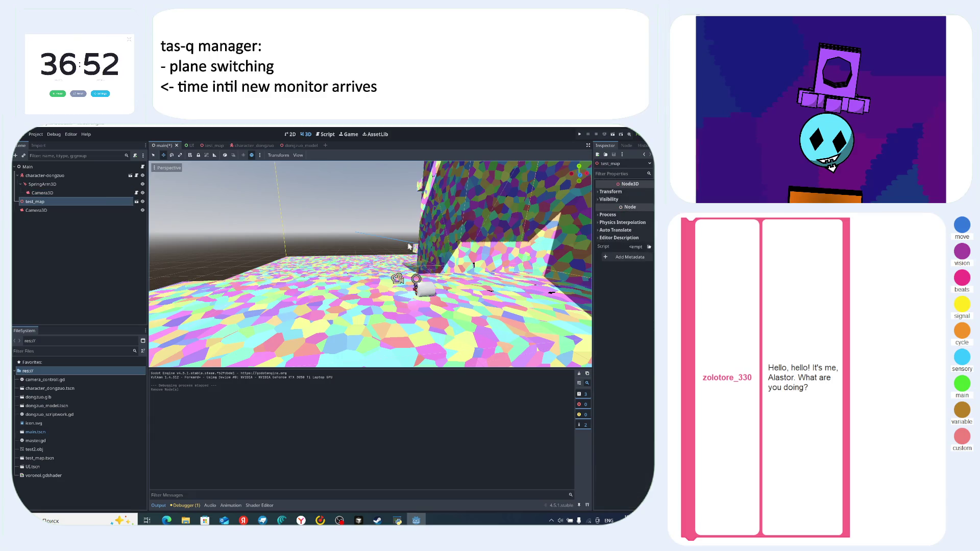
pyautogui.moveTo(392, 242); pyautogui.dragTo(368, 231)
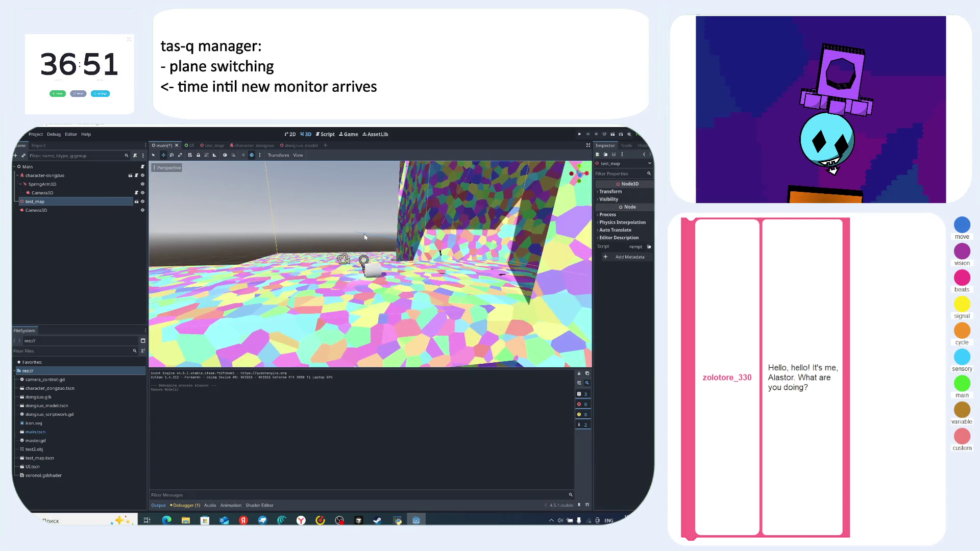
pyautogui.click(36, 167)
pyautogui.rightClick(36, 166)
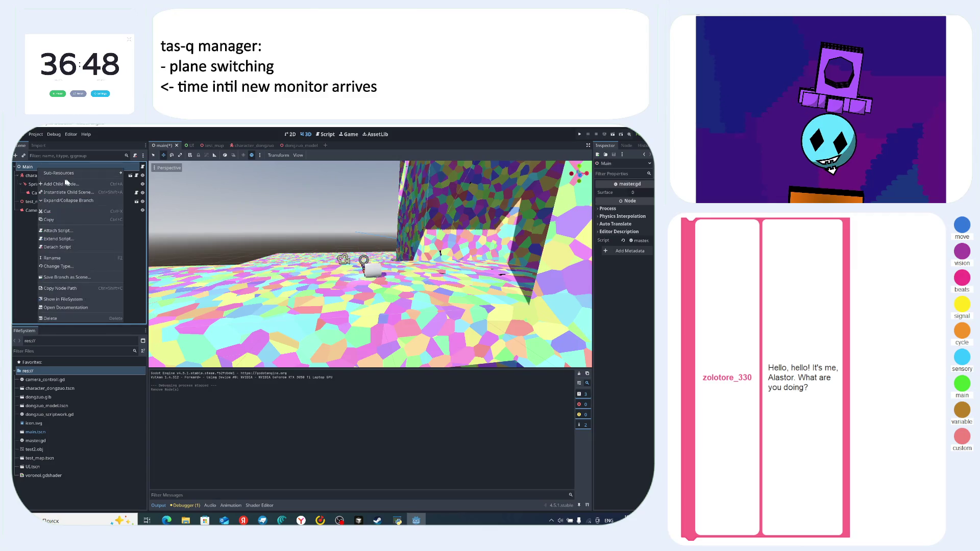
# - Create a Decal child under Main from Node3D > VisualInstance3D in the Create New Node list
pyautogui.press('Escape')
pyautogui.hotkey('ctrl', 'a')
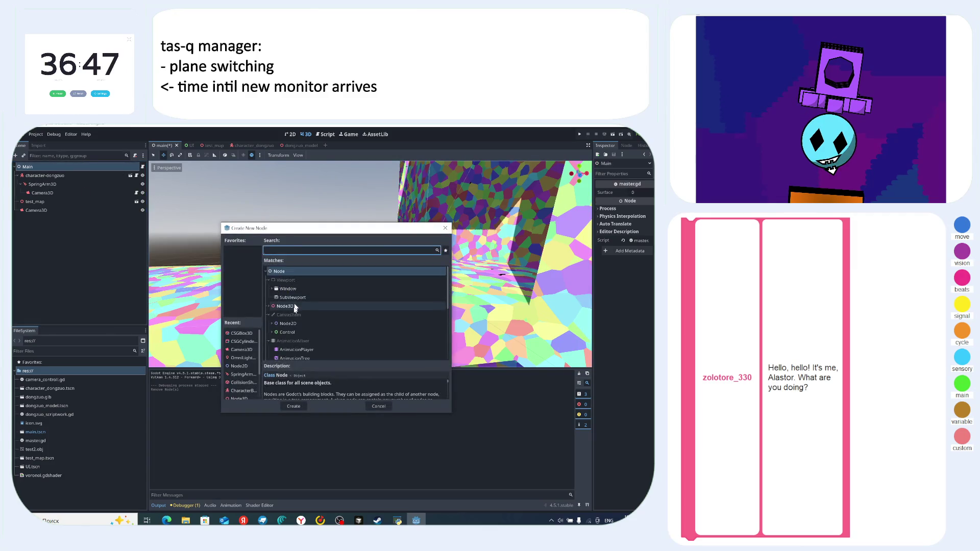
pyautogui.click(269, 306)
pyautogui.scroll(-1, 320, 323)
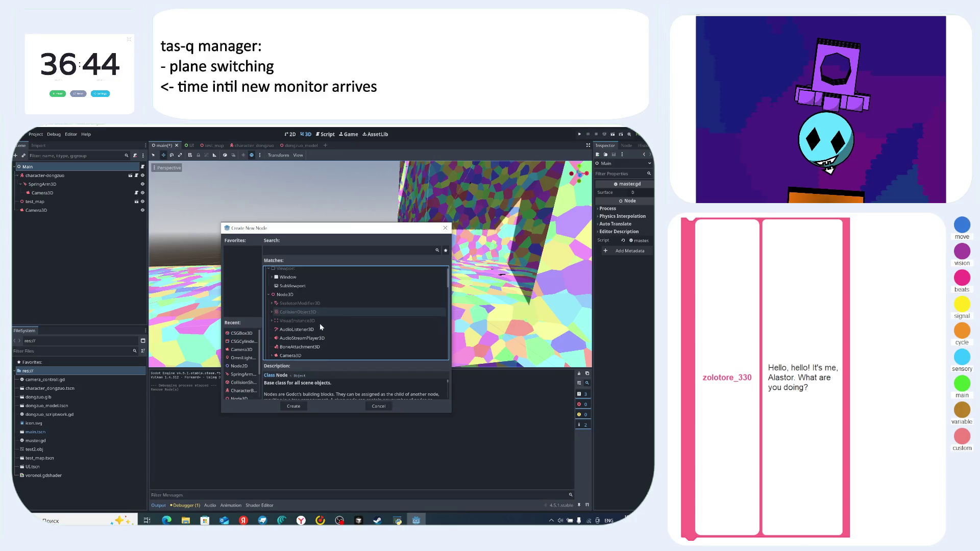
pyautogui.click(271, 320)
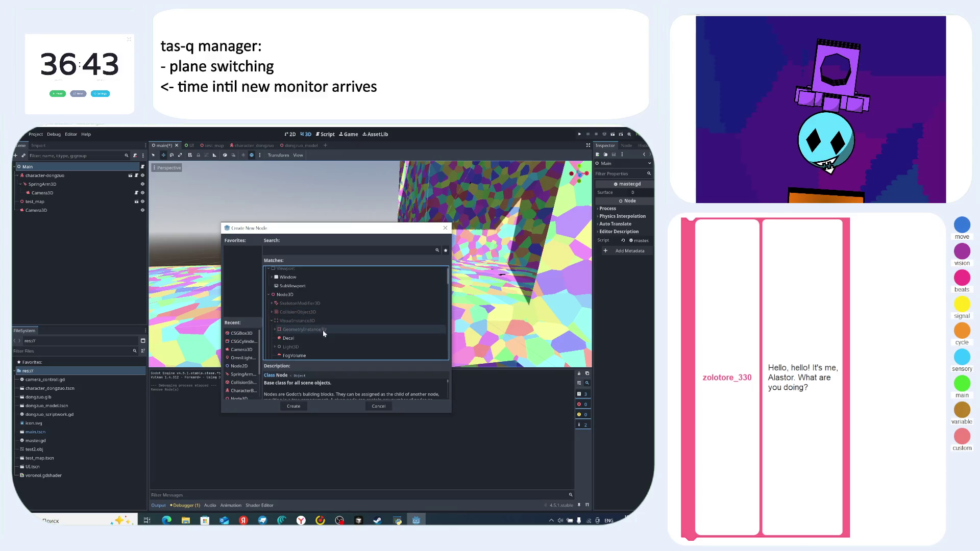
pyautogui.click(278, 329)
pyautogui.click(288, 338)
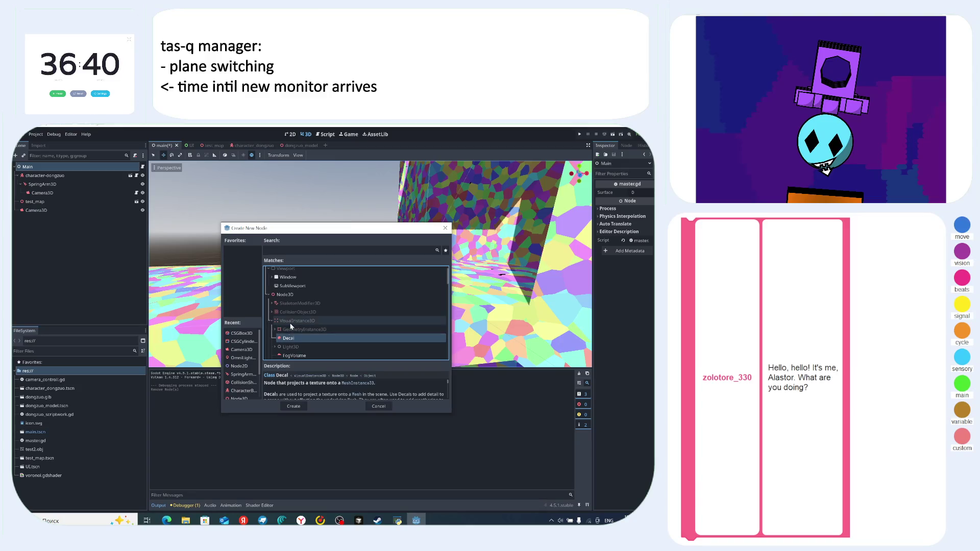
pyautogui.click(294, 407)
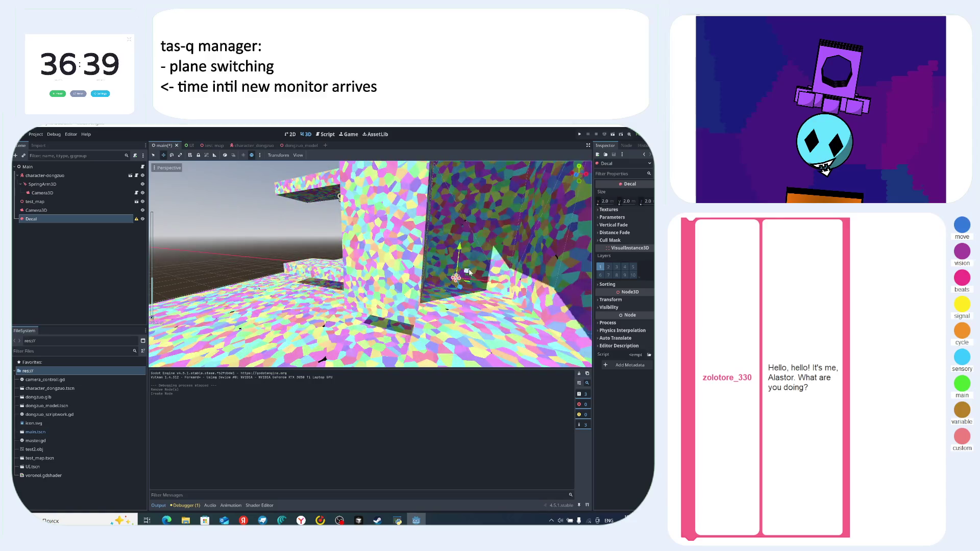
# - Shift the Decal left, dismiss its missing-textures warning, check its transform, then return to master.gd
pyautogui.moveTo(467, 271); pyautogui.dragTo(413, 266)
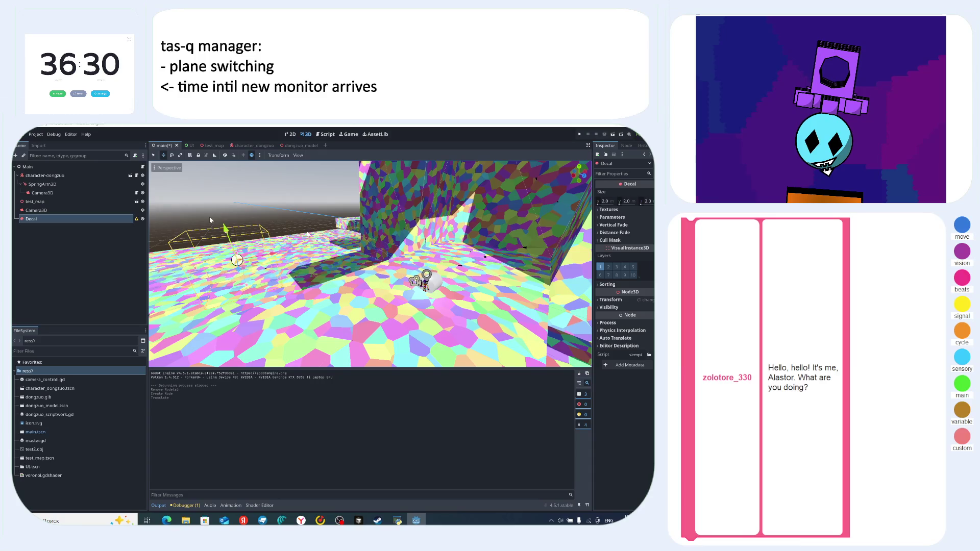
pyautogui.click(136, 219)
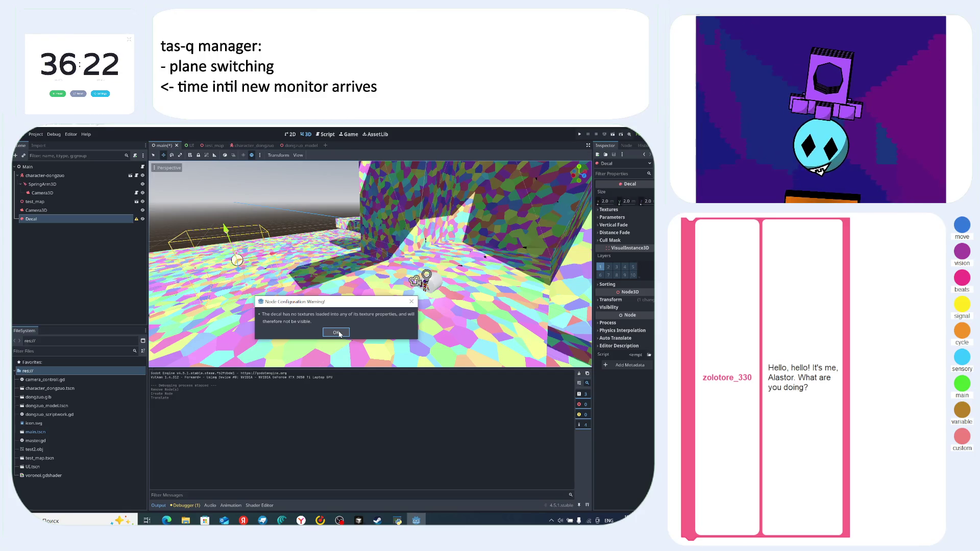
pyautogui.click(340, 333)
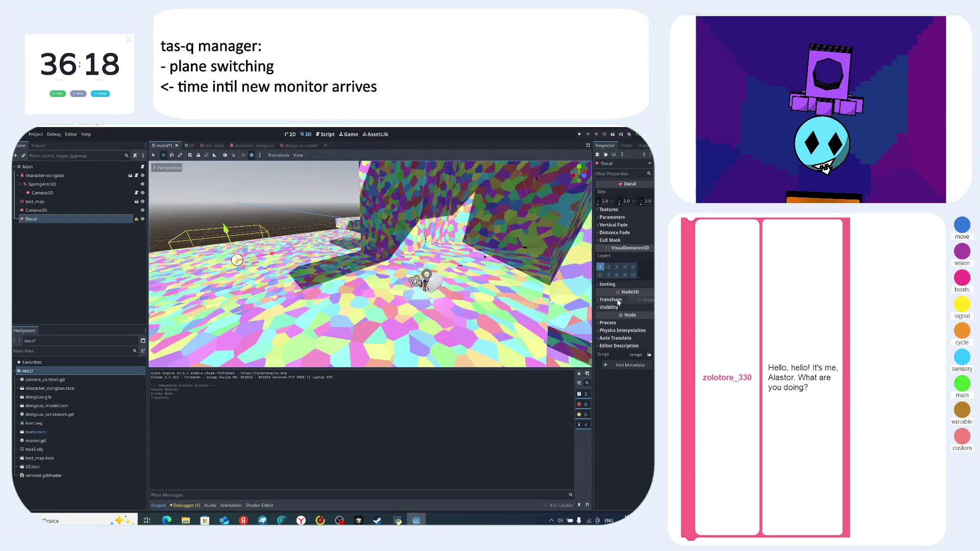
pyautogui.click(619, 301)
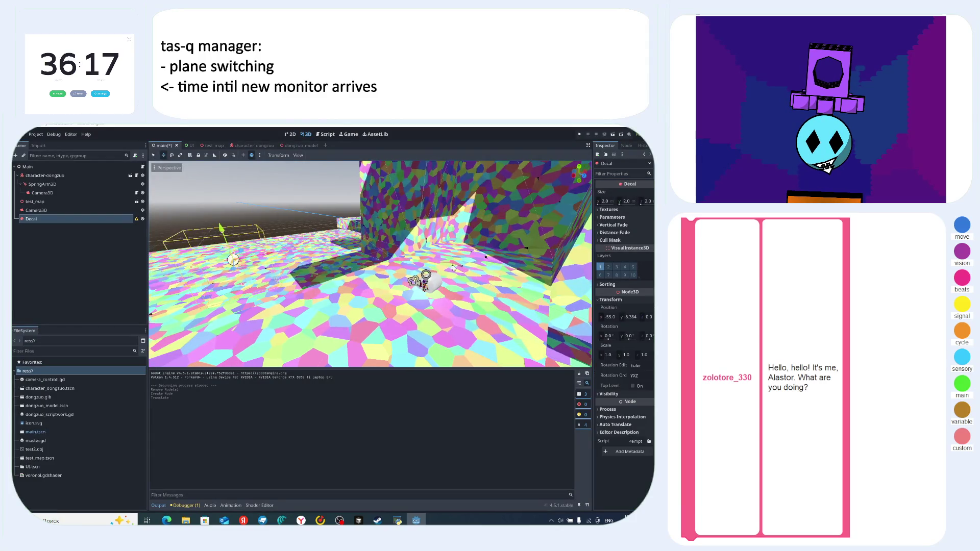
pyautogui.click(327, 136)
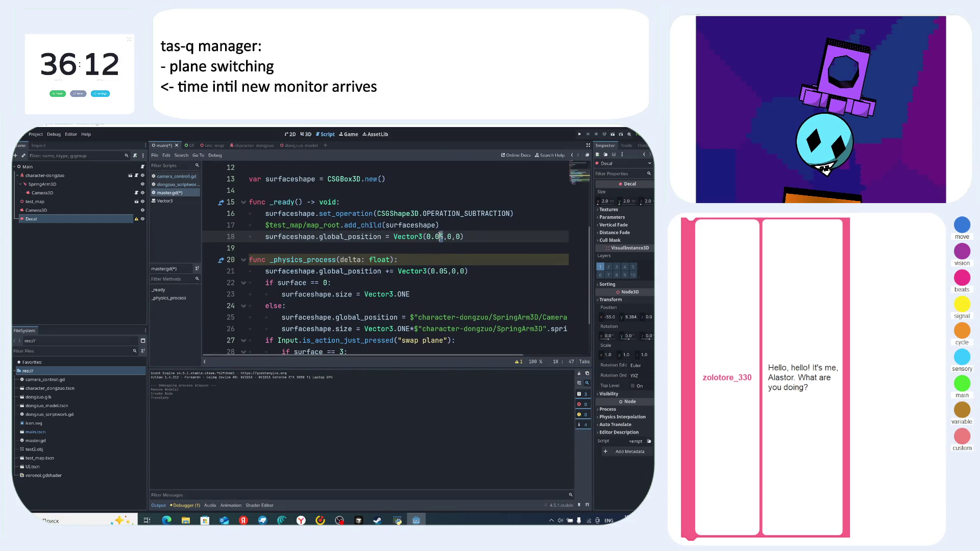
# - Change line 18's position to Vector3(55,8,0) and run the game with F5
pyautogui.hotkey('shift', 'Left')
pyautogui.hotkey('shift', 'Left')
pyautogui.hotkey('shift', 'Left')
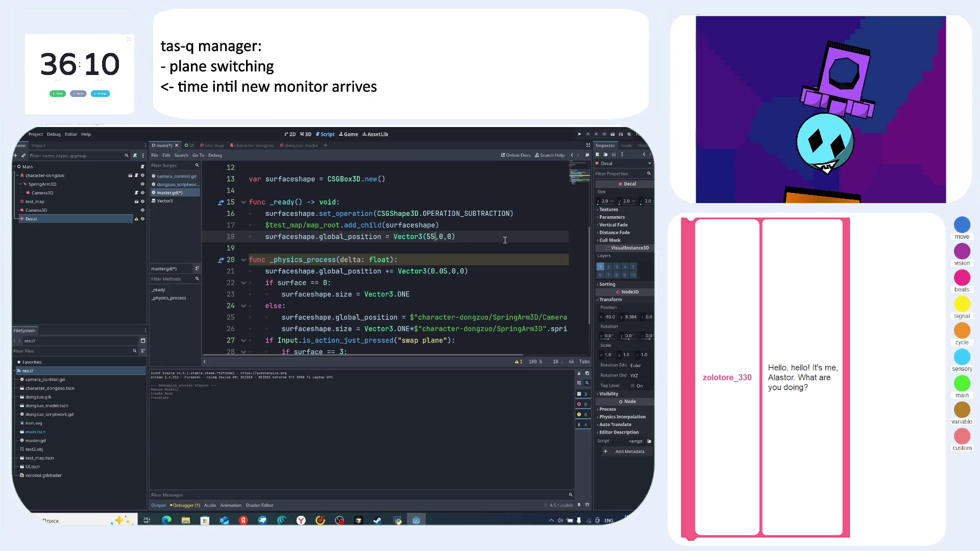
pyautogui.write('55')
pyautogui.click(500, 237)
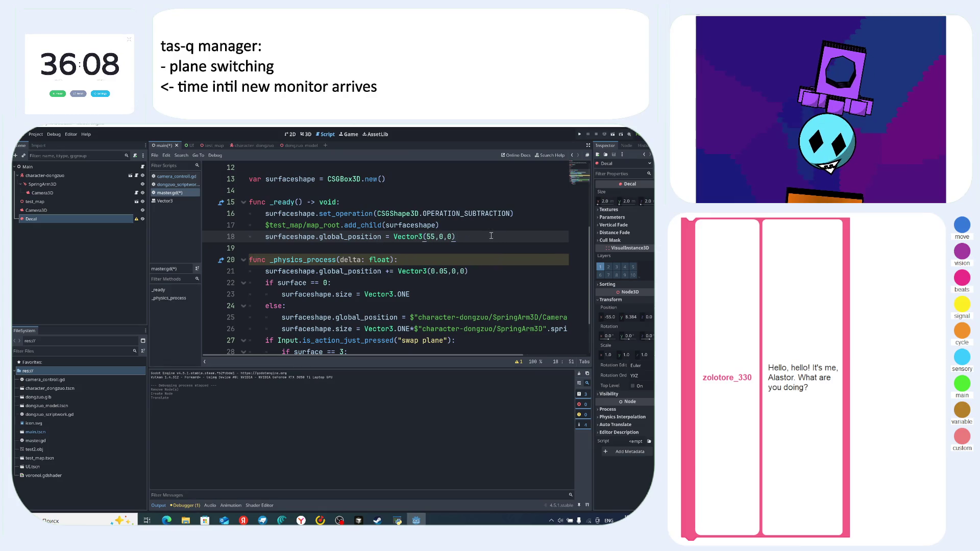
pyautogui.click(444, 236)
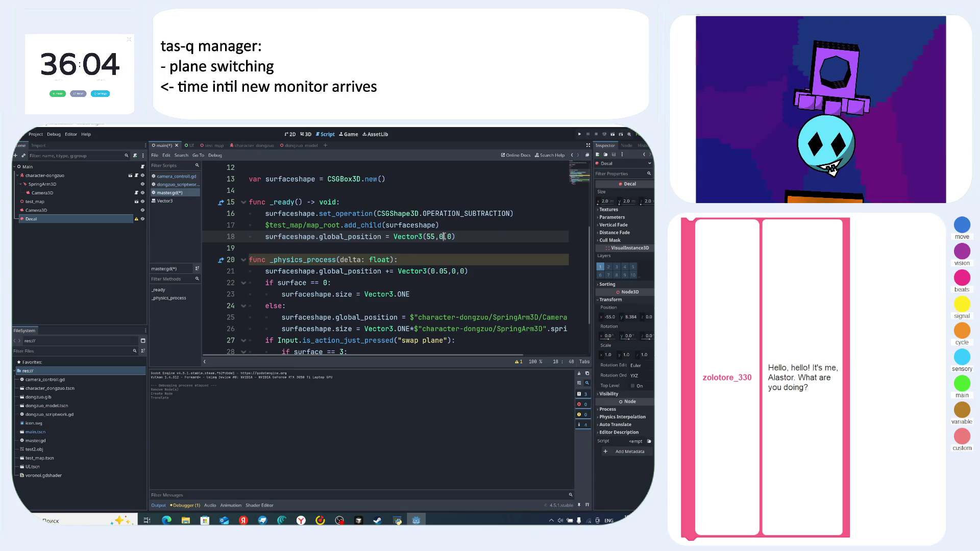
pyautogui.write('8')
pyautogui.click(490, 236)
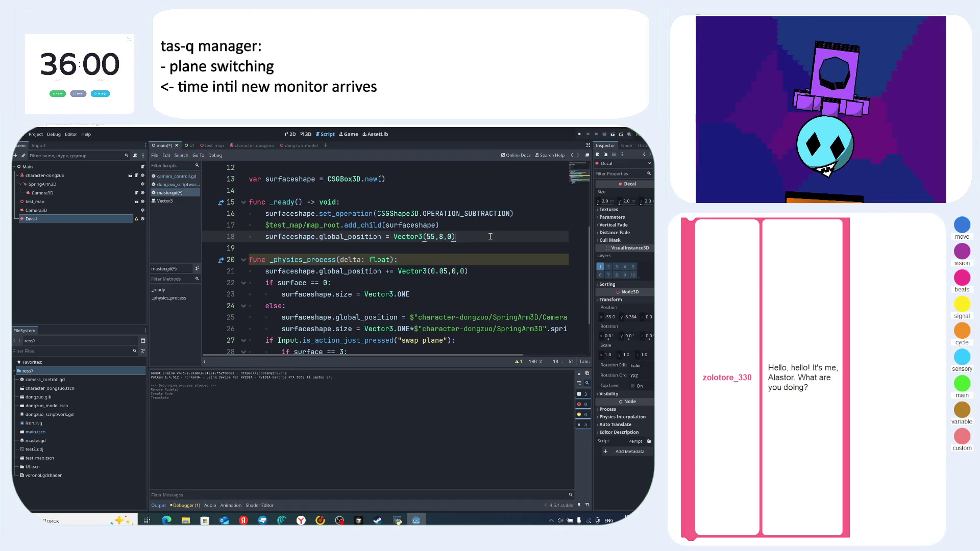
pyautogui.press('F5')
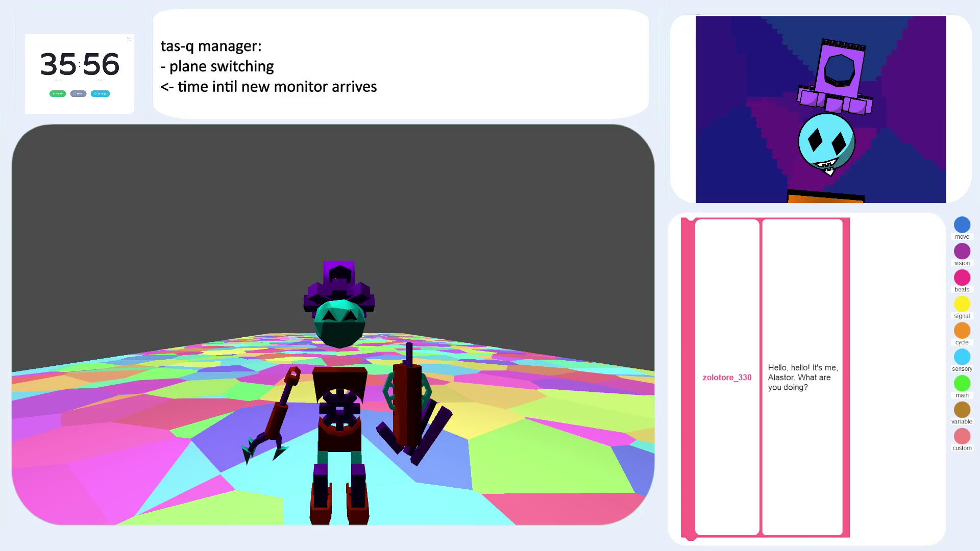
# - Stop the game with F8, briefly switch to the music player, and return to master.gd
pyautogui.press('F8')
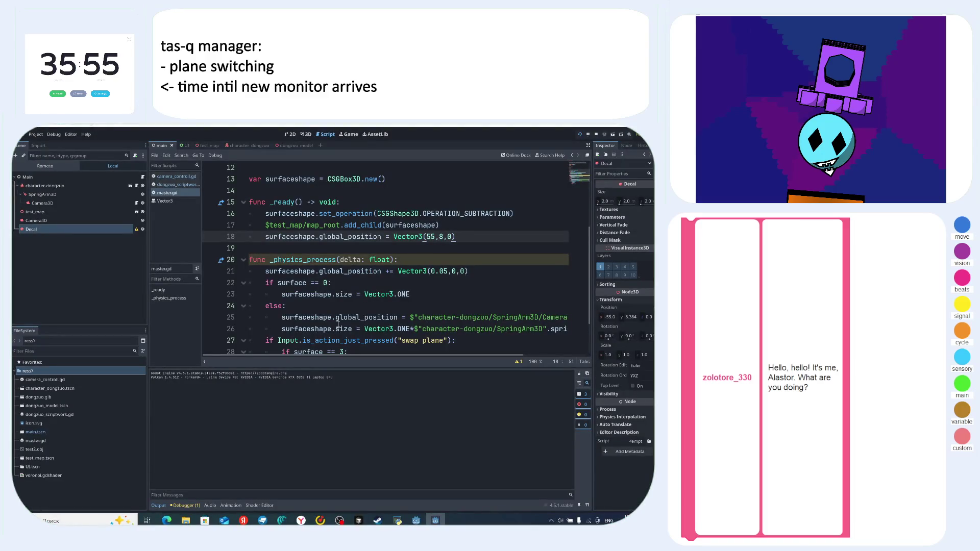
pyautogui.scroll(-1, 411, 259)
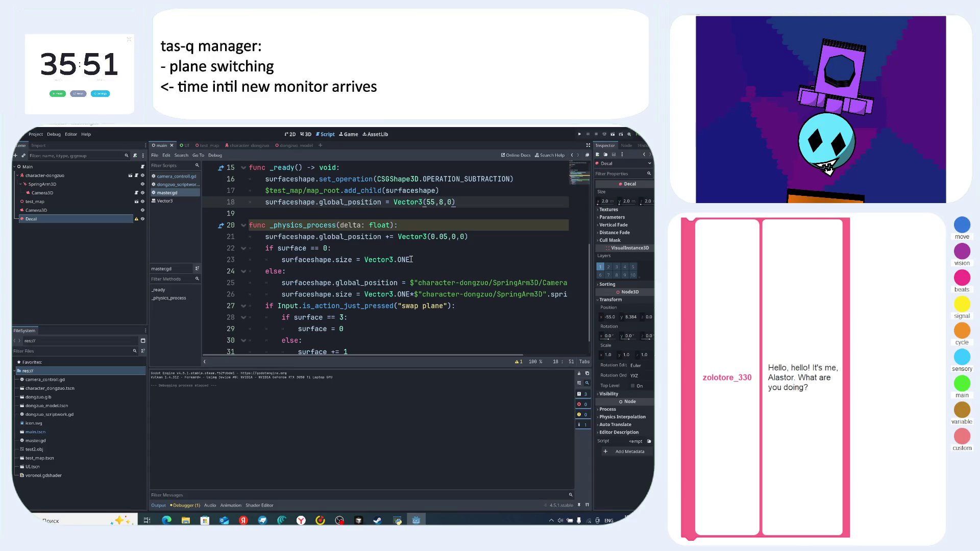
pyautogui.scroll(3, 435, 263)
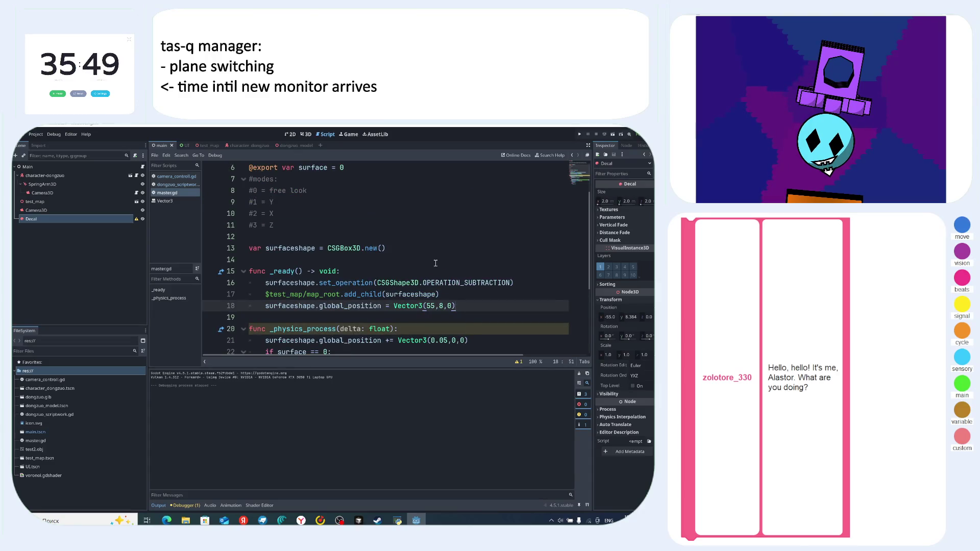
pyautogui.hotkey('alt', 'Tab')
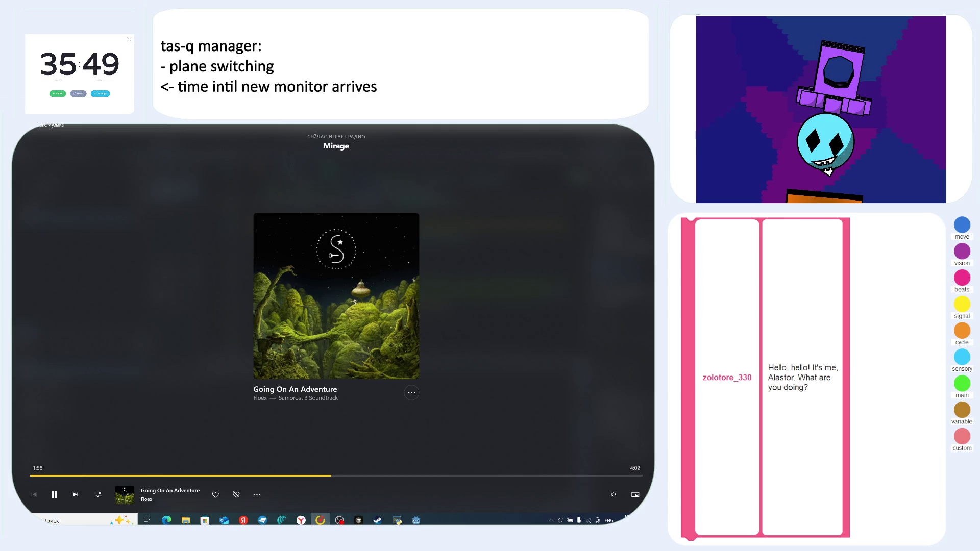
pyautogui.hotkey('alt', 'Tab')
pyautogui.scroll(-1, 377, 317)
pyautogui.scroll(1, 378, 317)
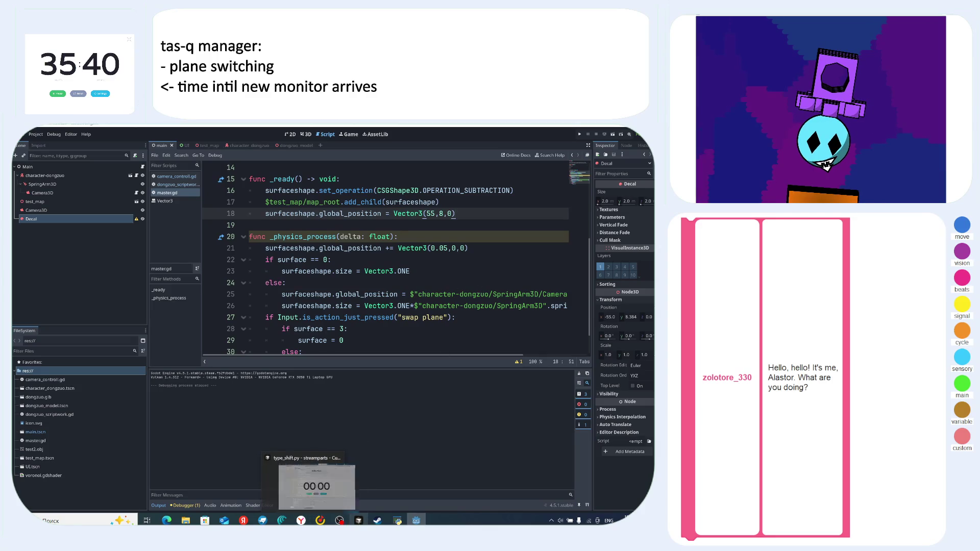
pyautogui.moveTo(340, 521)
pyautogui.click(347, 499)
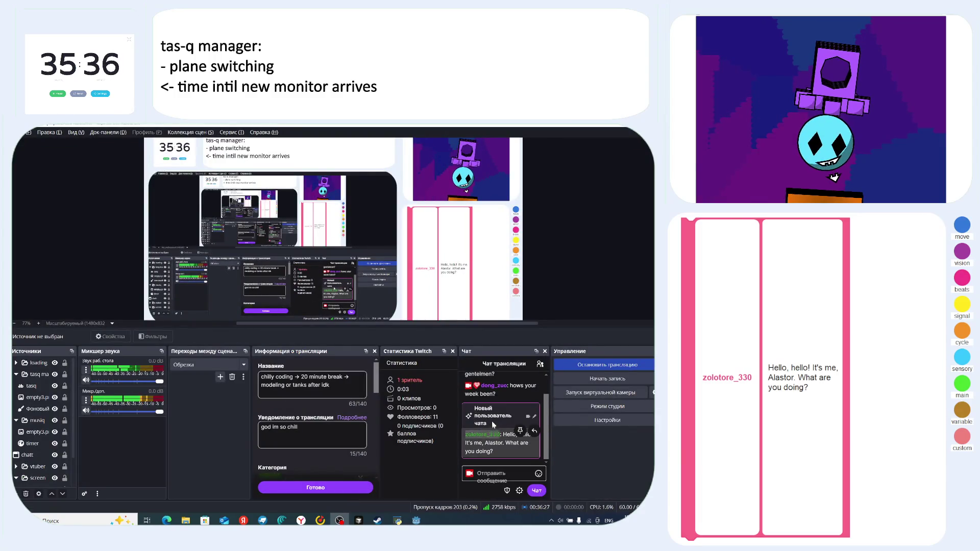
pyautogui.moveTo(417, 521)
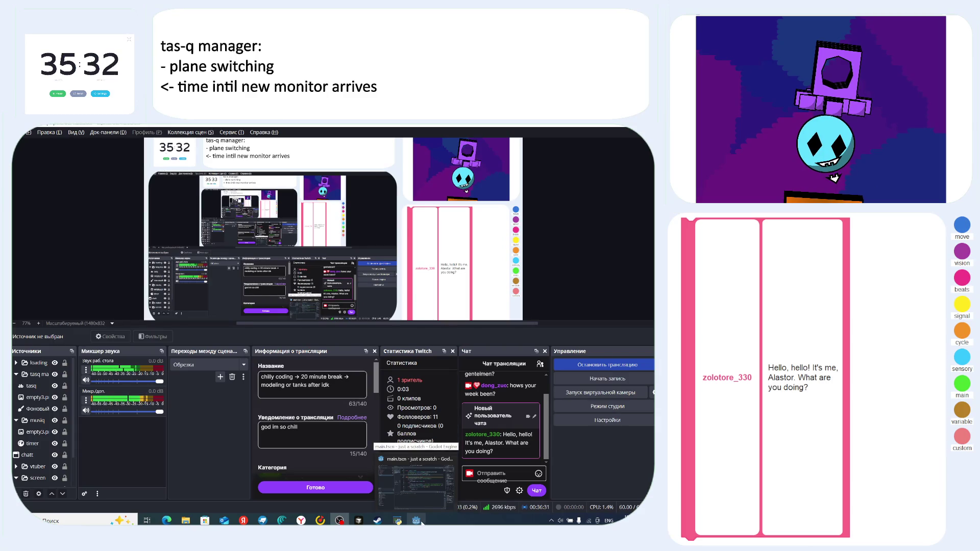
pyautogui.click(422, 523)
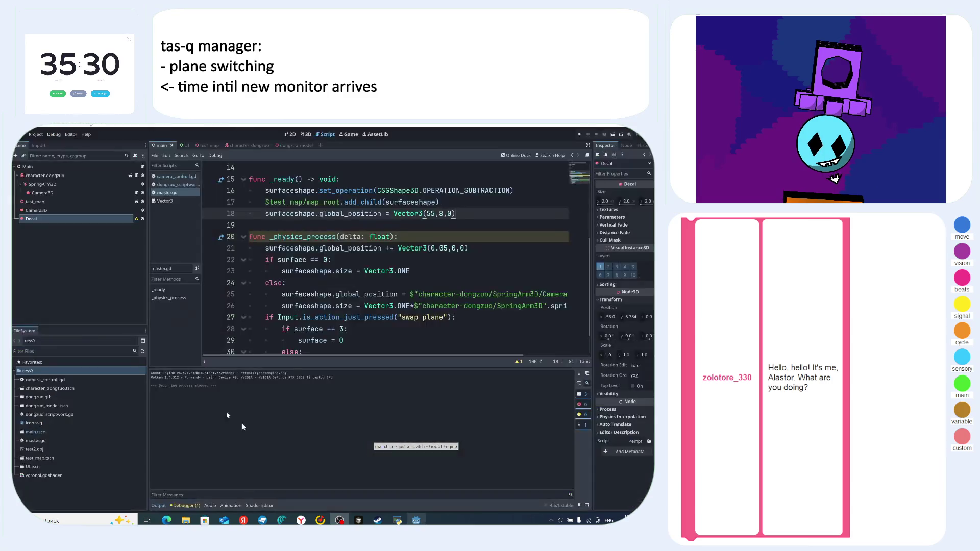
pyautogui.click(301, 521)
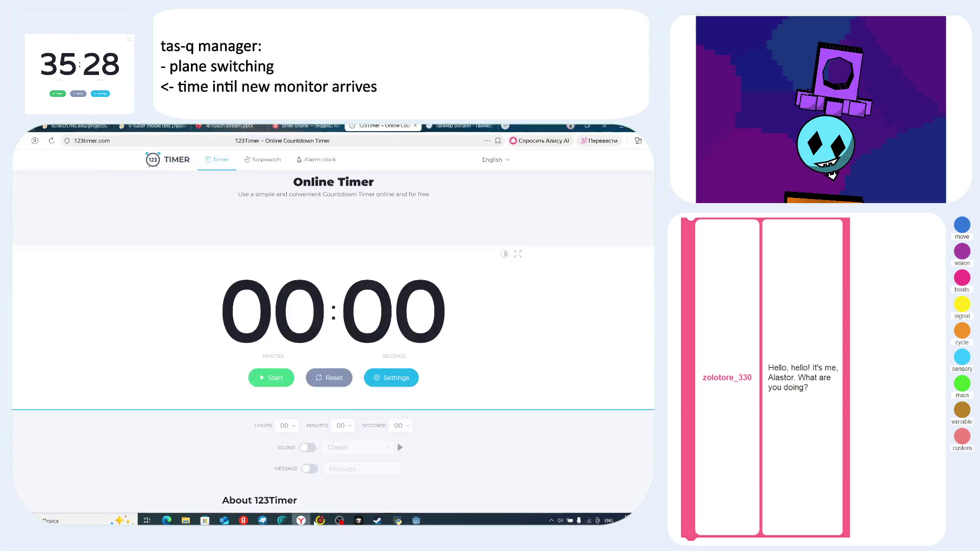
pyautogui.click(339, 521)
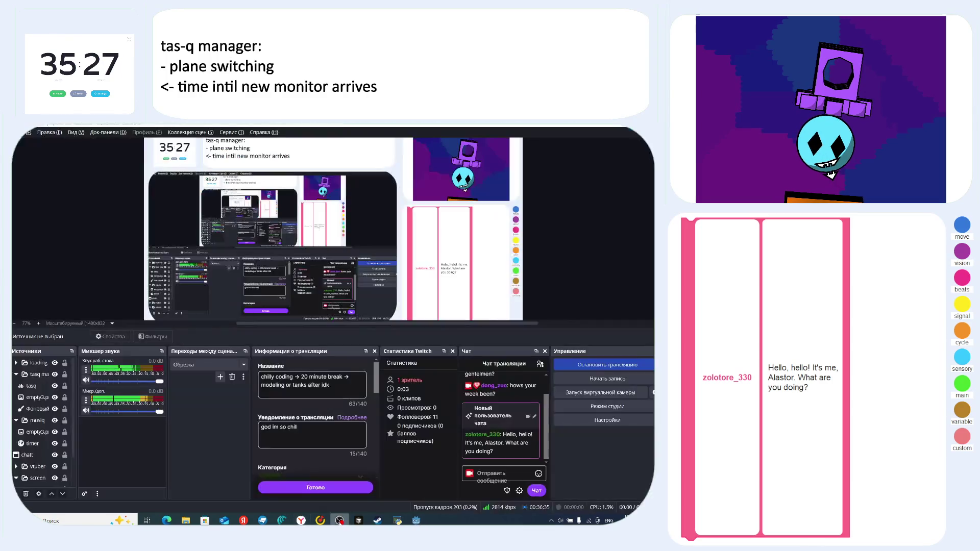
pyautogui.click(416, 520)
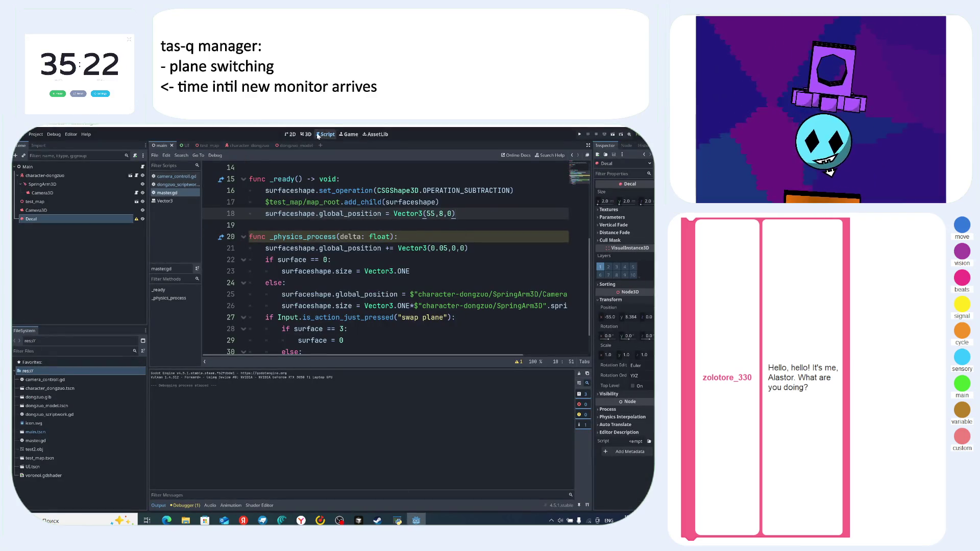
# - Lower the Decal along the Y axis in the 3D view
pyautogui.click(305, 135)
pyautogui.moveTo(341, 199)
pyautogui.mouseDown()
pyautogui.moveTo(442, 267)
pyautogui.moveTo(312, 266)
pyautogui.mouseUp()
pyautogui.moveTo(265, 232); pyautogui.dragTo(274, 246)
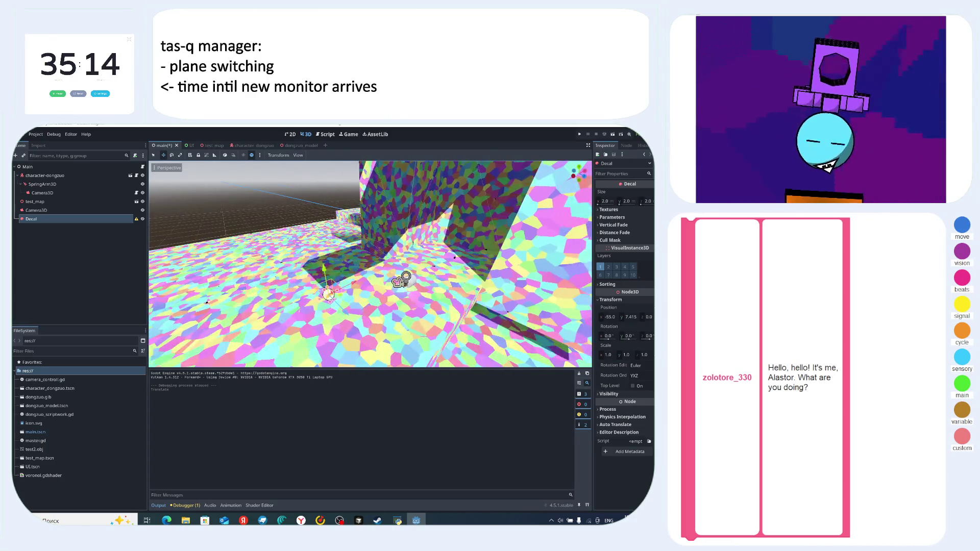
# - Change line 21's offset to Vector3(0,0,0), then test-run and stop the game
pyautogui.click(326, 135)
pyautogui.doubleClick(439, 249)
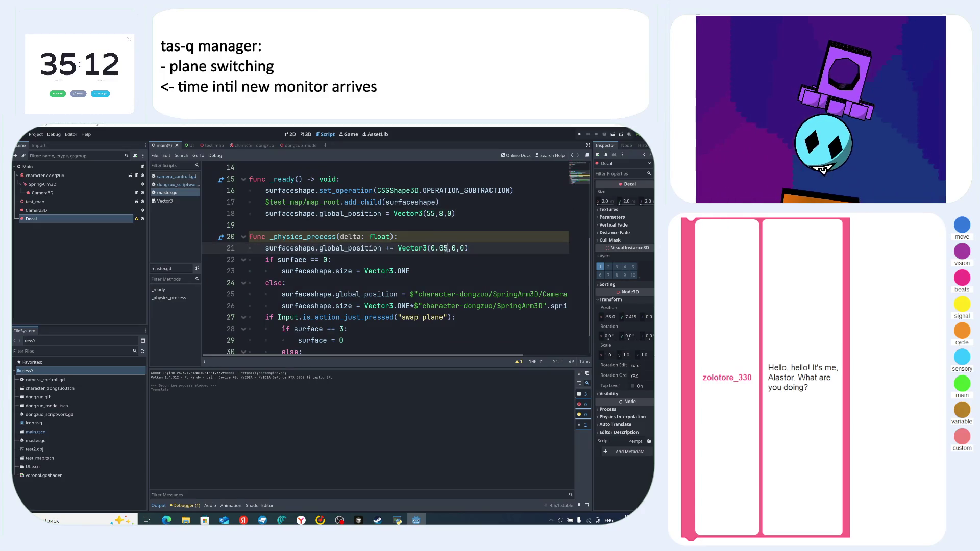
pyautogui.write('0')
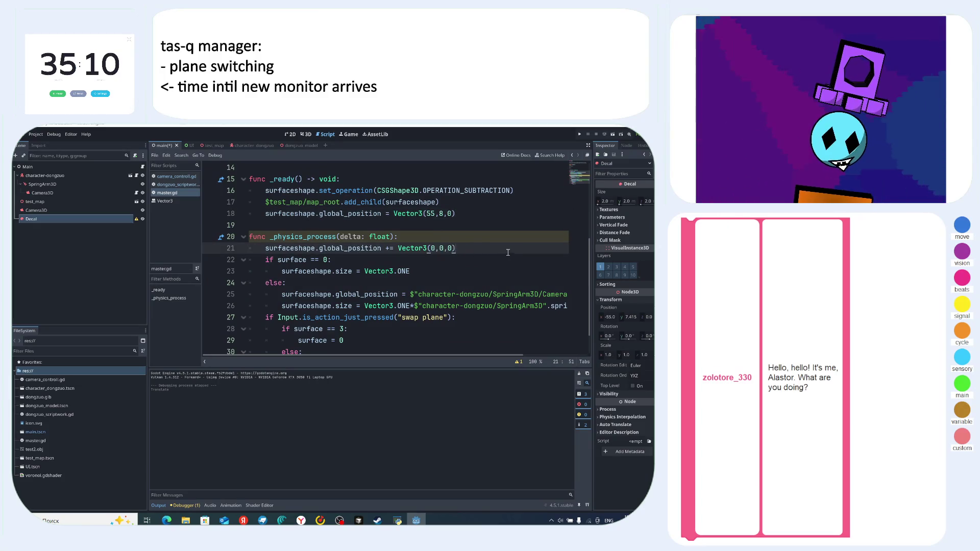
pyautogui.click(506, 251)
pyautogui.press('F5')
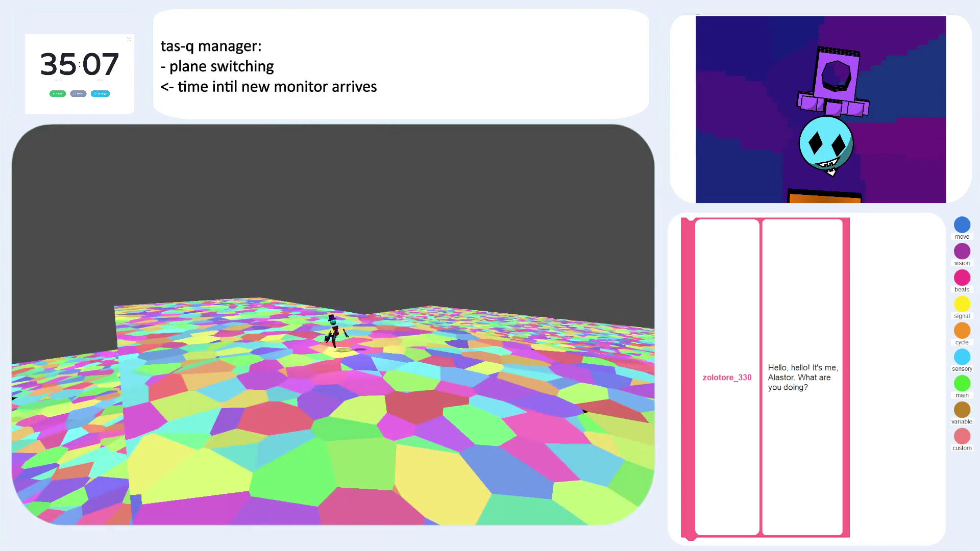
pyautogui.press('F8')
# - Look over the _ready lines in master.gd, then switch over to the music player
pyautogui.scroll(2, 465, 315)
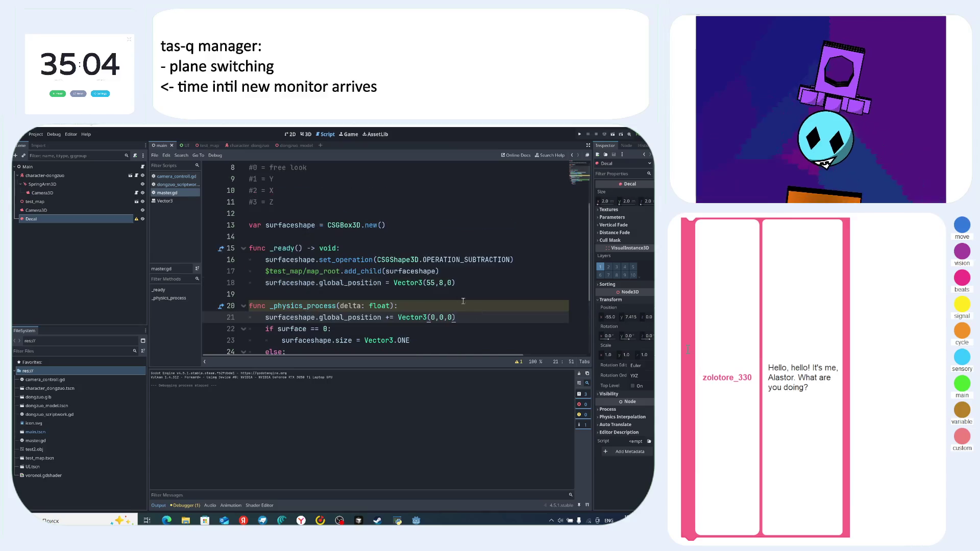
pyautogui.click(515, 261)
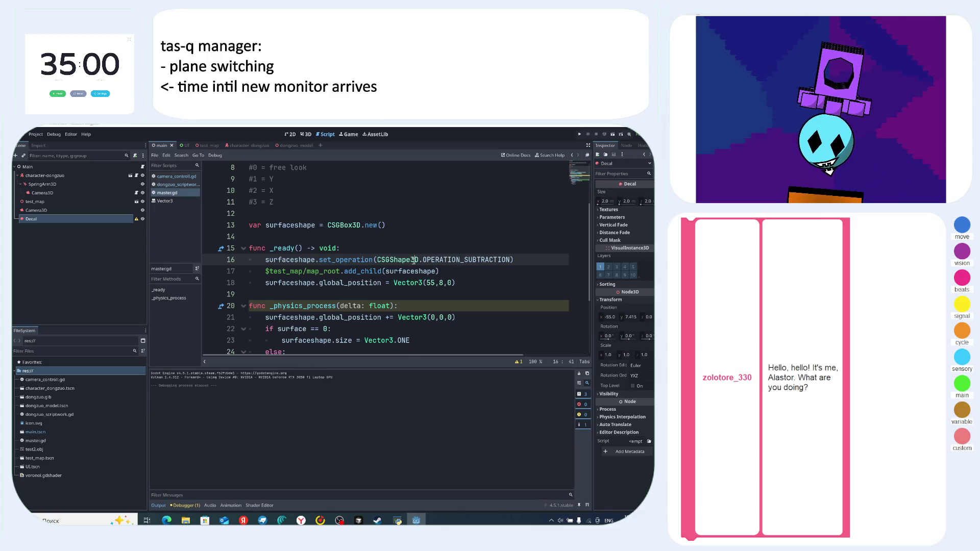
pyautogui.click(434, 271)
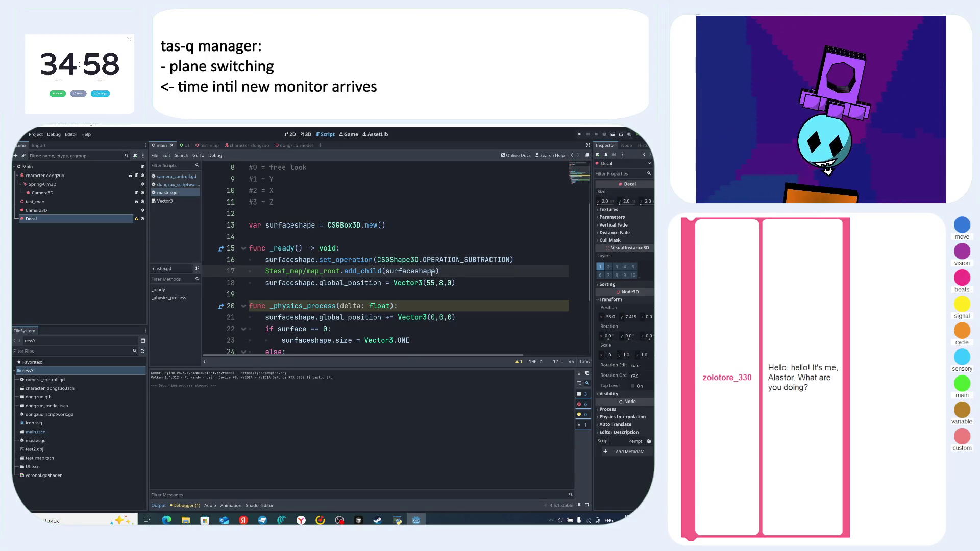
pyautogui.click(343, 283)
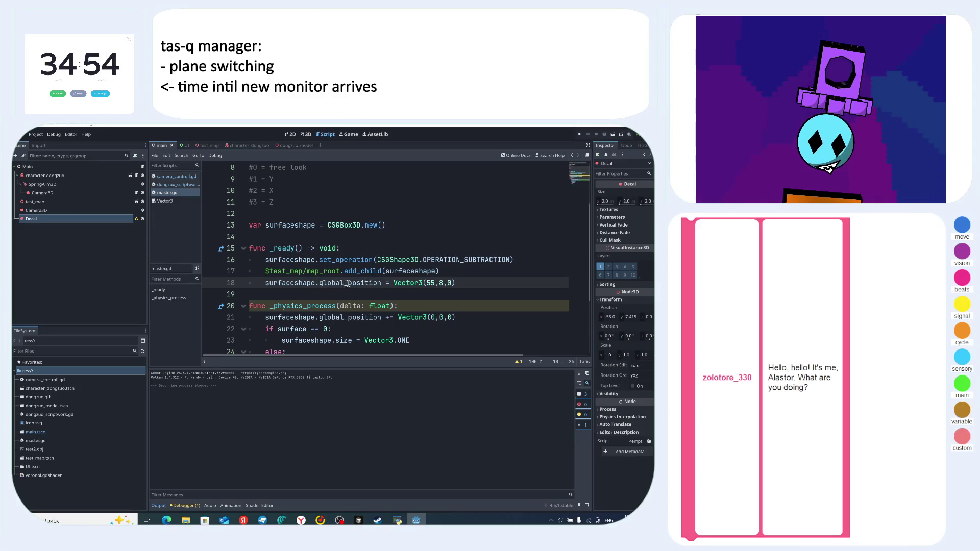
pyautogui.click(448, 283)
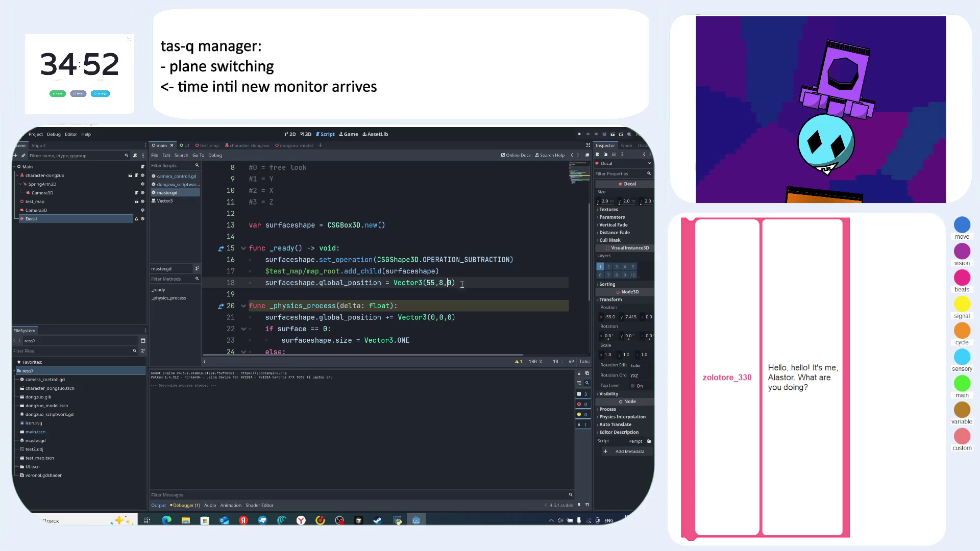
pyautogui.scroll(-2, 472, 282)
pyautogui.scroll(-1, 472, 282)
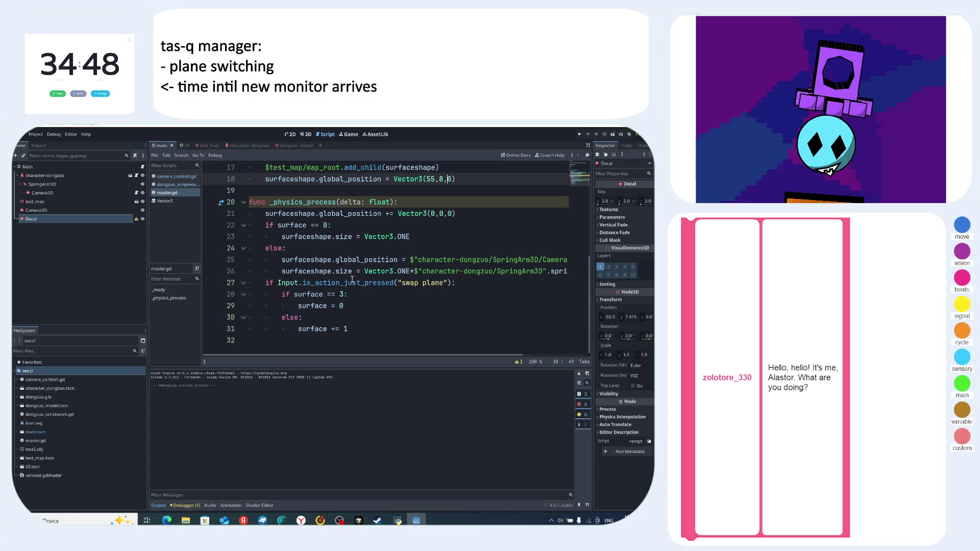
pyautogui.scroll(2, 427, 271)
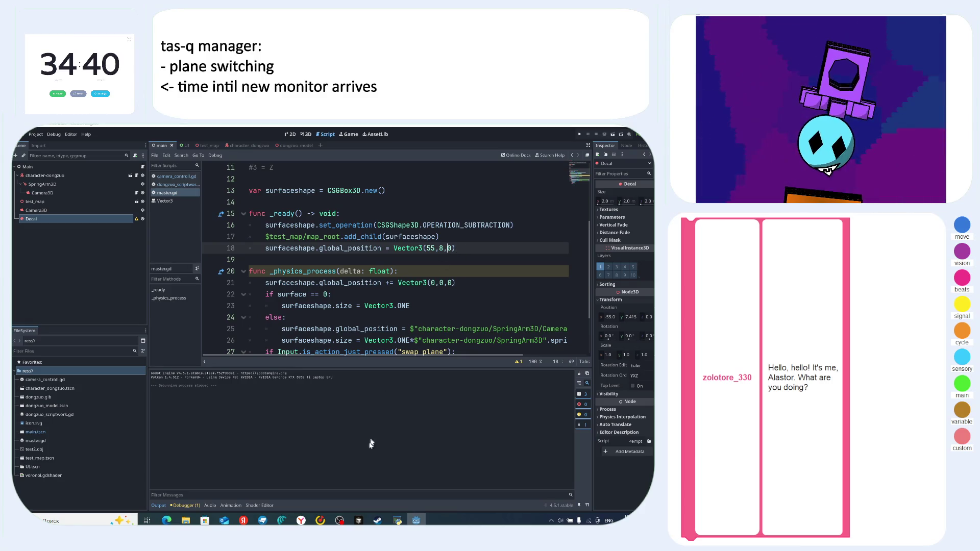
pyautogui.click(320, 520)
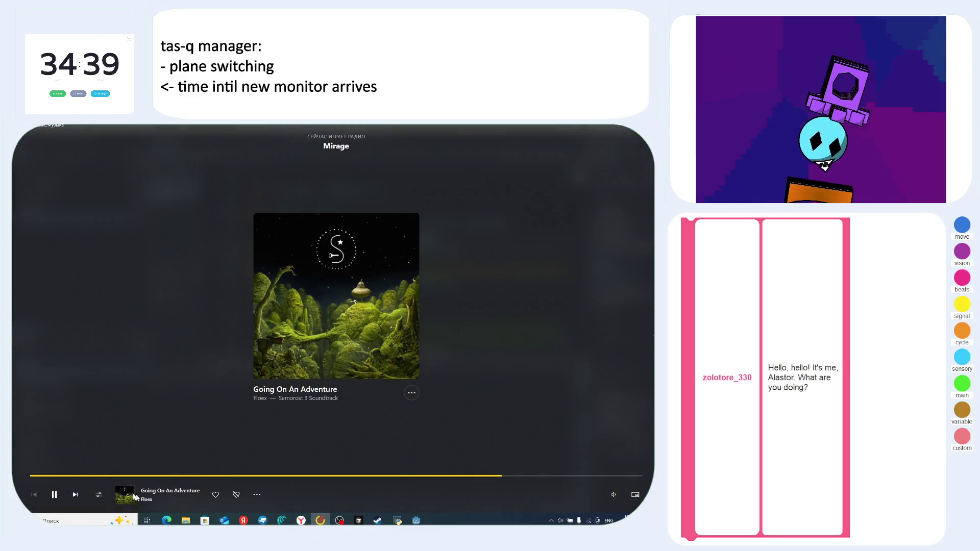
# - Skip to the next music track, then glance at the Godot editor and the OBS dashboard
pyautogui.click(76, 494)
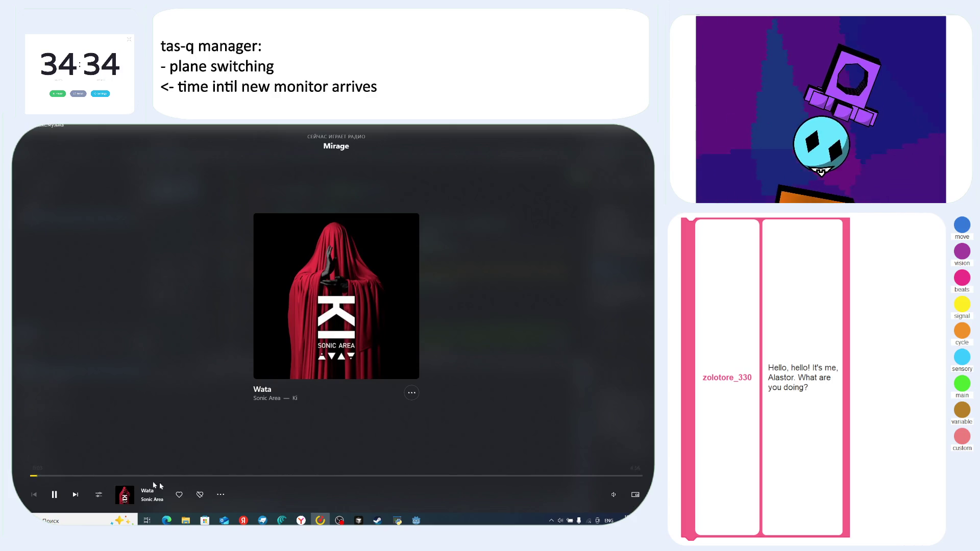
pyautogui.click(416, 520)
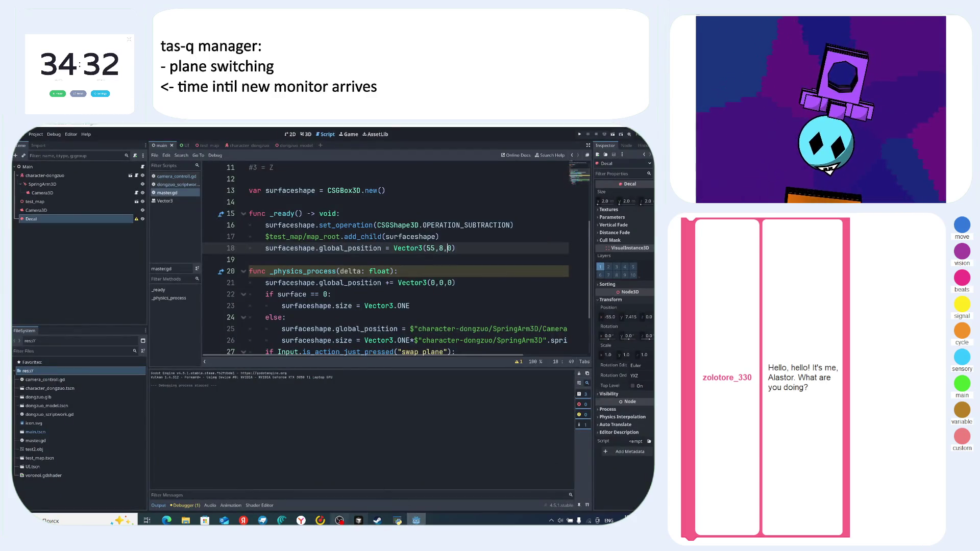
pyautogui.click(339, 521)
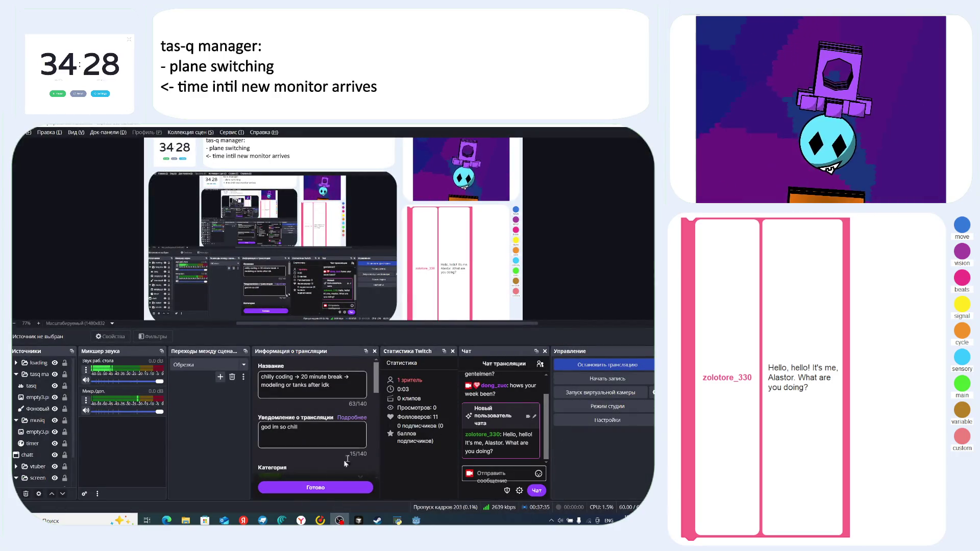
# - Close the budilniki.ru timer, 123Timer and search tabs in Yandex Browser and open a fresh tab
pyautogui.hotkey('alt', 'Tab')
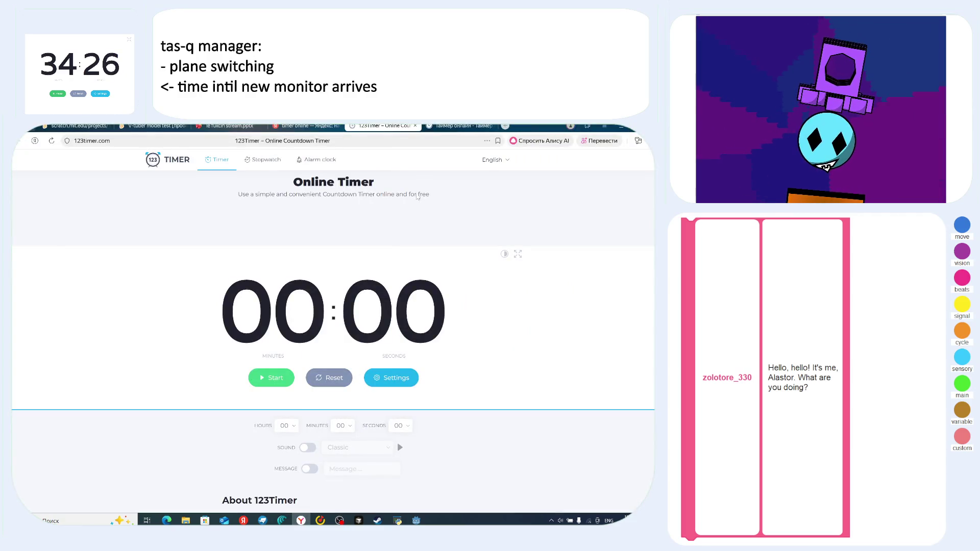
pyautogui.hotkey('ctrl', 'shift', 'Tab')
pyautogui.hotkey('ctrl', 'Tab')
pyautogui.hotkey('ctrl', 'Tab')
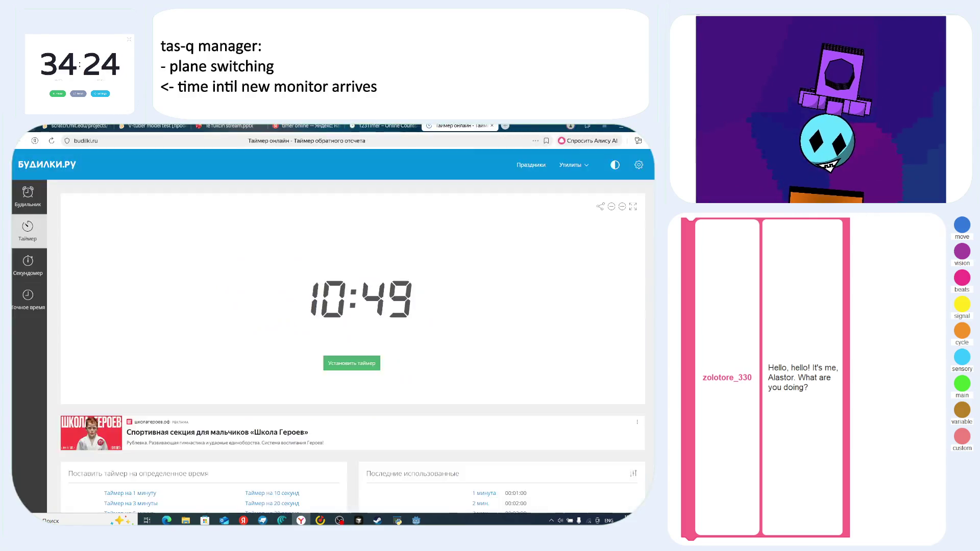
pyautogui.click(491, 126)
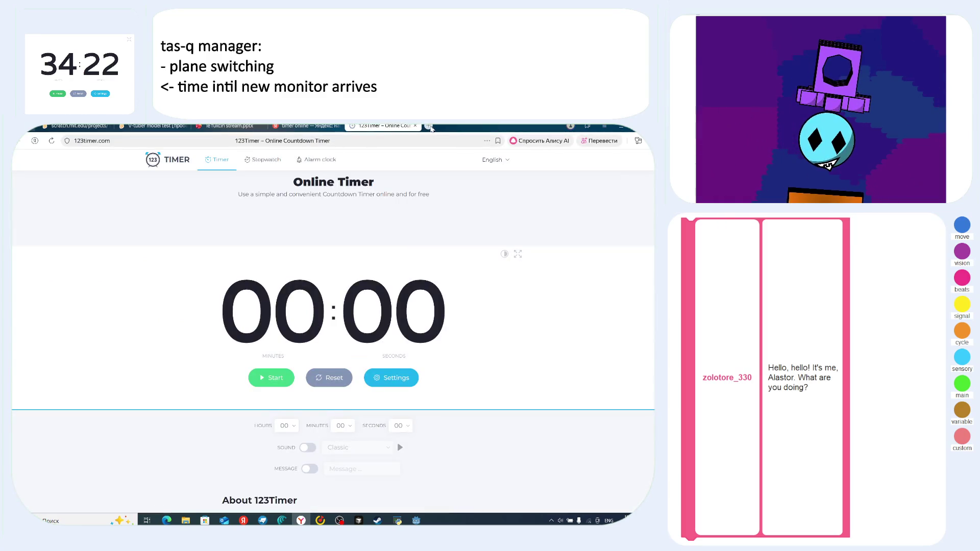
pyautogui.hotkey('ctrl', 'w')
pyautogui.hotkey('ctrl', 'w')
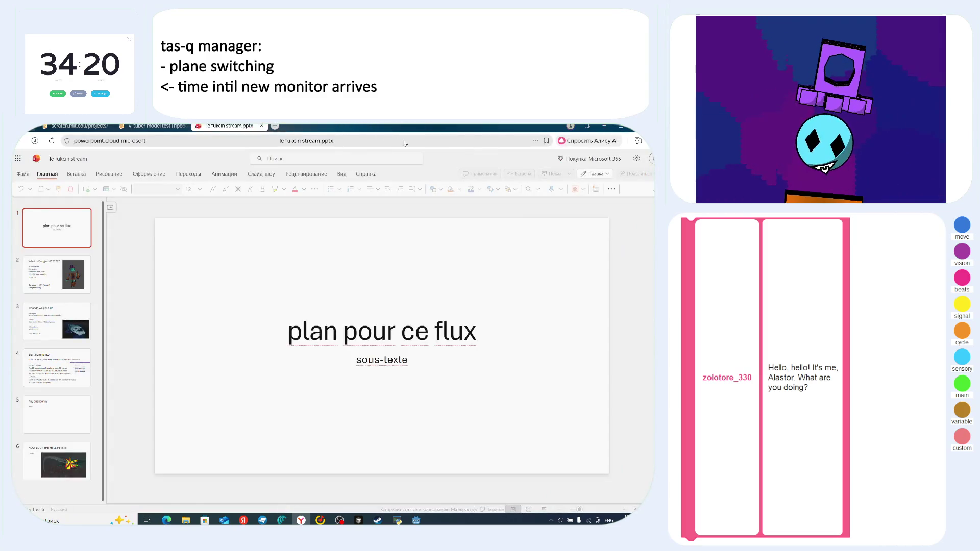
pyautogui.click(275, 126)
pyautogui.hotkey('alt', 'Tab')
pyautogui.hotkey('alt', 'Tab')
pyautogui.hotkey('alt', 'Tab')
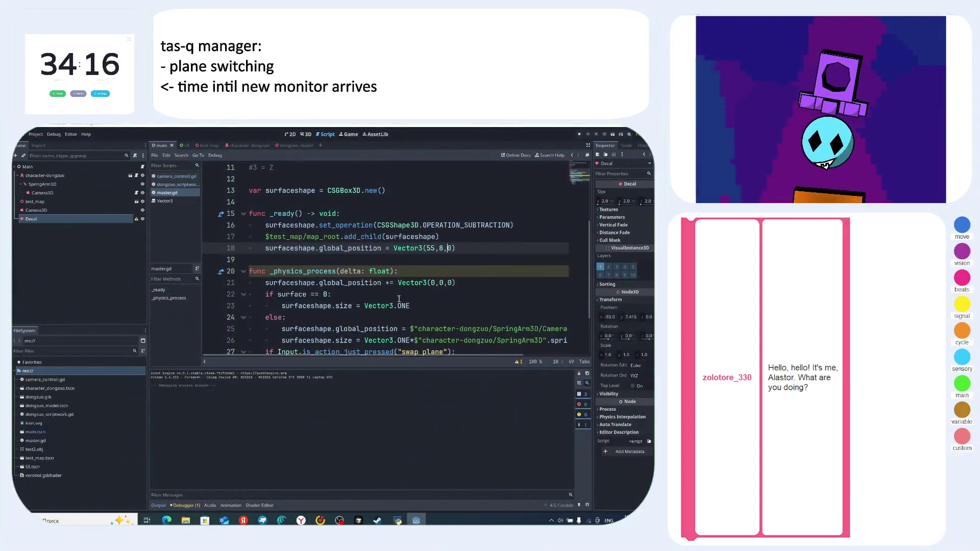
# - Look over line 18's position and the set_operation call on line 16, then bring up Yandex Music
pyautogui.click(463, 250)
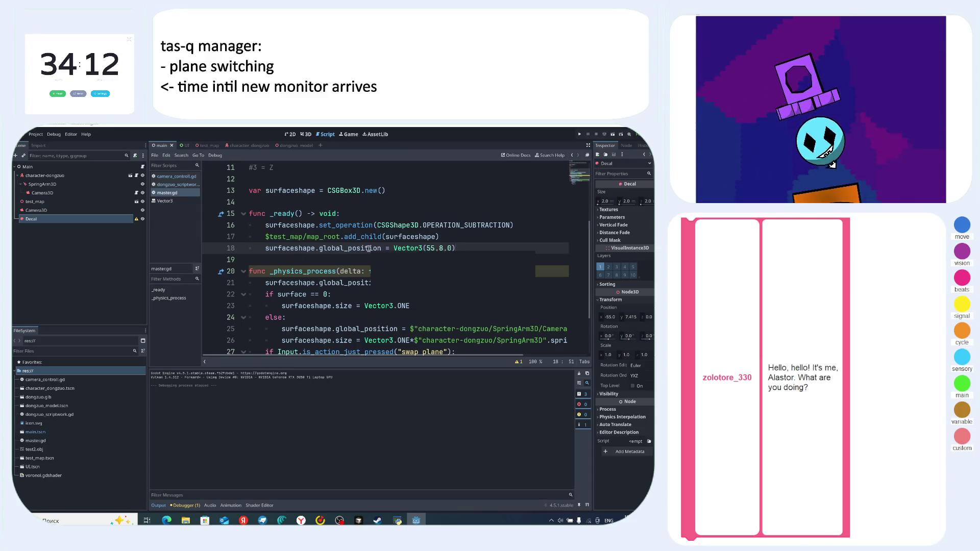
pyautogui.click(348, 225)
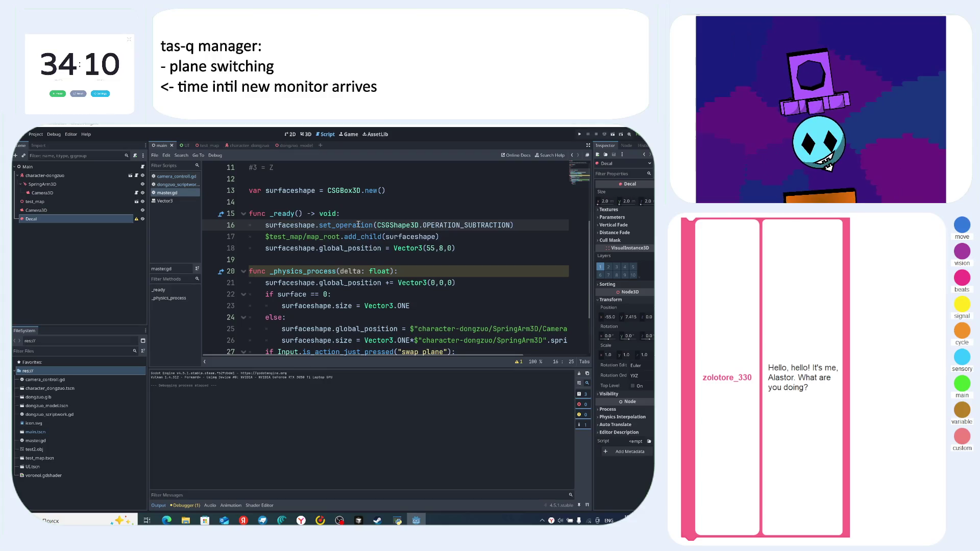
pyautogui.moveTo(359, 225)
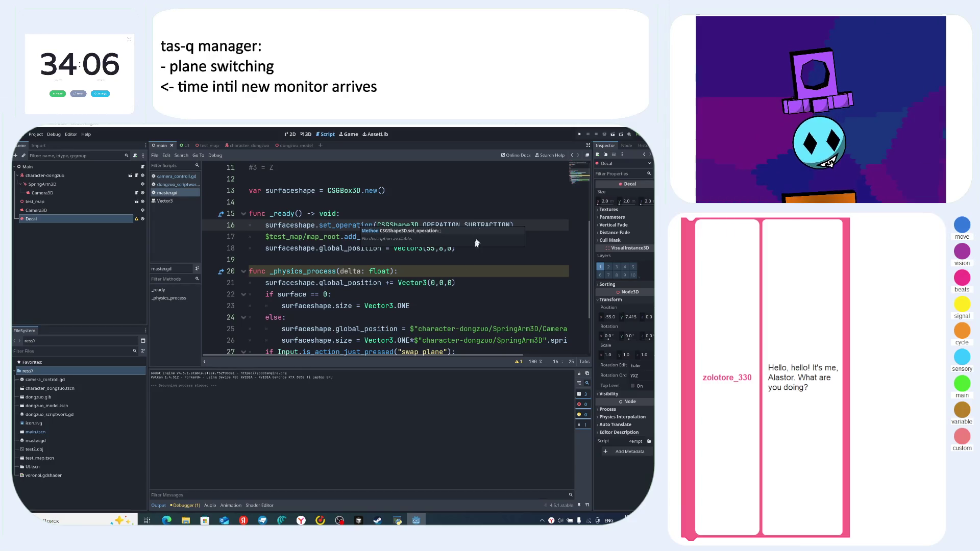
pyautogui.click(320, 521)
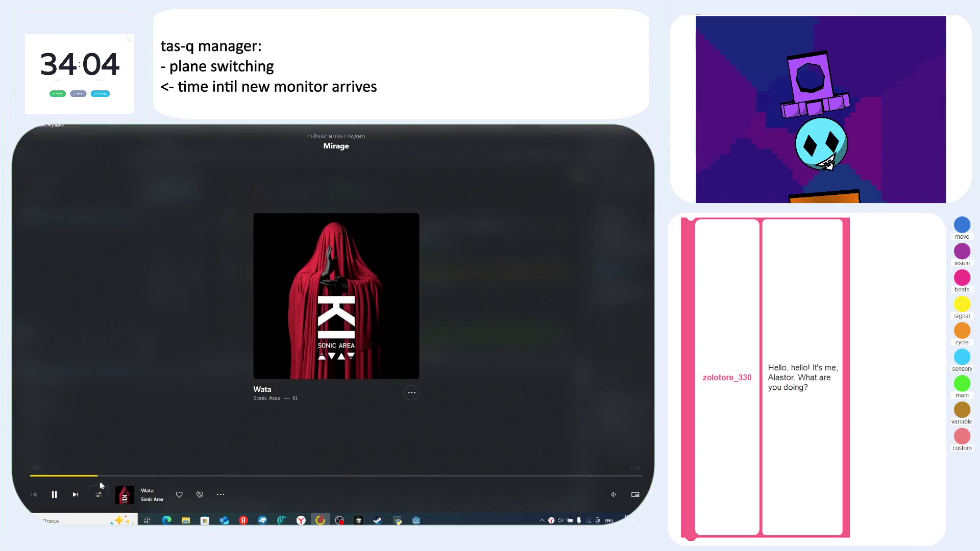
# - Skip from Wata to 'Dreaming to the Glowing Place', then return to the Godot script
pyautogui.click(76, 495)
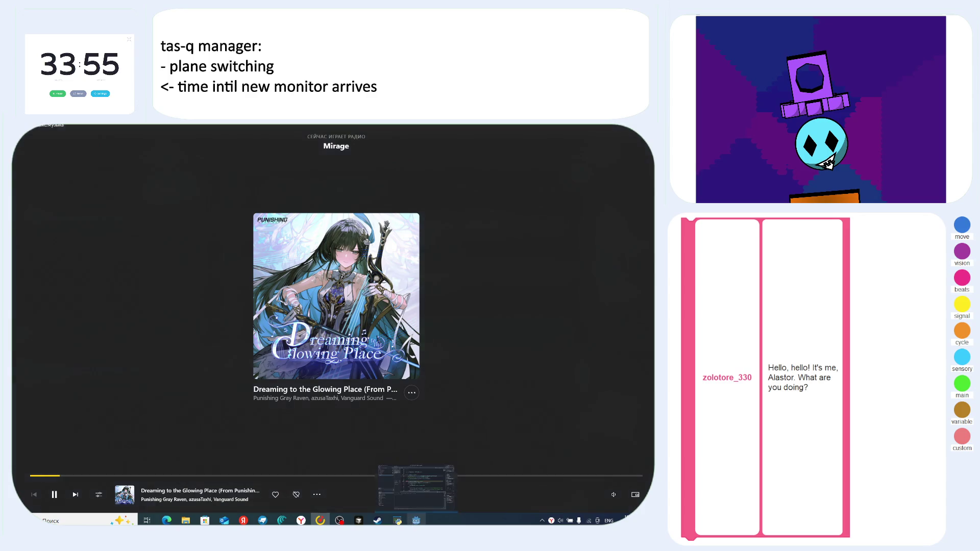
pyautogui.click(416, 520)
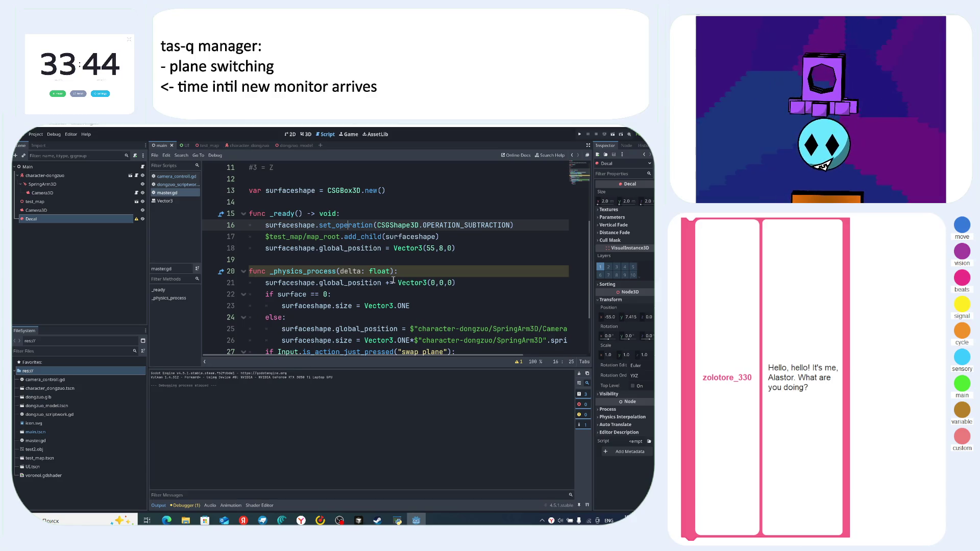
# - Review lines 21 and 18 and the CSGShape3D set_operation constant on line 16 of master.gd
pyautogui.click(477, 284)
pyautogui.click(463, 249)
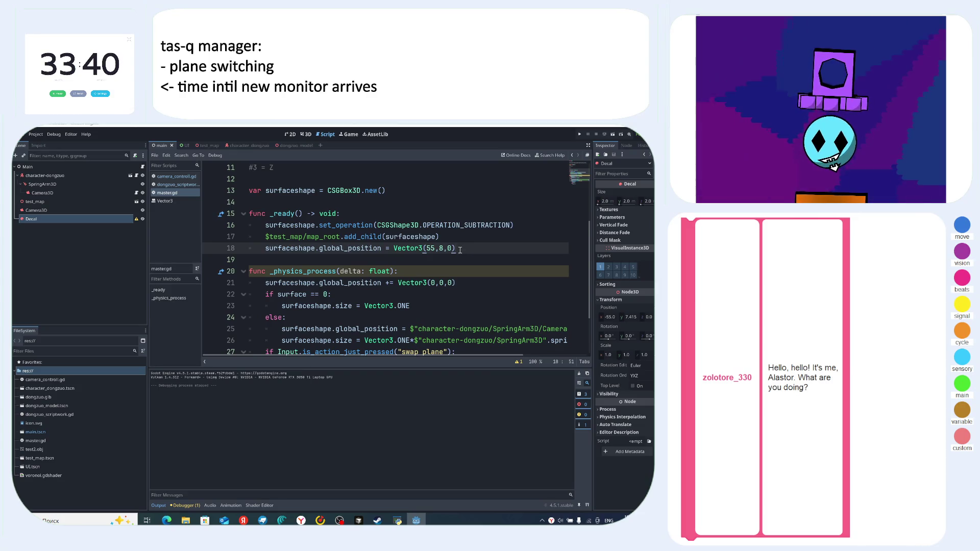
pyautogui.scroll(3, 459, 249)
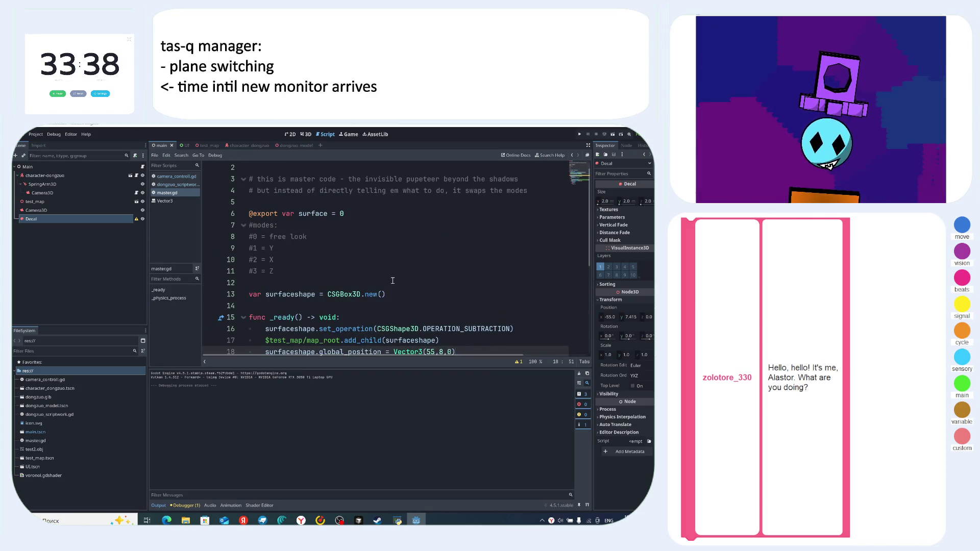
pyautogui.scroll(-2, 393, 280)
pyautogui.scroll(-2, 393, 280)
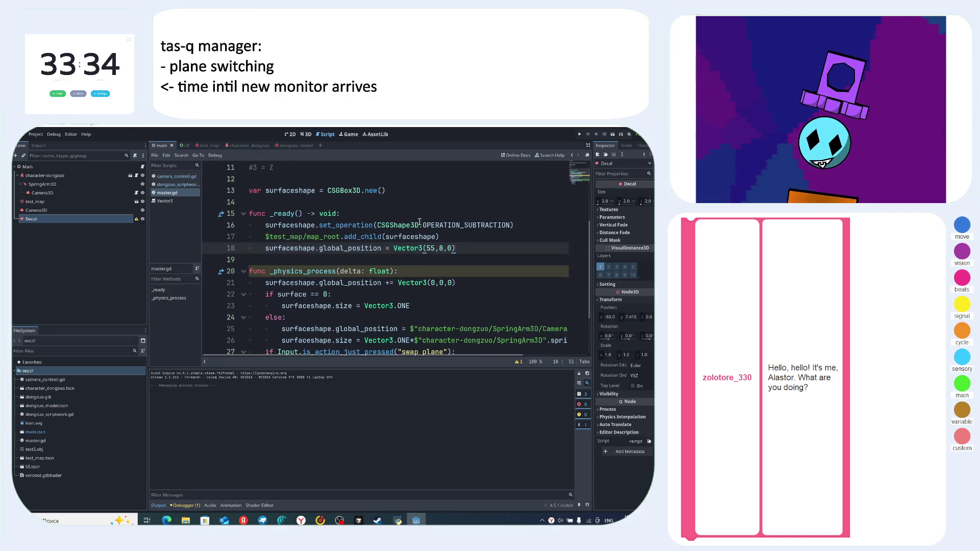
pyautogui.click(423, 224)
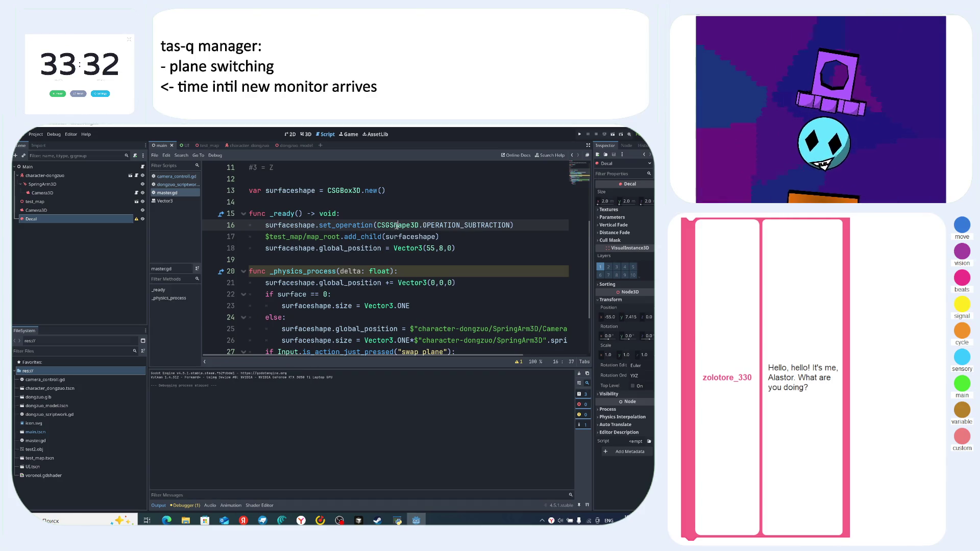
pyautogui.click(353, 225)
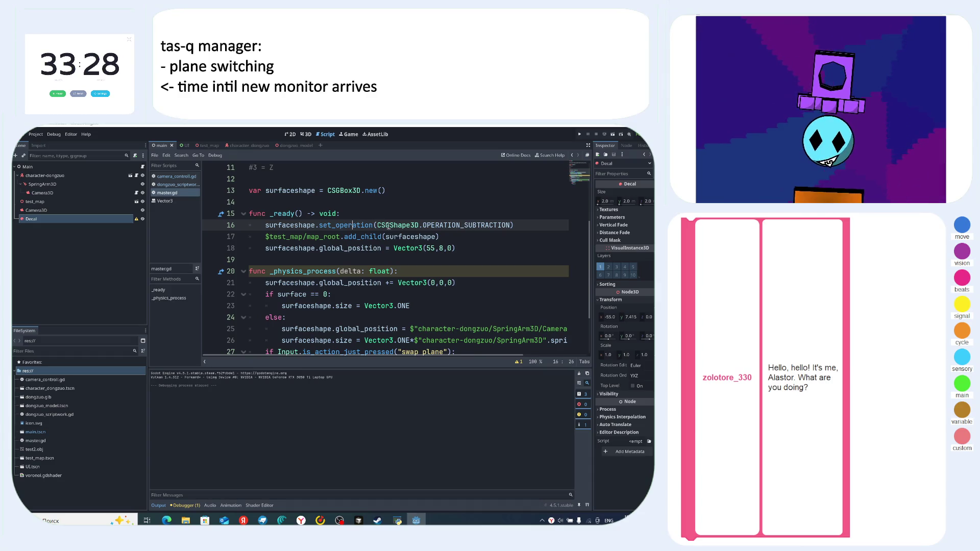
pyautogui.scroll(3, 411, 265)
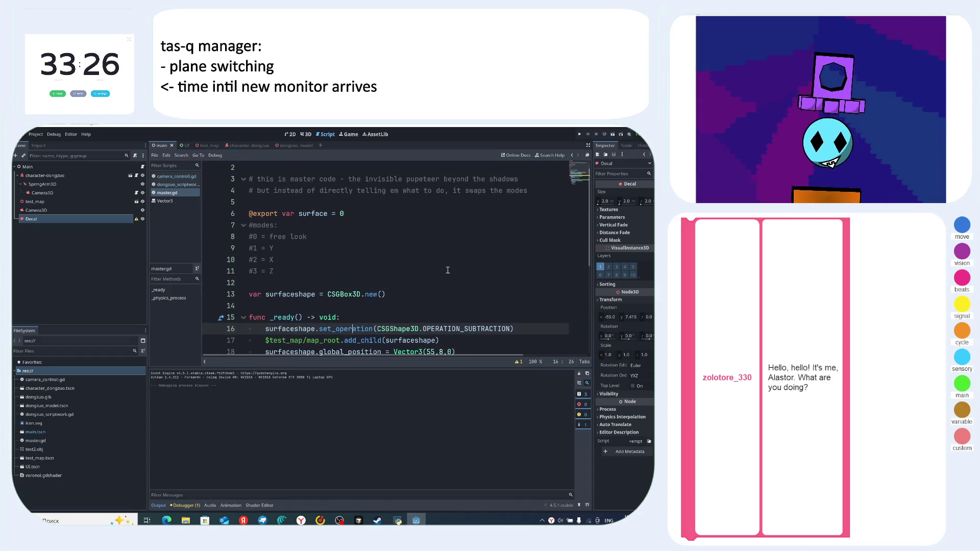
pyautogui.scroll(-1, 411, 265)
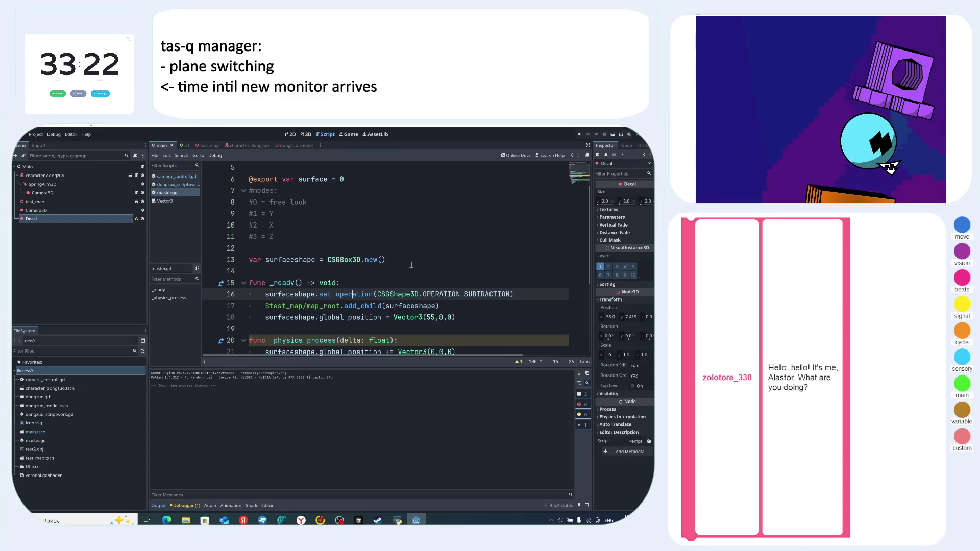
pyautogui.scroll(-2, 412, 265)
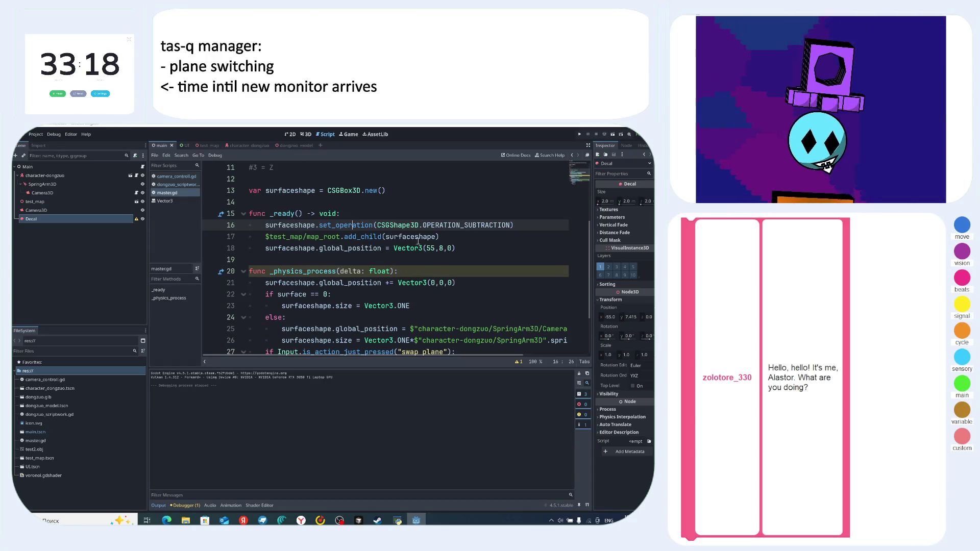
# - Run the game to show the robot on the multicoloured tiled floor
pyautogui.press('F5')
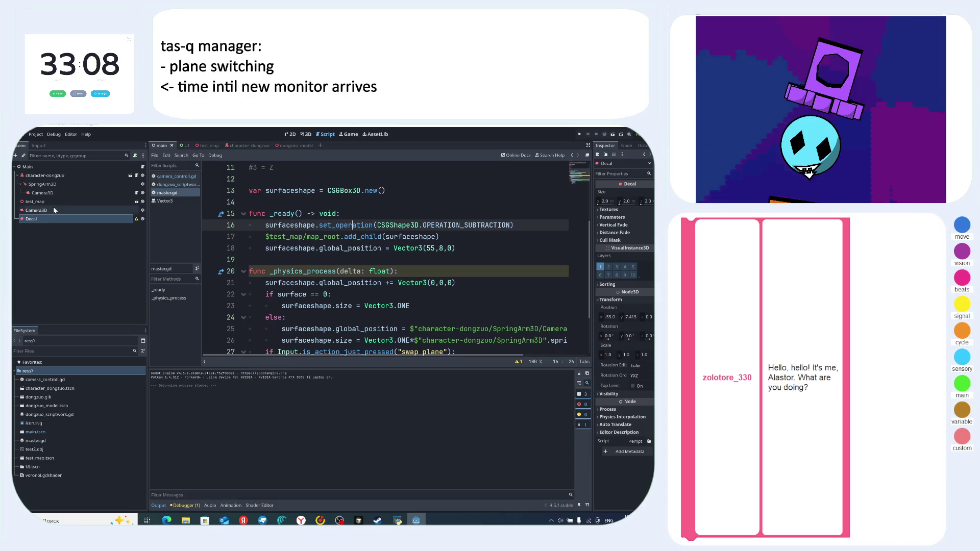
pyautogui.click(58, 220)
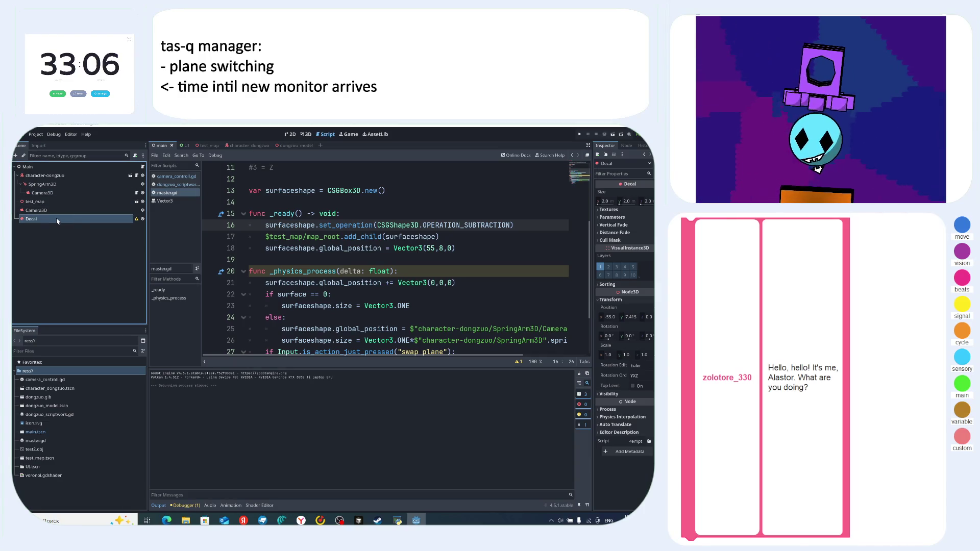
pyautogui.click(388, 260)
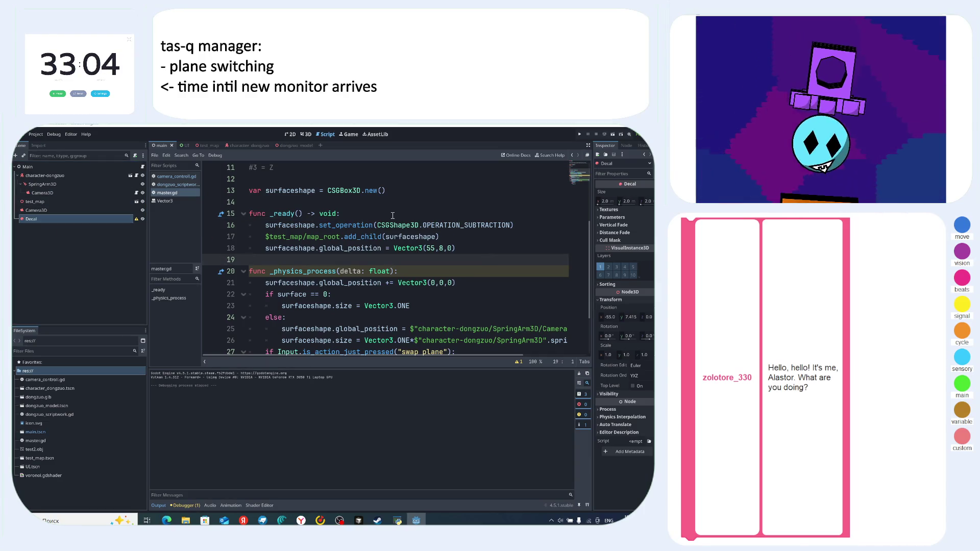
pyautogui.press('F5')
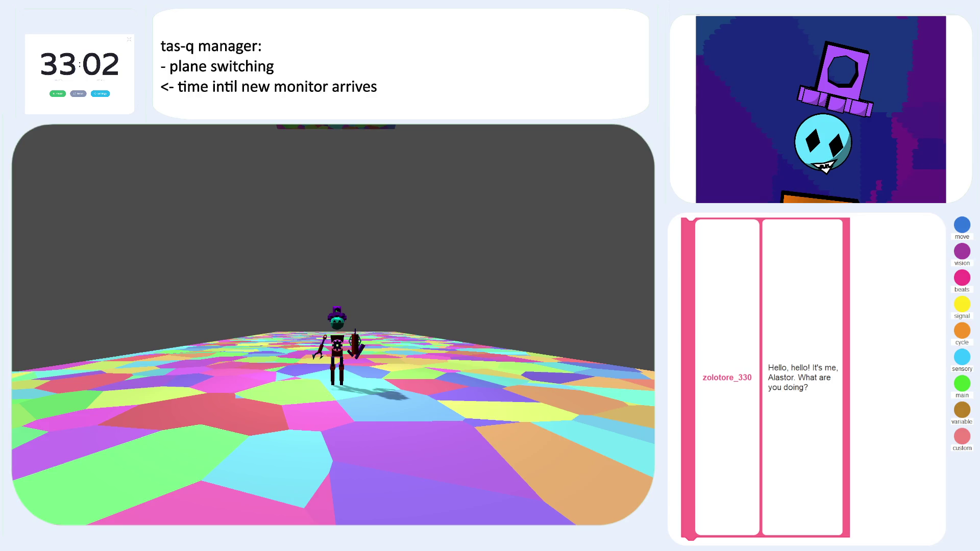
# - Swap planes with space between the bright colourful floor and the dark enclosed plane, then stop the game
pyautogui.press('space')
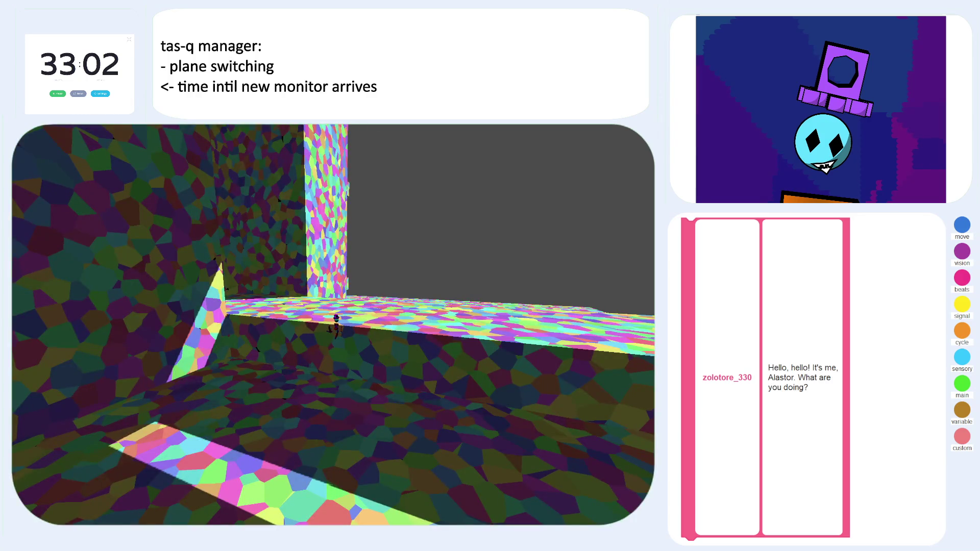
pyautogui.press('space')
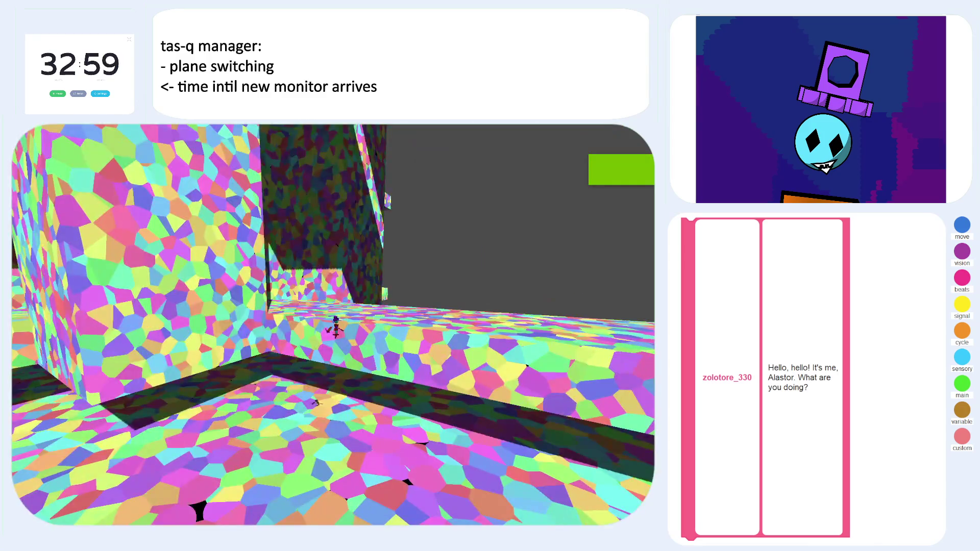
pyautogui.press('space')
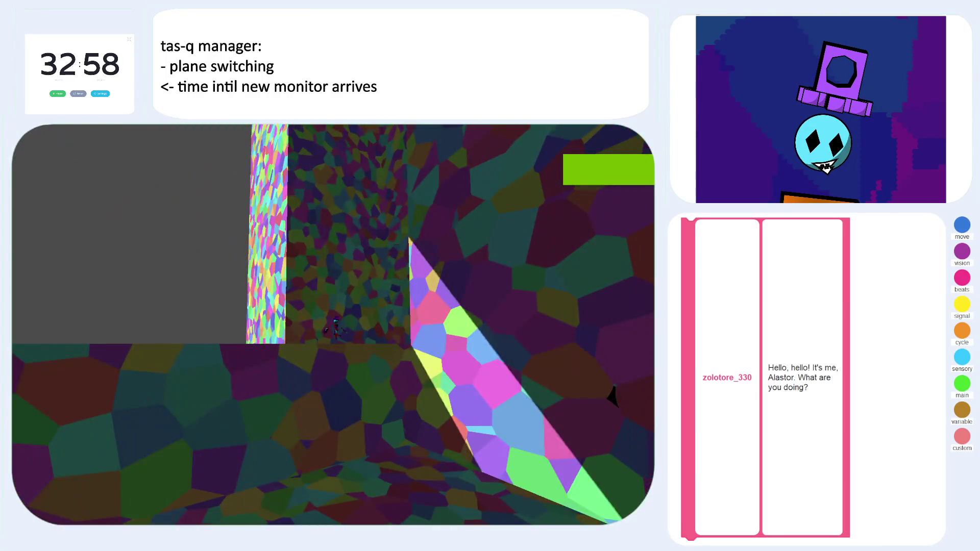
pyautogui.press('F8')
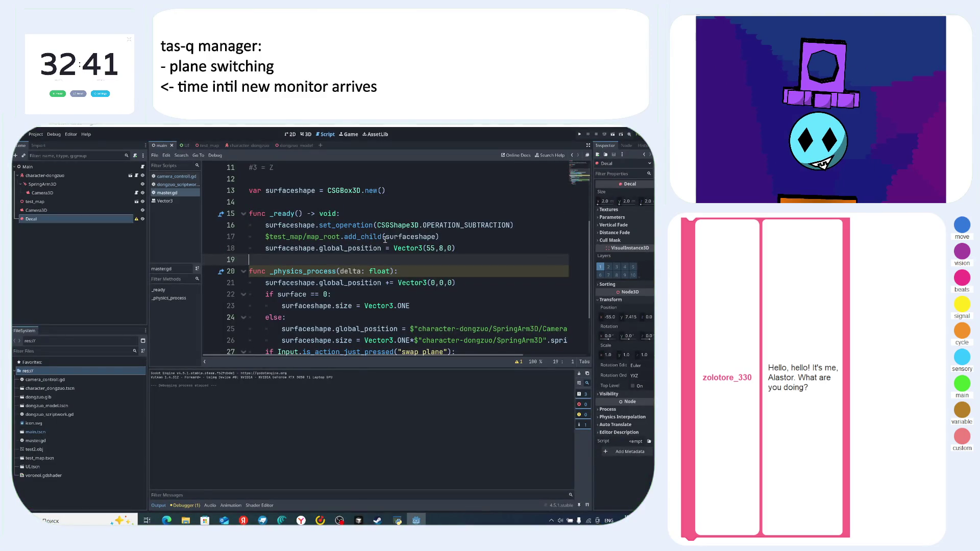
# - Change line 23's size from Vector3.ONE to Vector3(40,40,40) and run the game
pyautogui.press('Down')
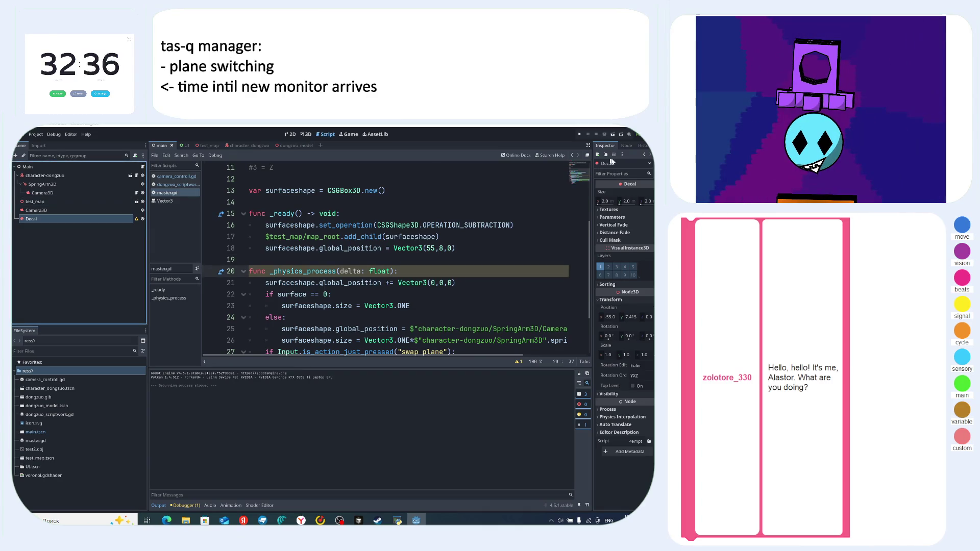
pyautogui.scroll(-2, 442, 259)
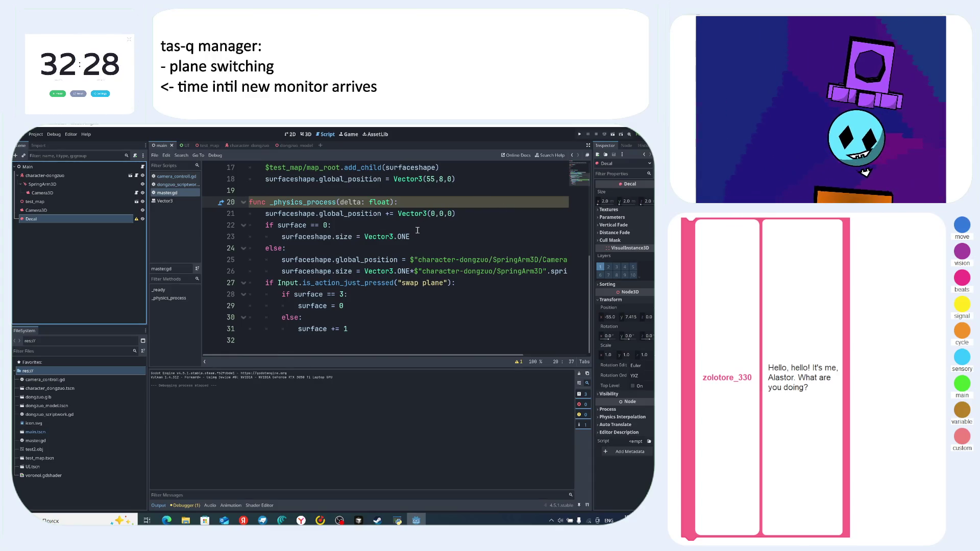
pyautogui.moveTo(410, 237); pyautogui.dragTo(394, 236)
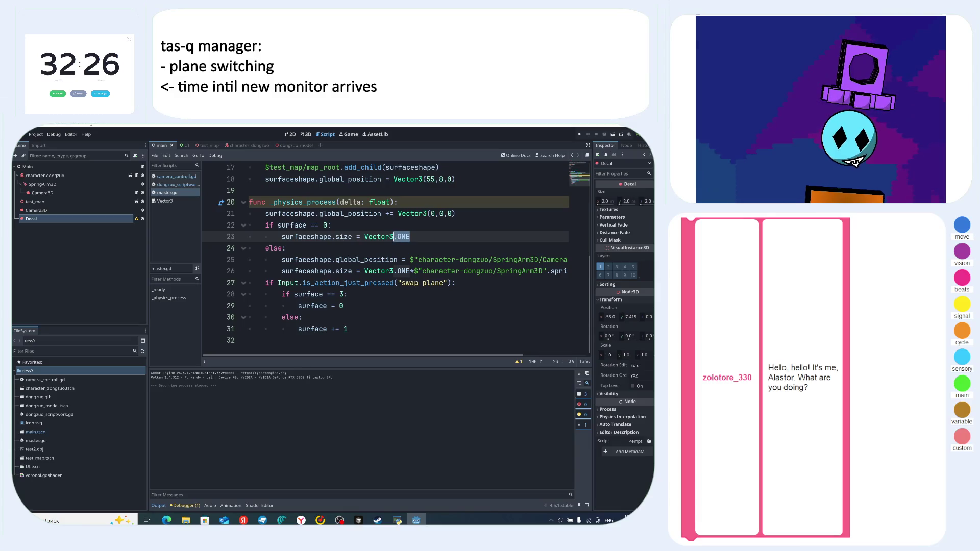
pyautogui.write('(')
pyautogui.press('BackSpace')
pyautogui.press('BackSpace')
pyautogui.press('BackSpace')
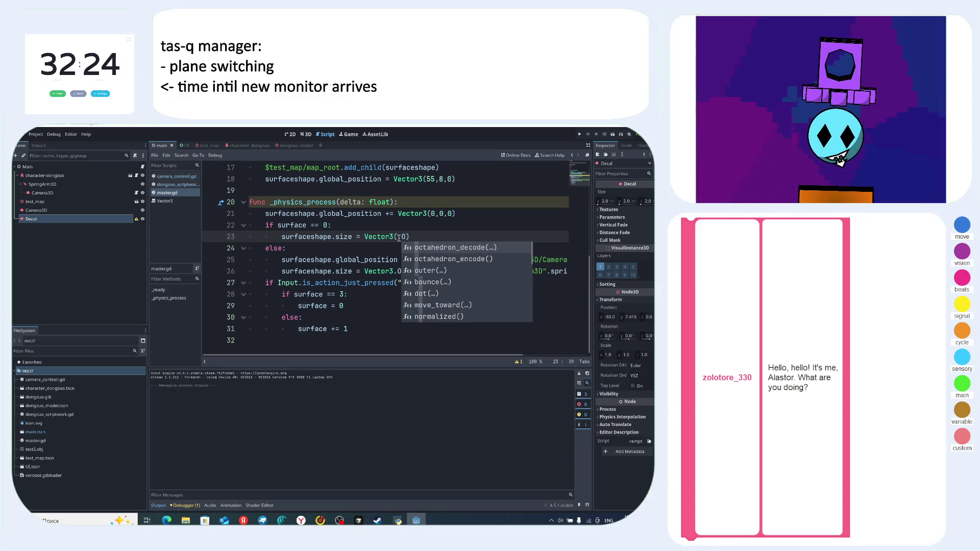
pyautogui.write('40,40,40')
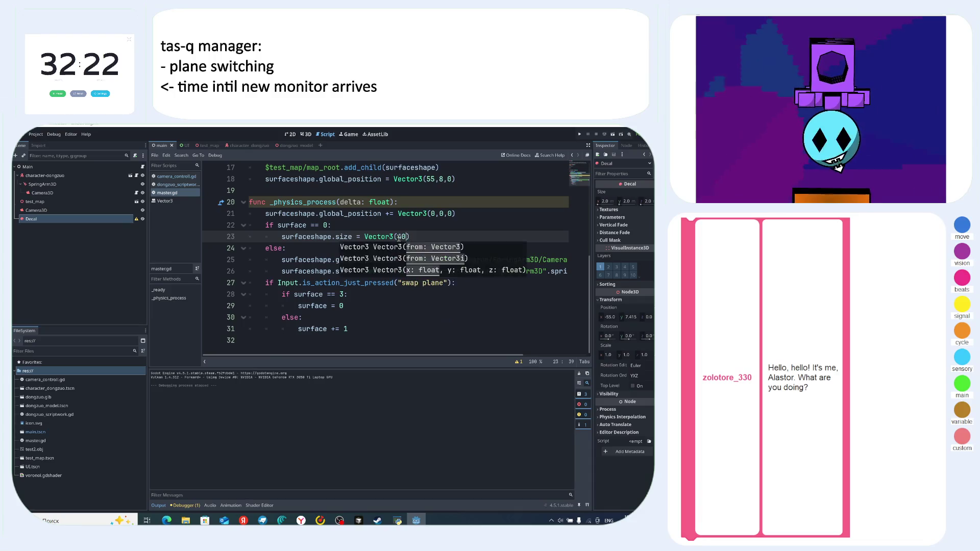
pyautogui.write(')')
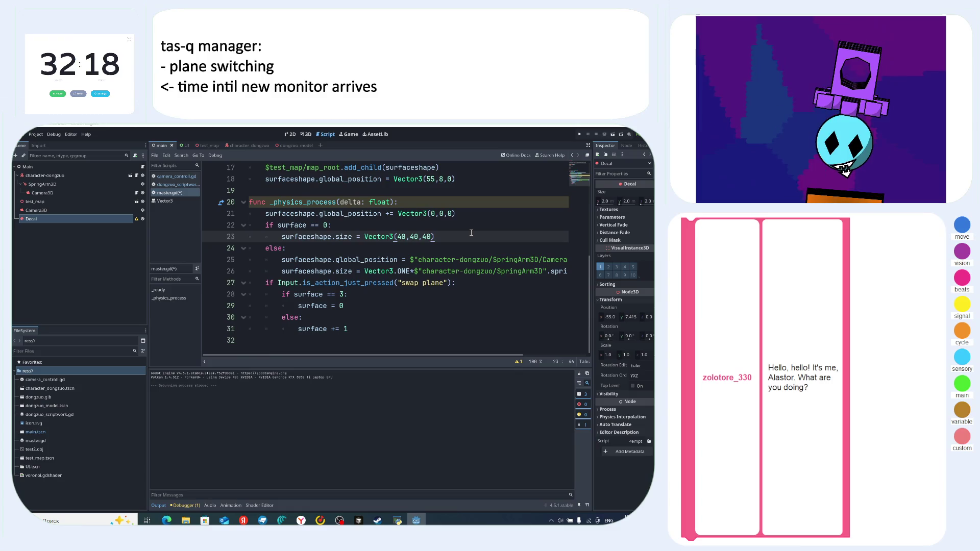
pyautogui.press('F5')
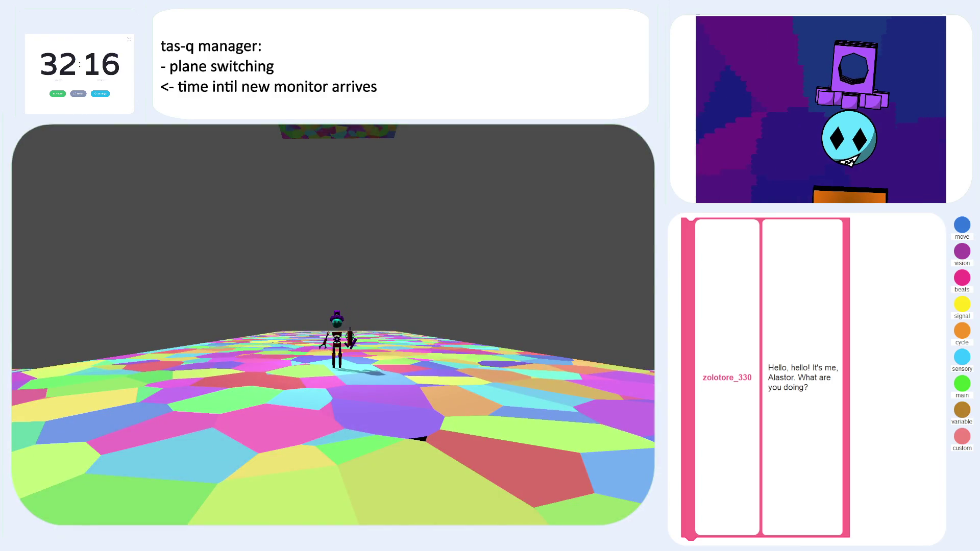
# - Replace OPERATION_SUBTRACTION with CSGShape3D.OPERATION_UNION on line 16 and run the game
pyautogui.press('F8')
pyautogui.scroll(3, 388, 255)
pyautogui.click(472, 259)
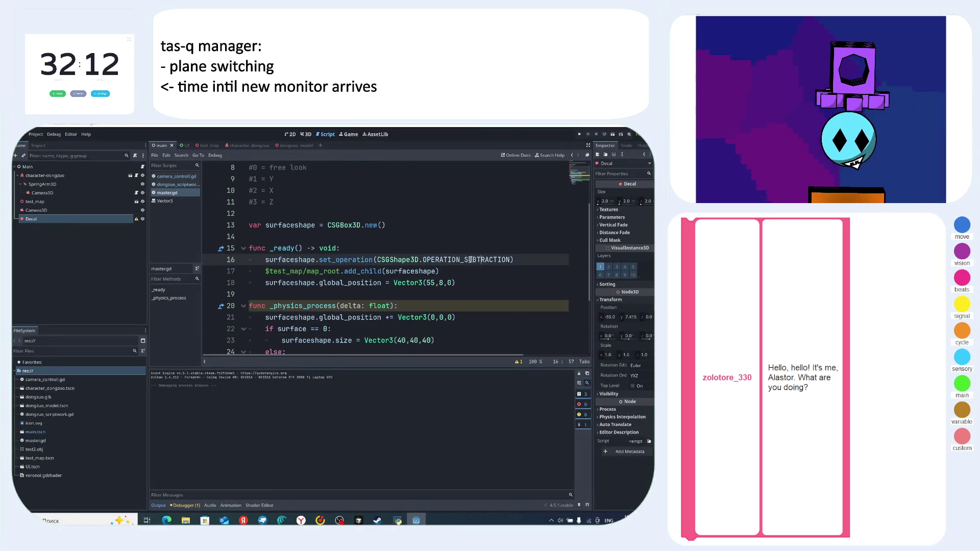
pyautogui.click(466, 260)
pyautogui.moveTo(507, 261); pyautogui.dragTo(511, 260)
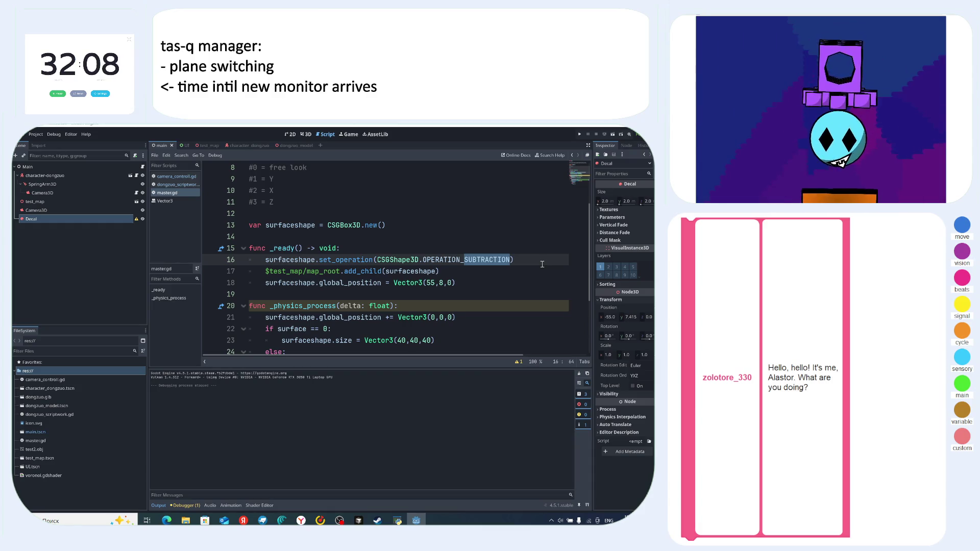
pyautogui.press('BackSpace')
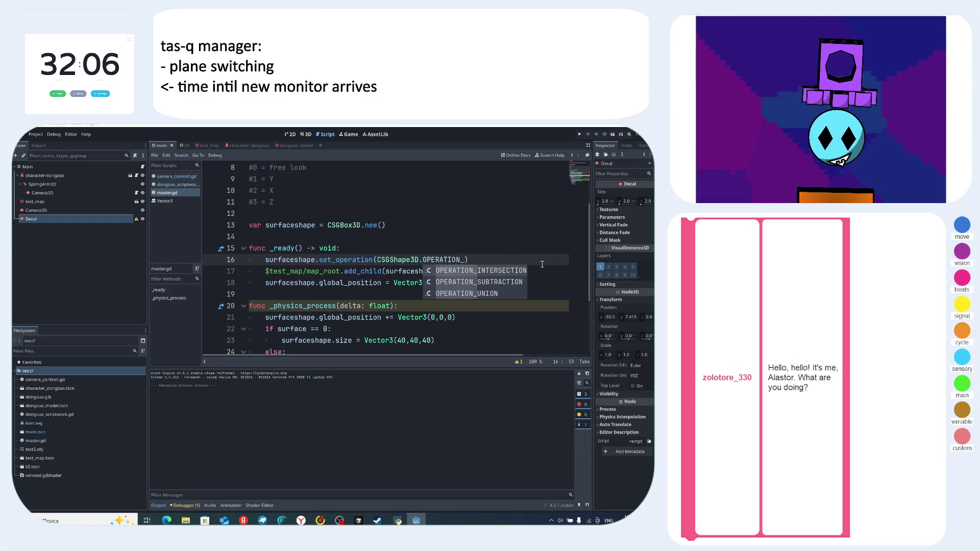
pyautogui.click(480, 294)
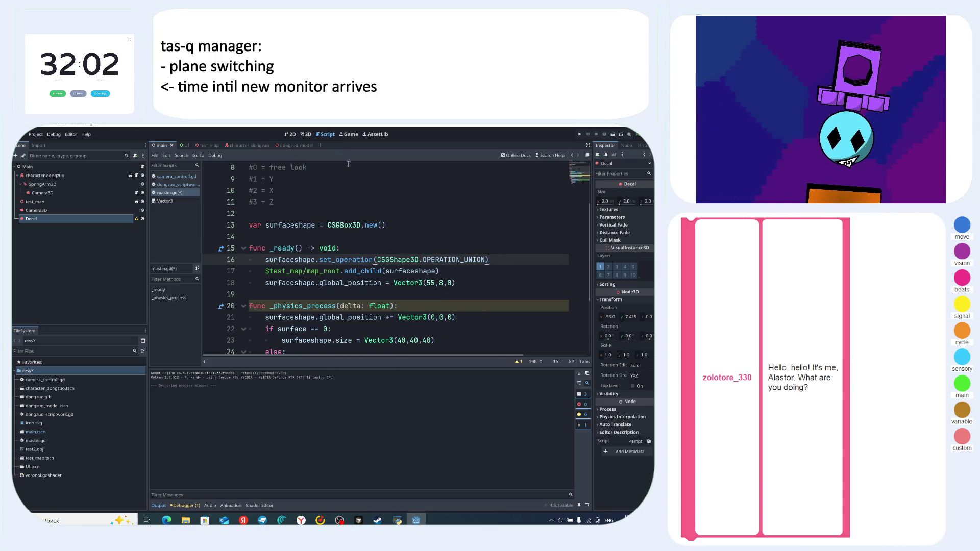
pyautogui.press('F5')
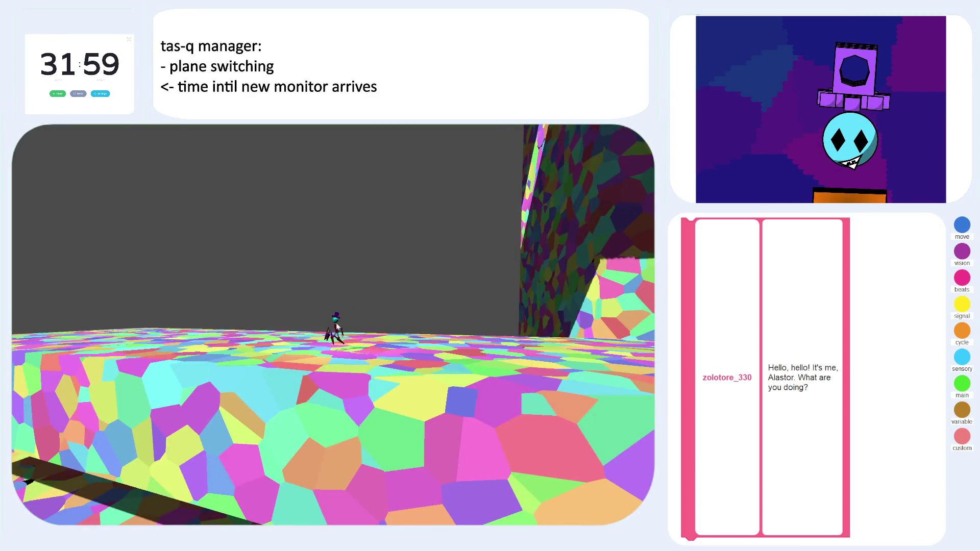
# - Copy the Vector3(40,40,40) size line into _ready right after set_operation, then run the game
pyautogui.press('F8')
pyautogui.scroll(-1, 436, 337)
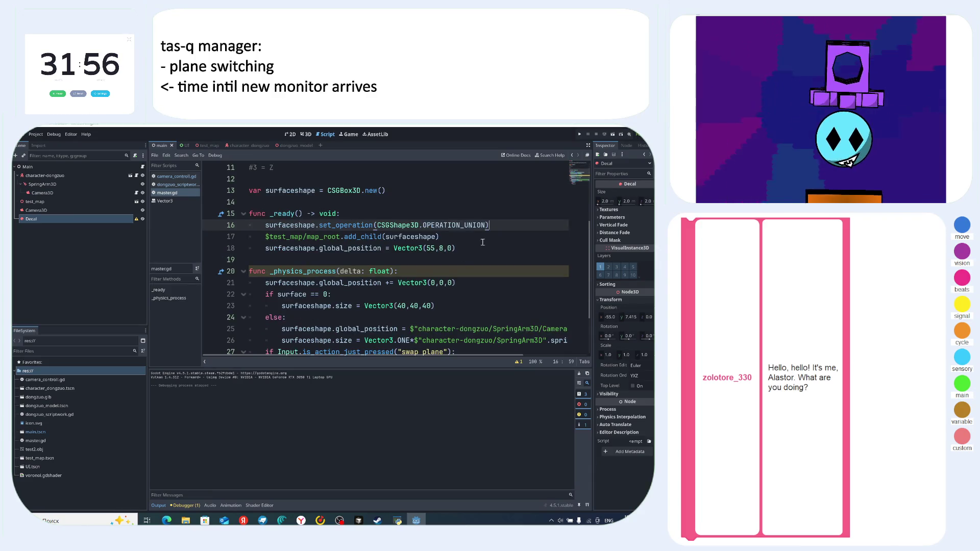
pyautogui.press('Return')
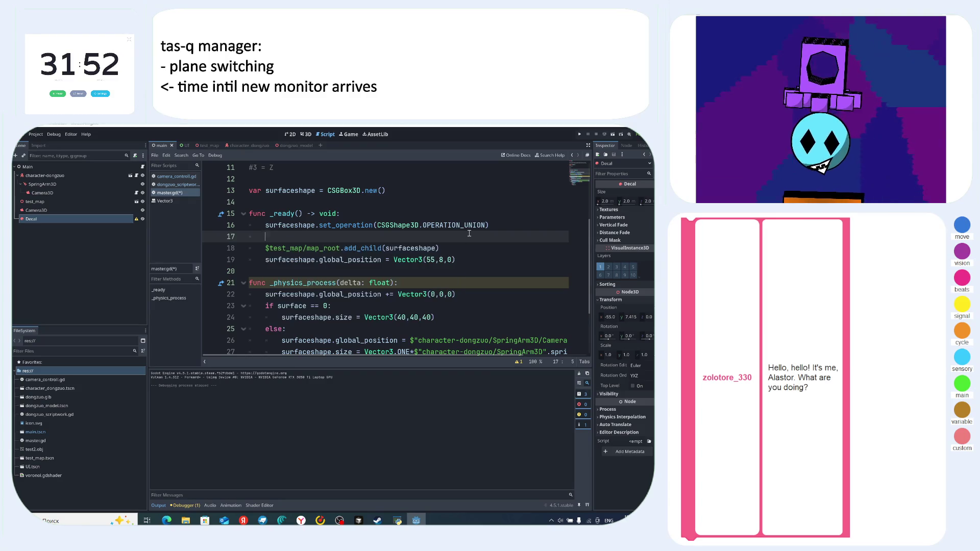
pyautogui.scroll(-2, 484, 232)
pyautogui.moveTo(434, 248); pyautogui.dragTo(281, 248)
pyautogui.hotkey('ctrl', 'c')
pyautogui.scroll(2, 296, 251)
pyautogui.click(501, 236)
pyautogui.hotkey('ctrl', 'v')
pyautogui.click(501, 249)
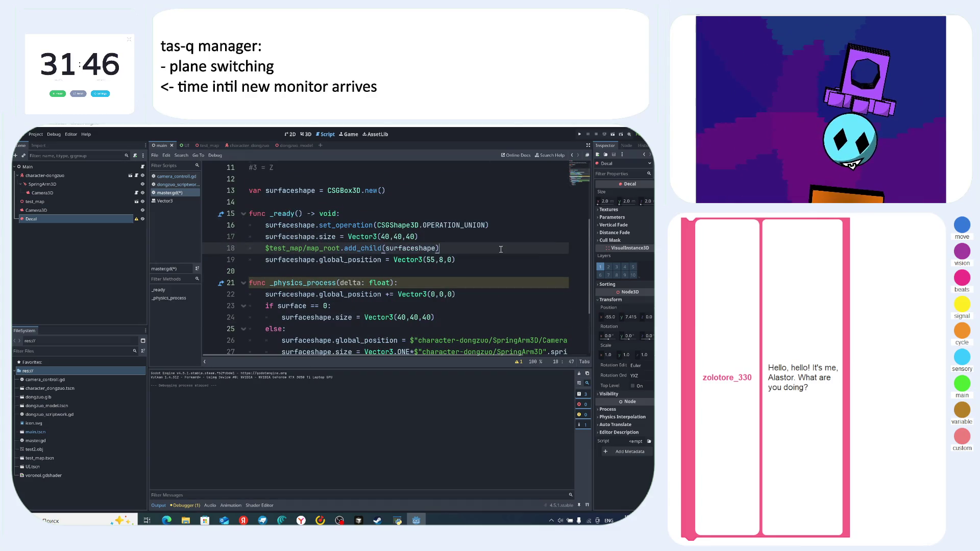
pyautogui.press('F5')
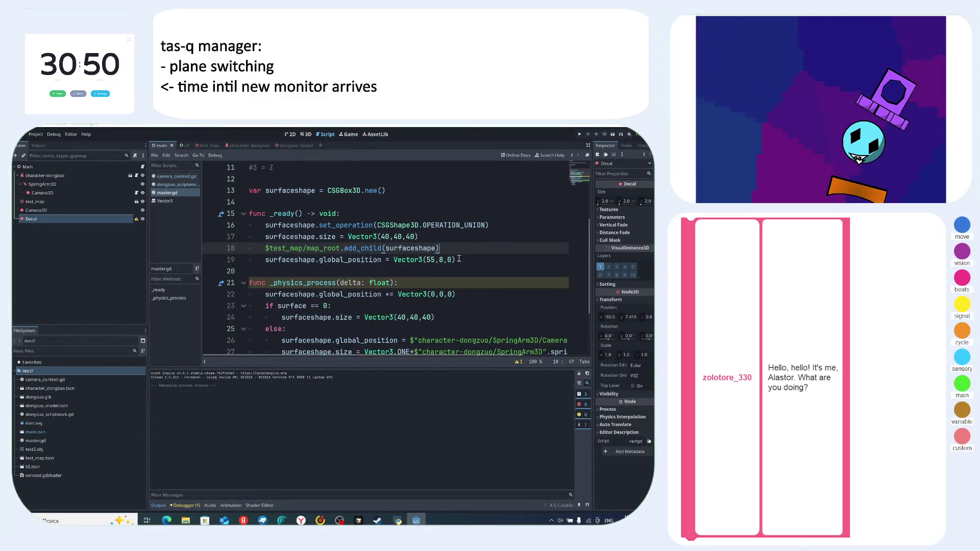
# - Put the cursor at the end of line 19, then switch to Yandex Browser
pyautogui.click(459, 259)
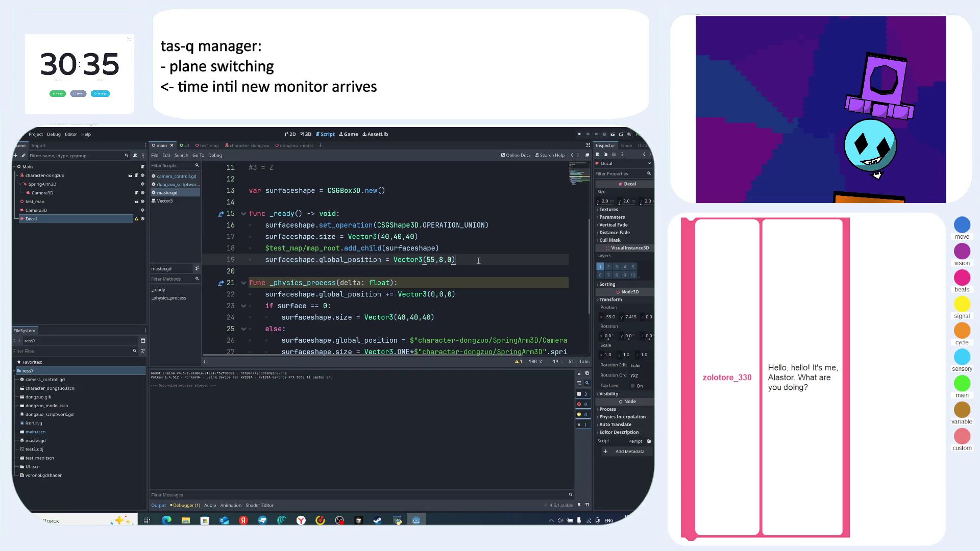
pyautogui.hotkey('alt', 'Tab')
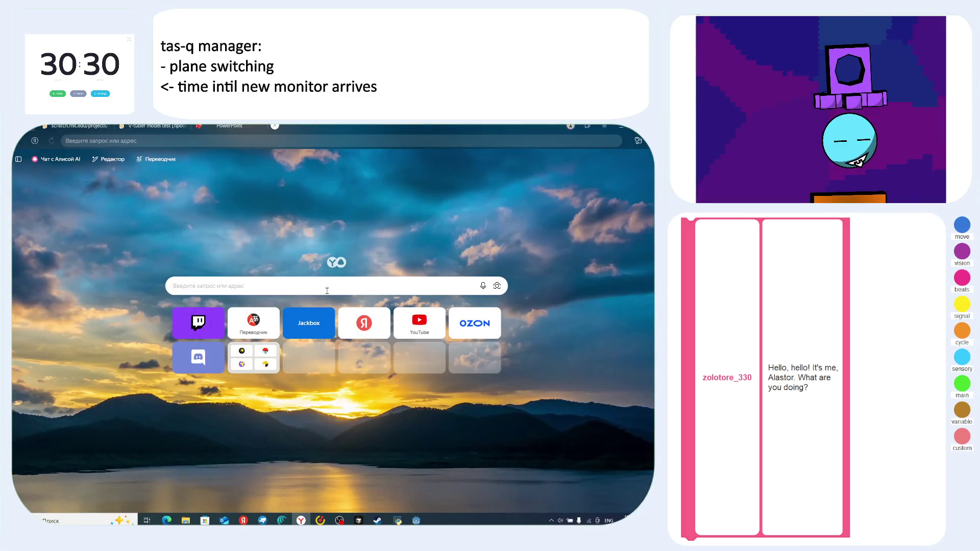
# - Draft the search query, rephrasing 'how to add a child' into 'how to controll a child node'
pyautogui.write('how a')
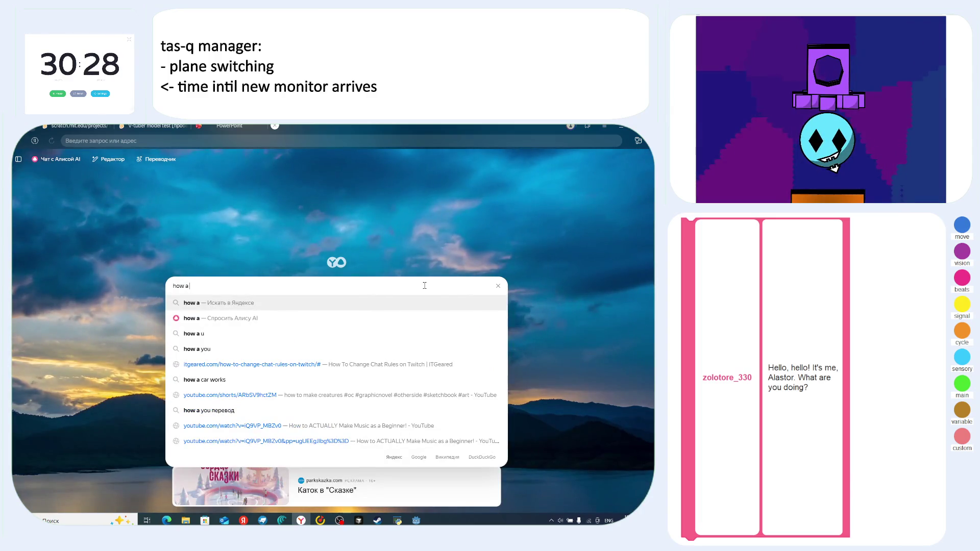
pyautogui.press('BackSpace')
pyautogui.write('to add a')
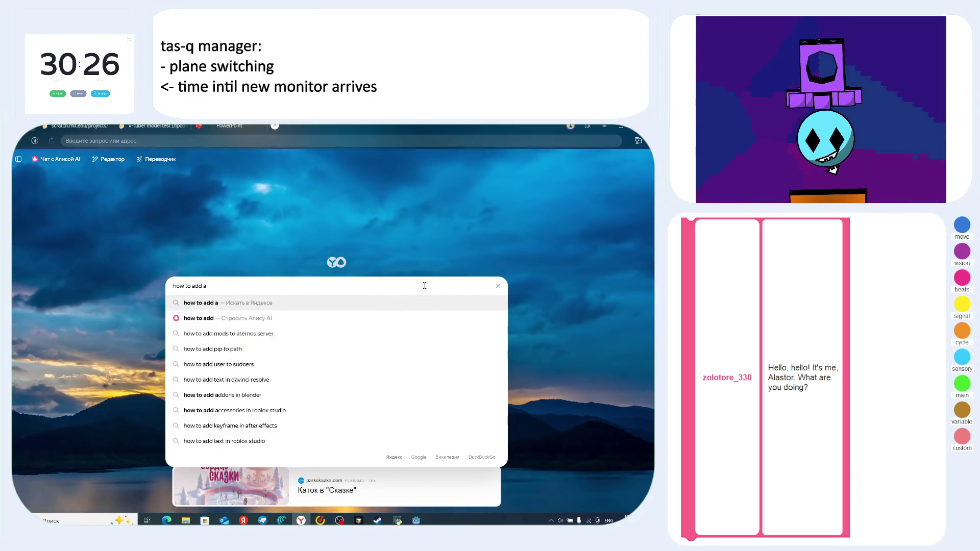
pyautogui.write(' child')
pyautogui.press('BackSpace')
pyautogui.press('BackSpace')
pyautogui.press('BackSpace')
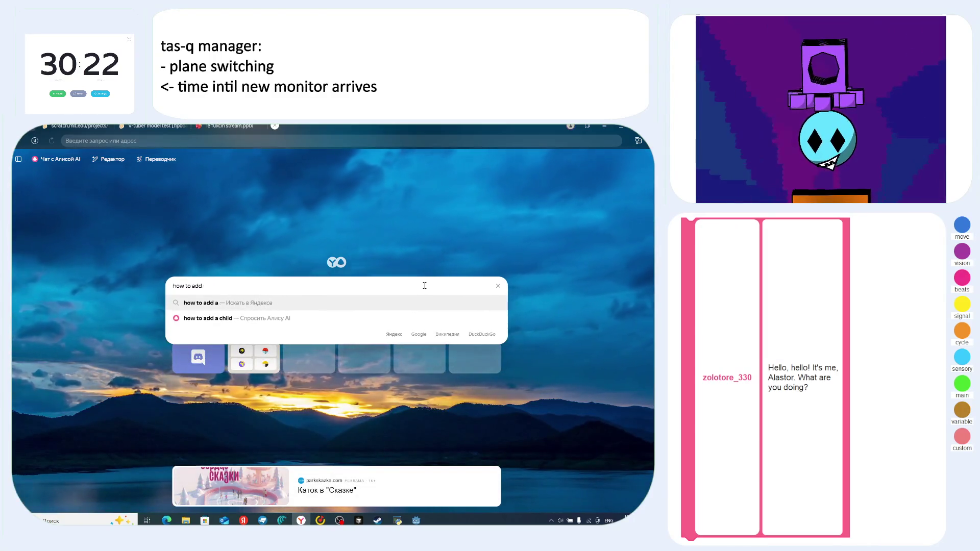
pyautogui.press('BackSpace')
pyautogui.press('BackSpace')
pyautogui.press('BackSpace')
pyautogui.write('cont')
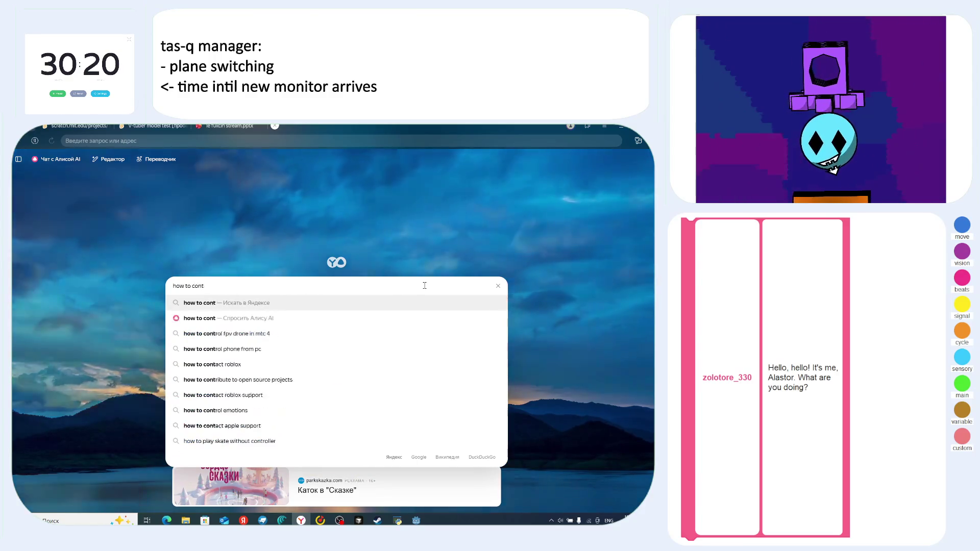
pyautogui.write('roll a child')
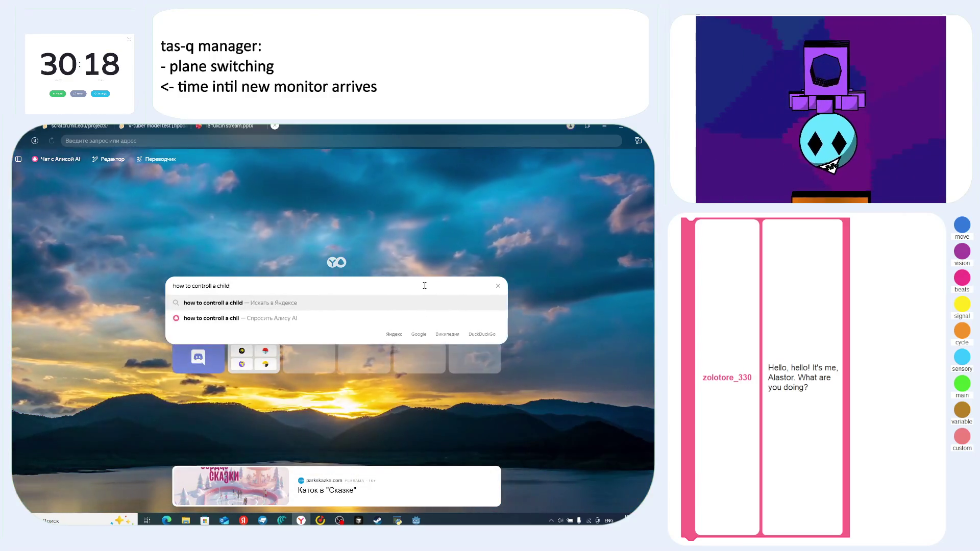
pyautogui.write(' node in')
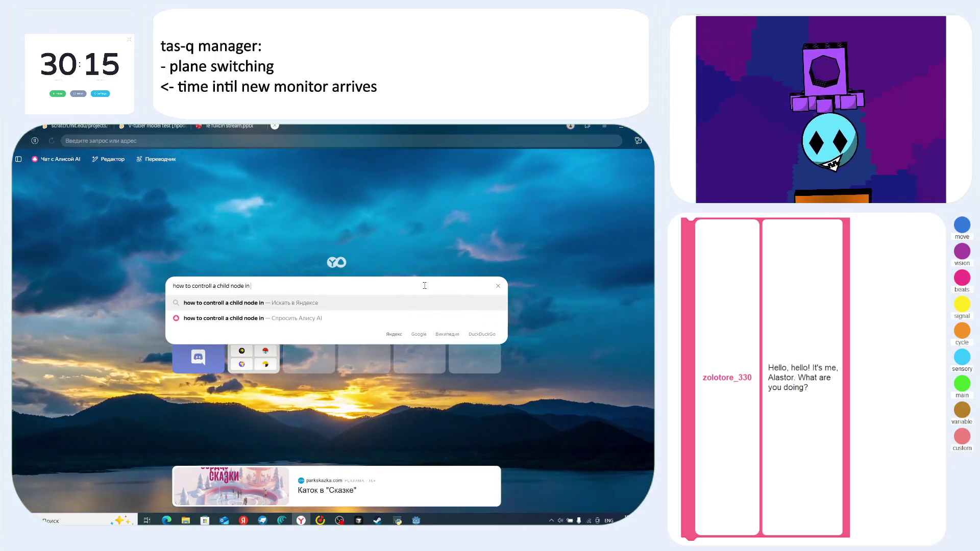
pyautogui.hotkey('alt', 'Tab')
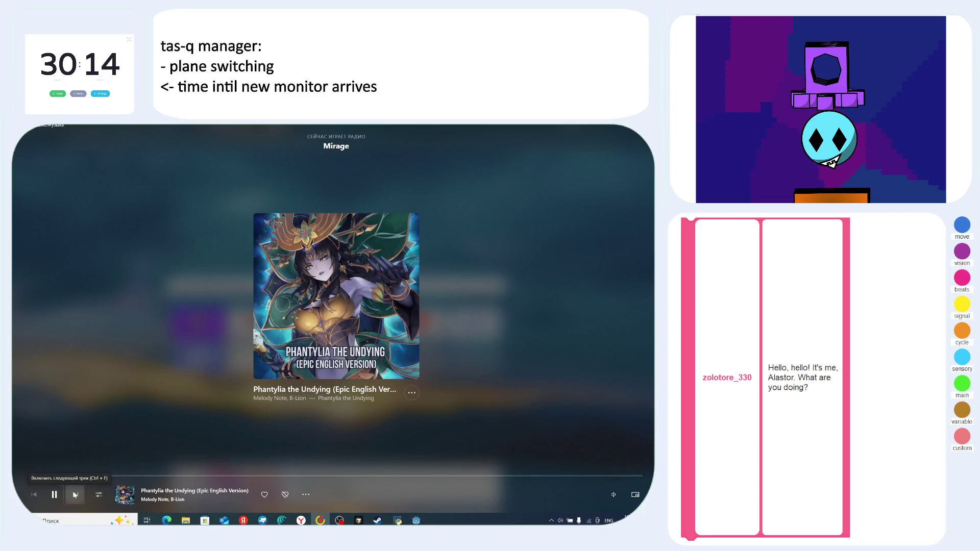
pyautogui.hotkey('alt', 'Tab')
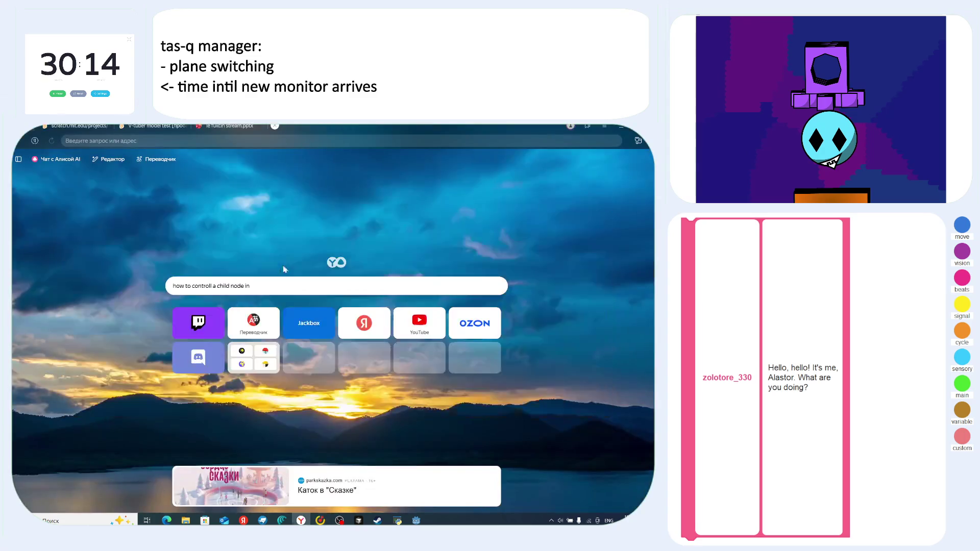
# - Finish the query as 'how to controll a code-spawned child node in godot' and search
pyautogui.click(291, 285)
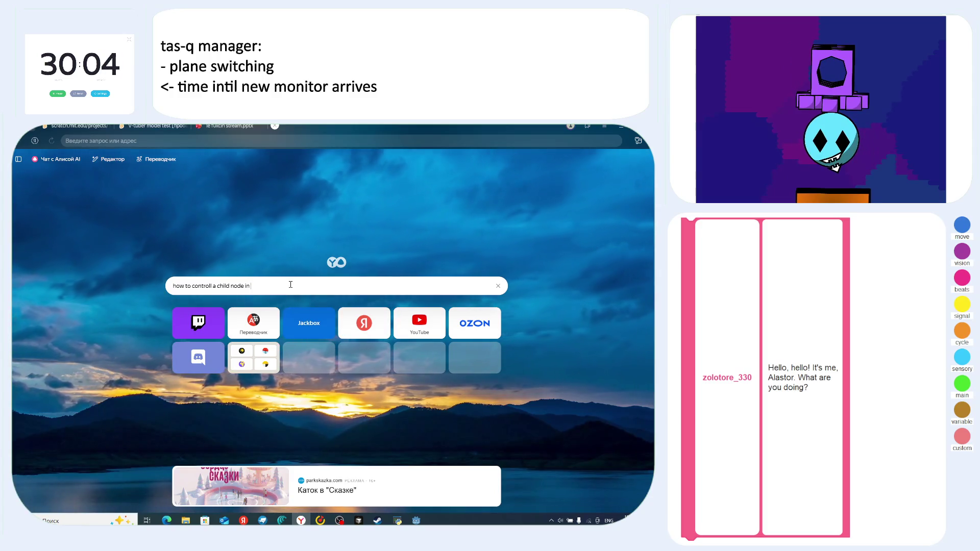
pyautogui.write('godot')
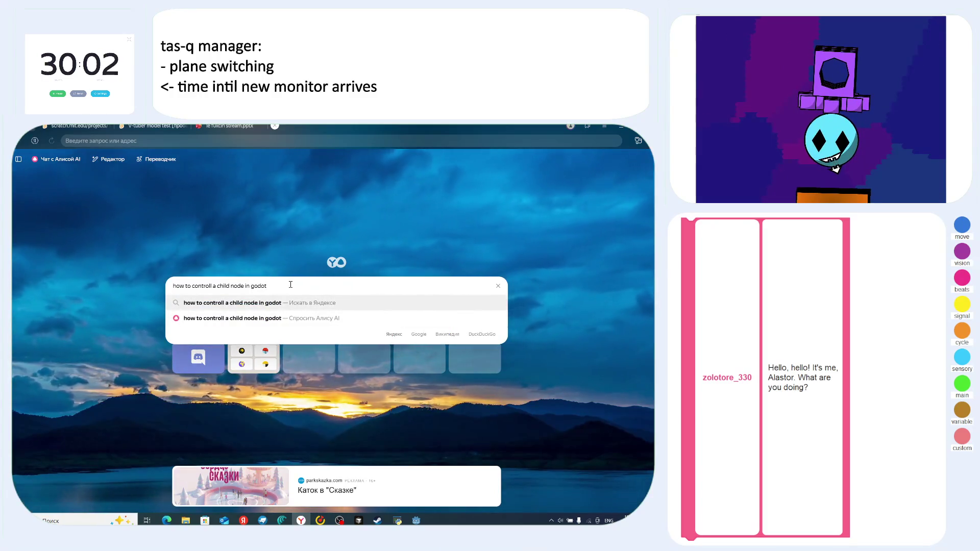
pyautogui.hotkey('alt', 'Tab')
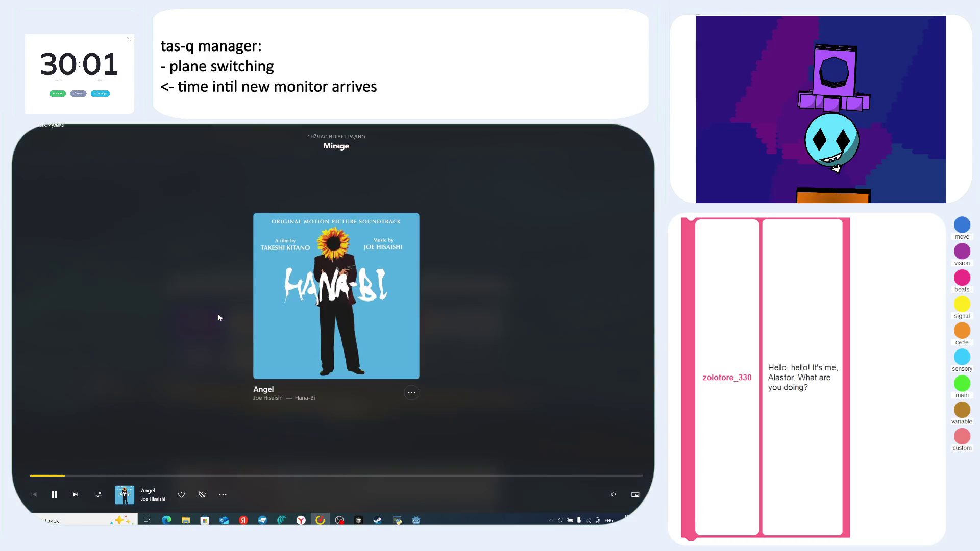
pyautogui.hotkey('alt', 'Tab')
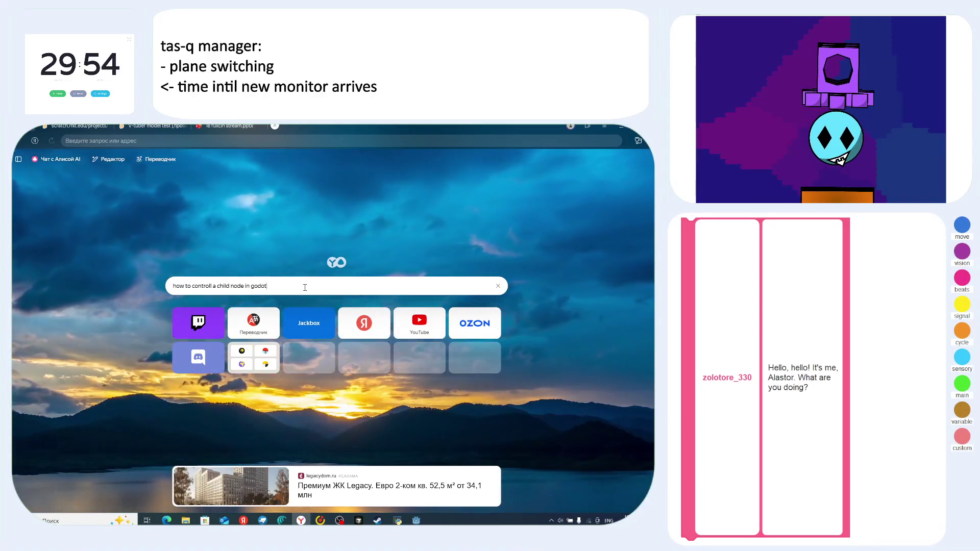
pyautogui.press('BackSpace')
pyautogui.press('BackSpace')
pyautogui.press('BackSpace')
pyautogui.press('BackSpace')
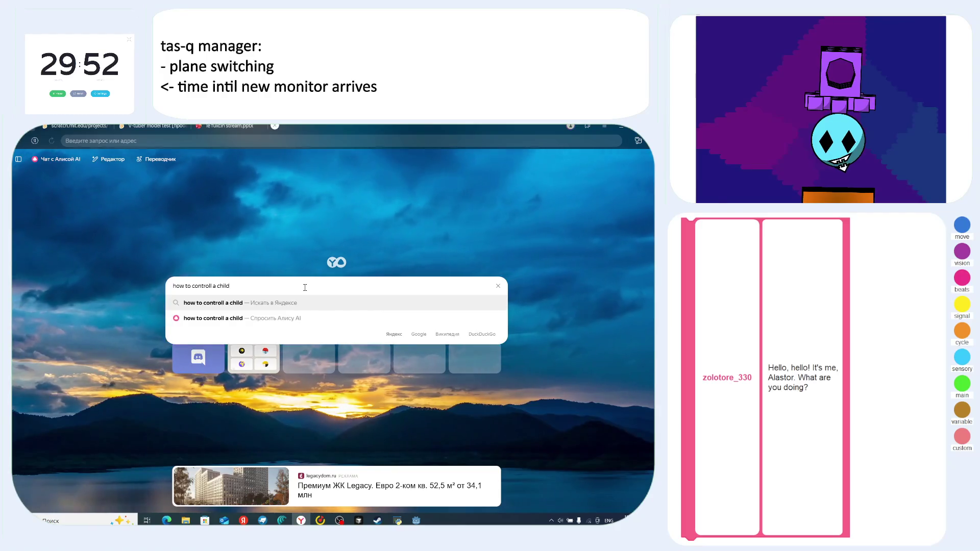
pyautogui.press('BackSpace')
pyautogui.press('BackSpace')
pyautogui.press('BackSpace')
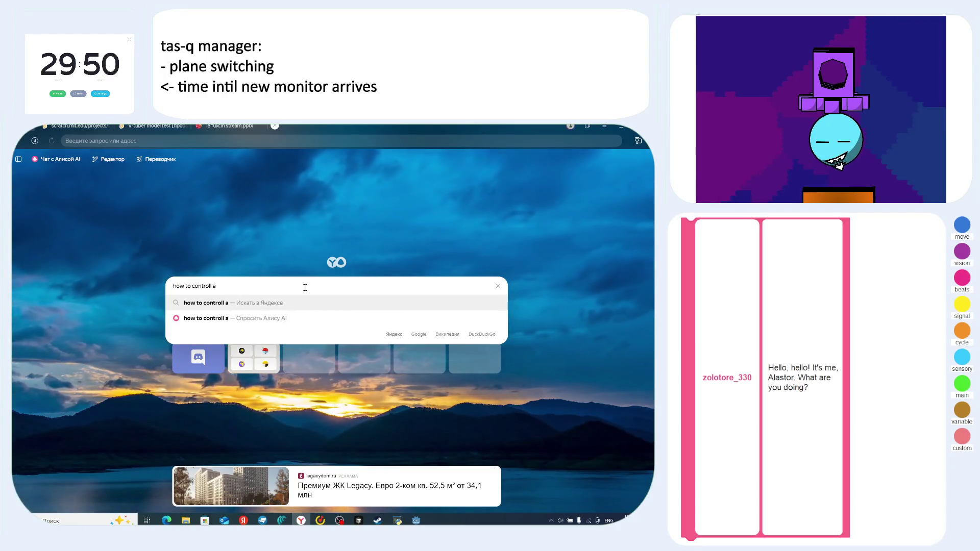
pyautogui.write('code-sp')
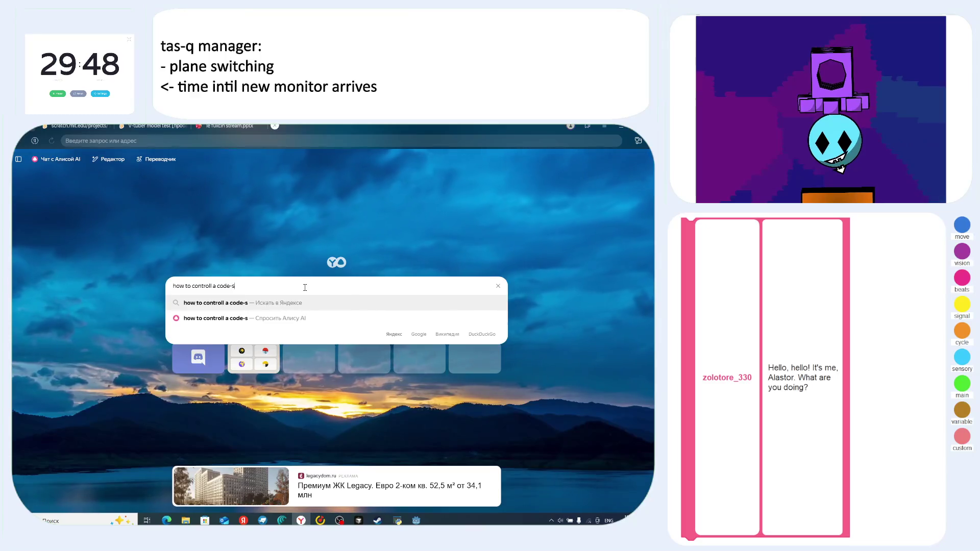
pyautogui.write('awned')
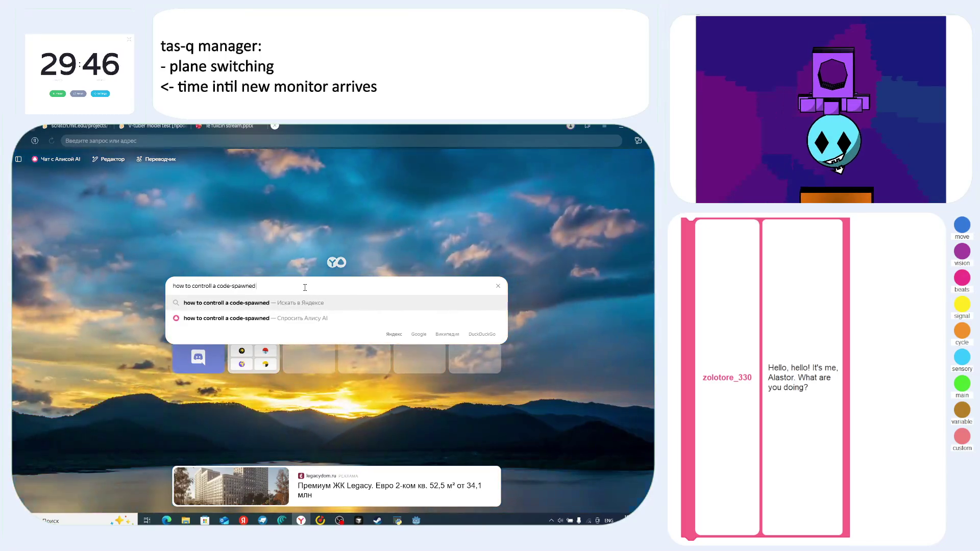
pyautogui.write(' child n')
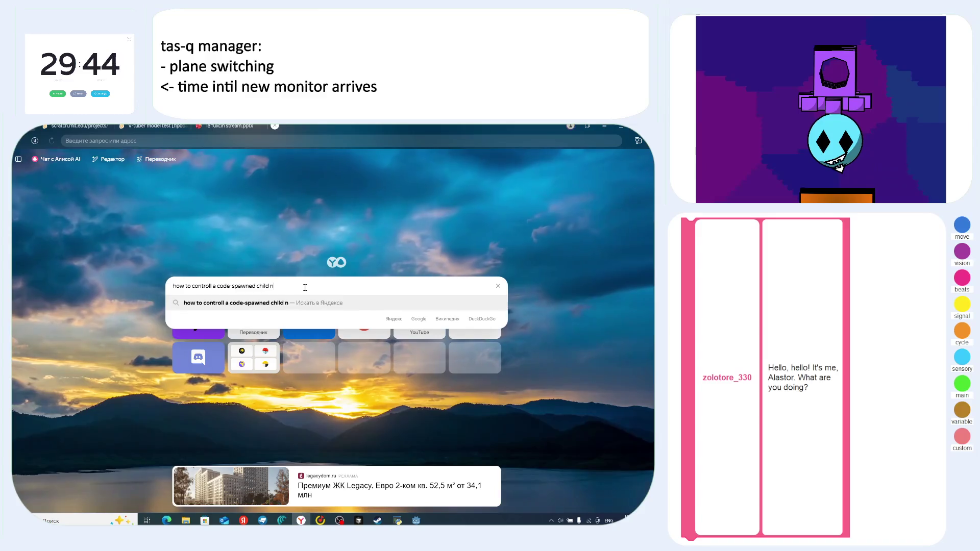
pyautogui.write('ode in')
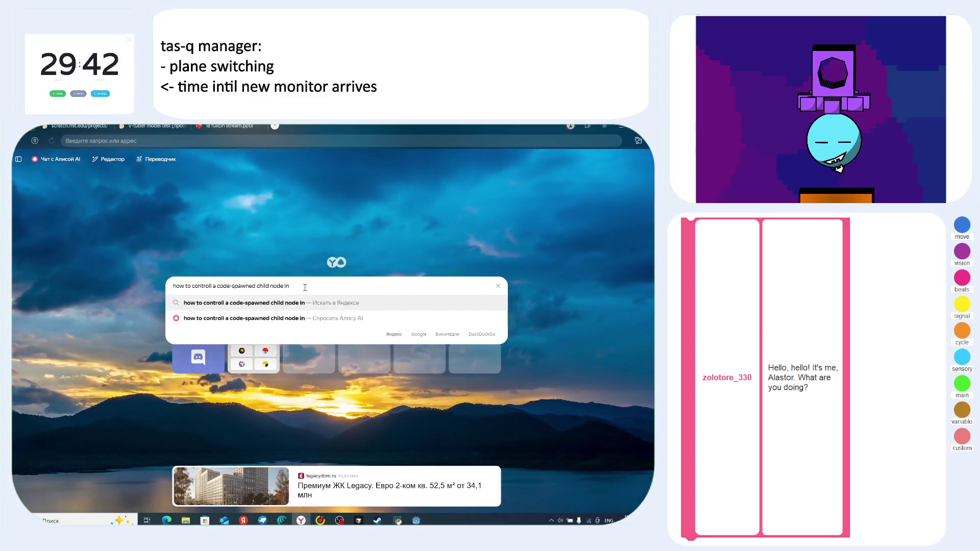
pyautogui.write(' godot')
pyautogui.press('Return')
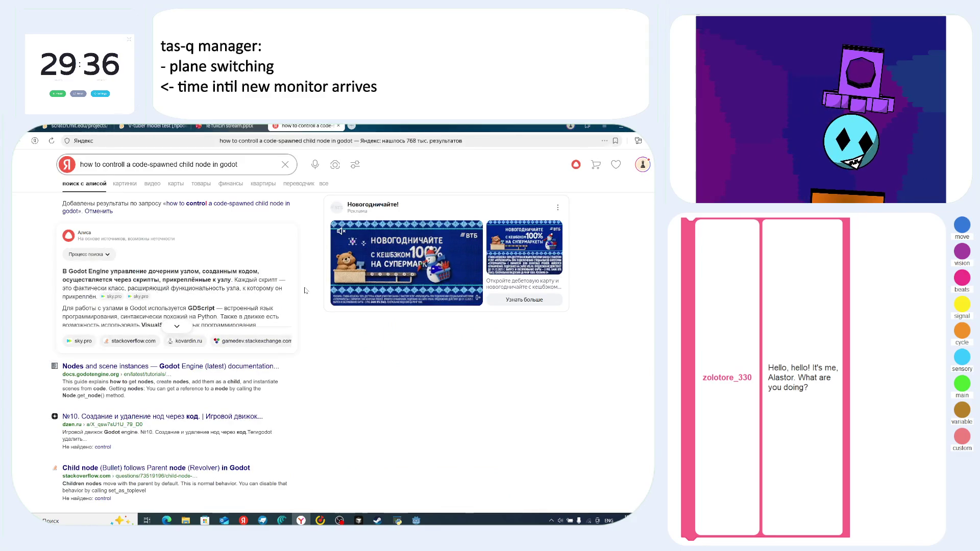
# - Expand the Yandex Alice AI answer and scroll through it
pyautogui.click(177, 326)
pyautogui.scroll(-2, 114, 292)
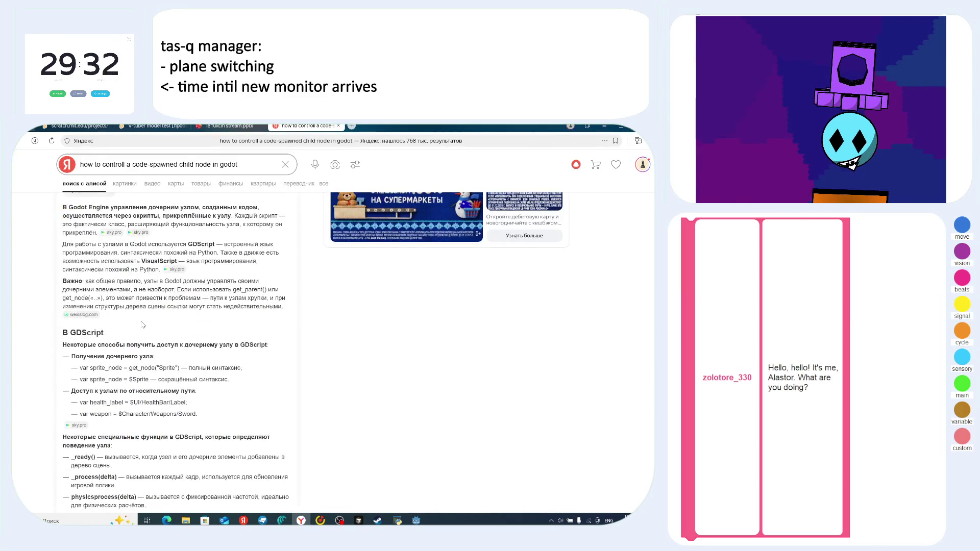
pyautogui.scroll(-2, 163, 311)
pyautogui.scroll(1, 200, 286)
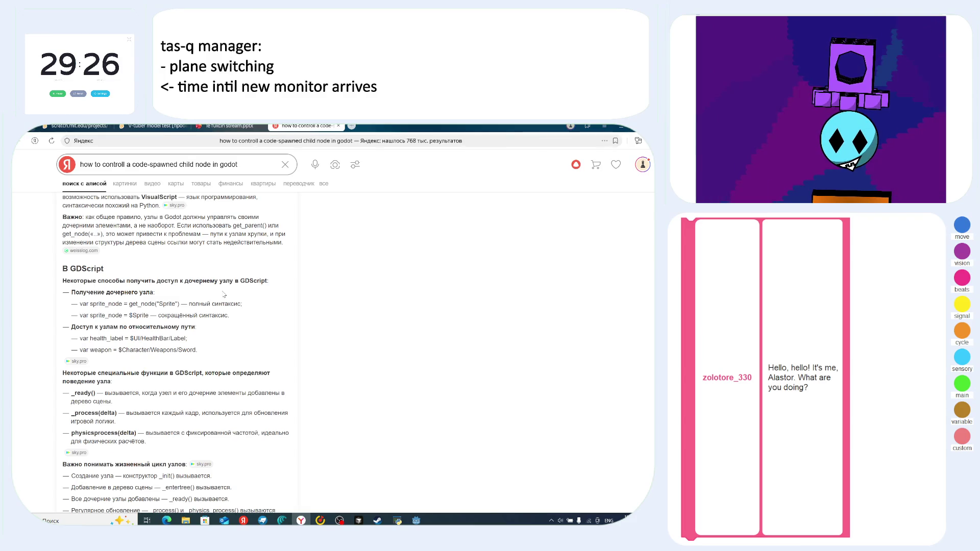
pyautogui.scroll(-2, 250, 300)
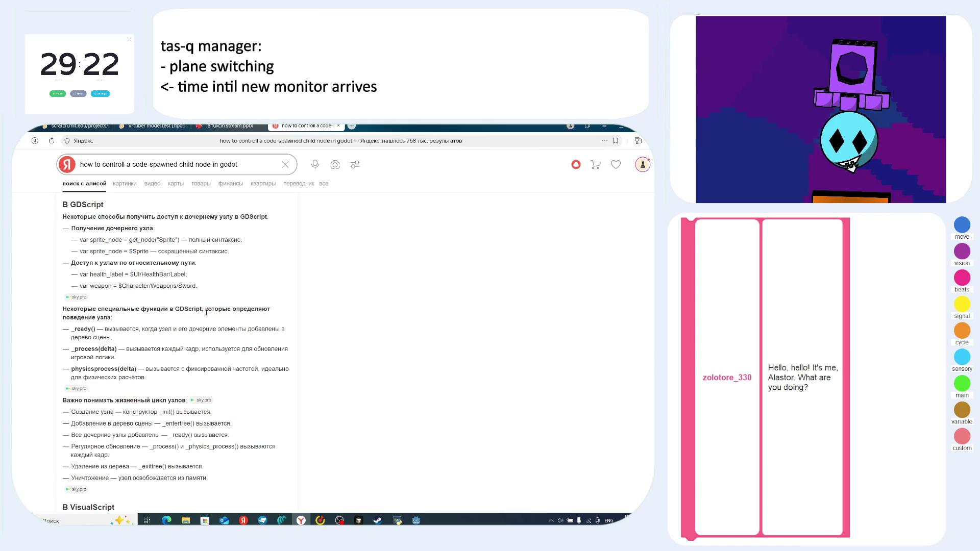
pyautogui.scroll(-2, 207, 312)
pyautogui.scroll(6, 274, 339)
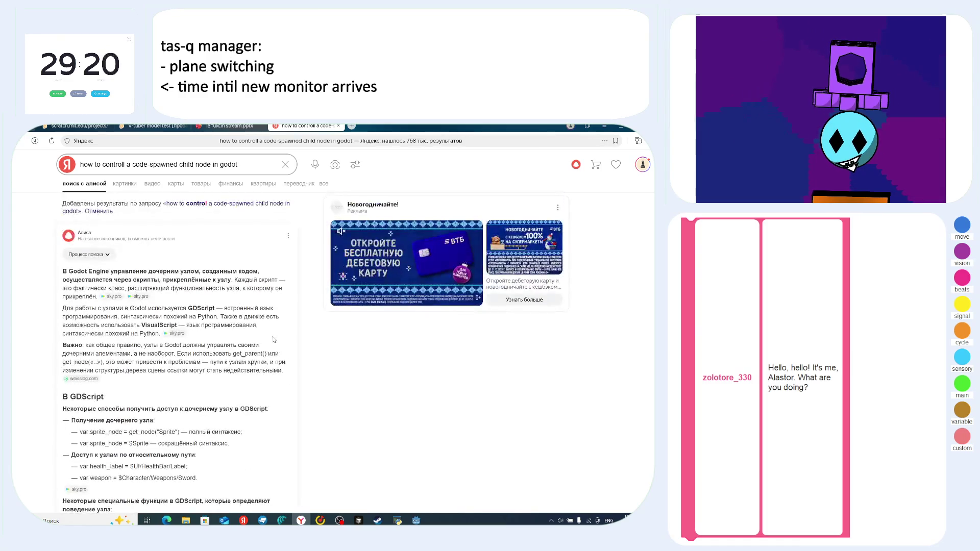
pyautogui.scroll(-8, 274, 339)
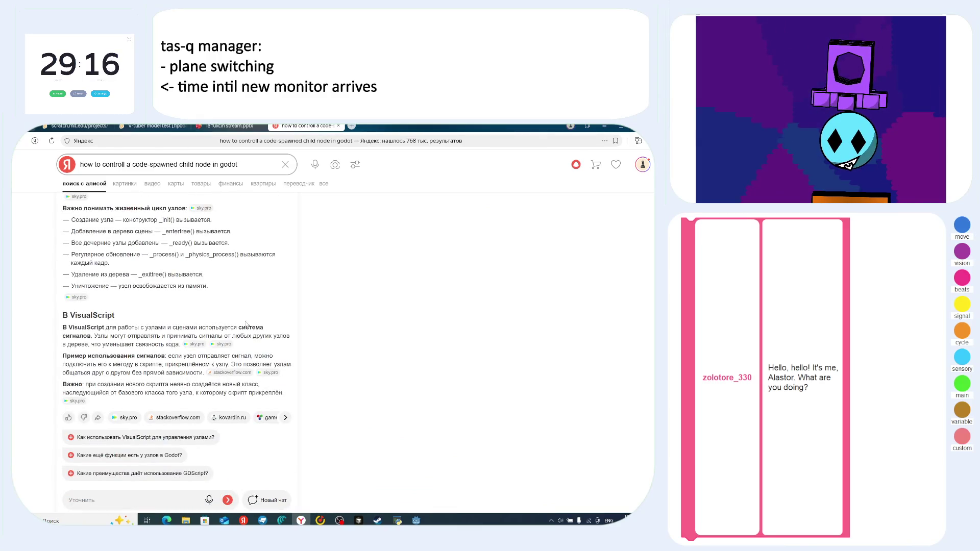
pyautogui.scroll(-5, 245, 324)
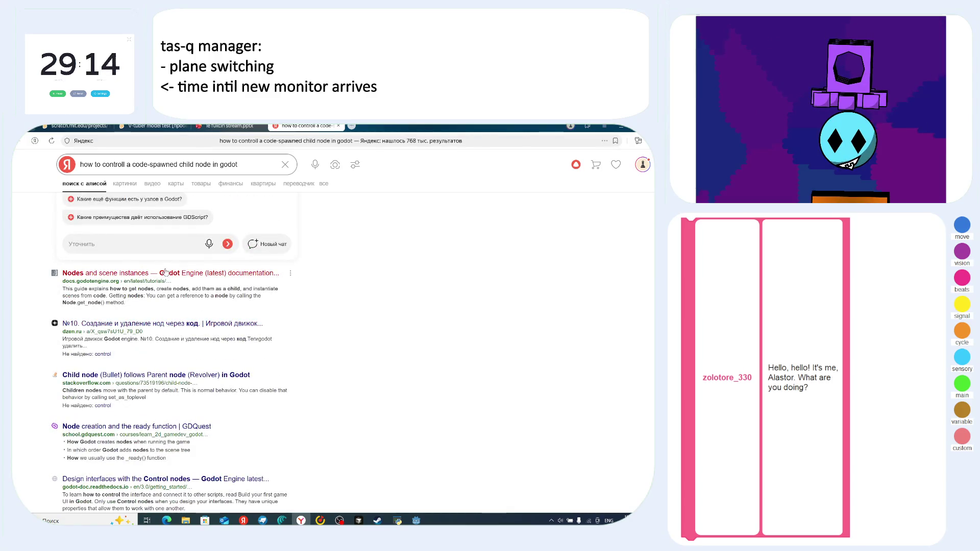
# - Open the Godot docs 'Nodes and scene instances' result, read Getting nodes, and return to Godot
pyautogui.click(165, 273)
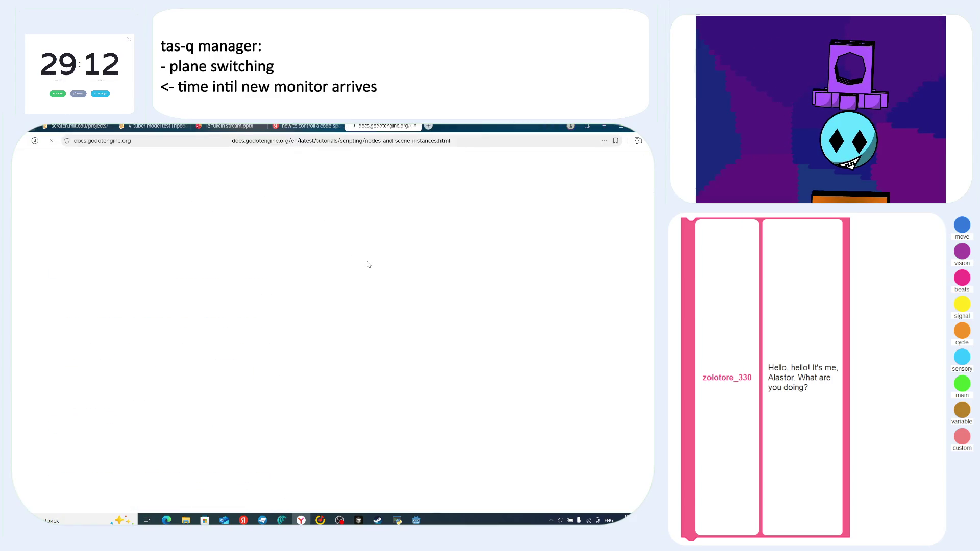
pyautogui.scroll(-3, 370, 270)
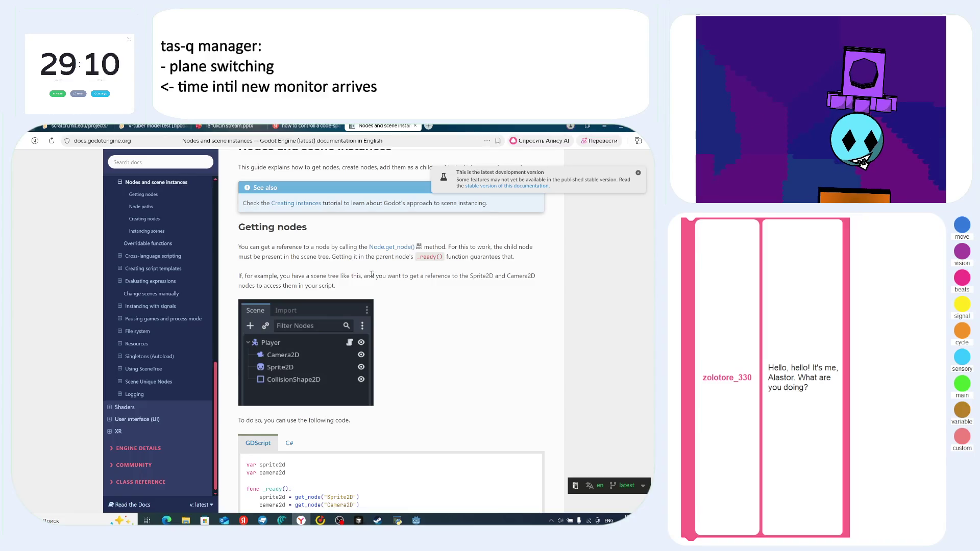
pyautogui.scroll(-5, 371, 275)
pyautogui.scroll(1, 371, 275)
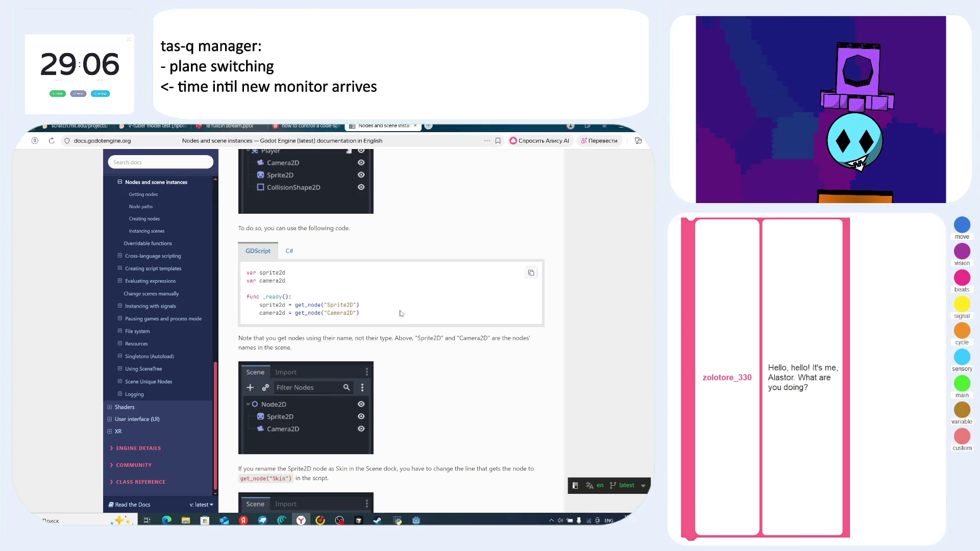
pyautogui.scroll(1, 403, 307)
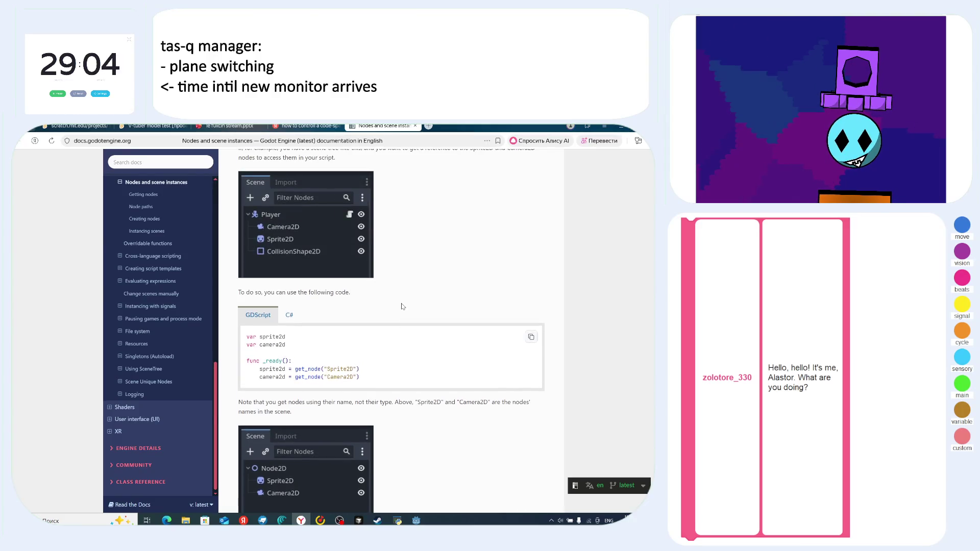
pyautogui.hotkey('alt', 'Tab')
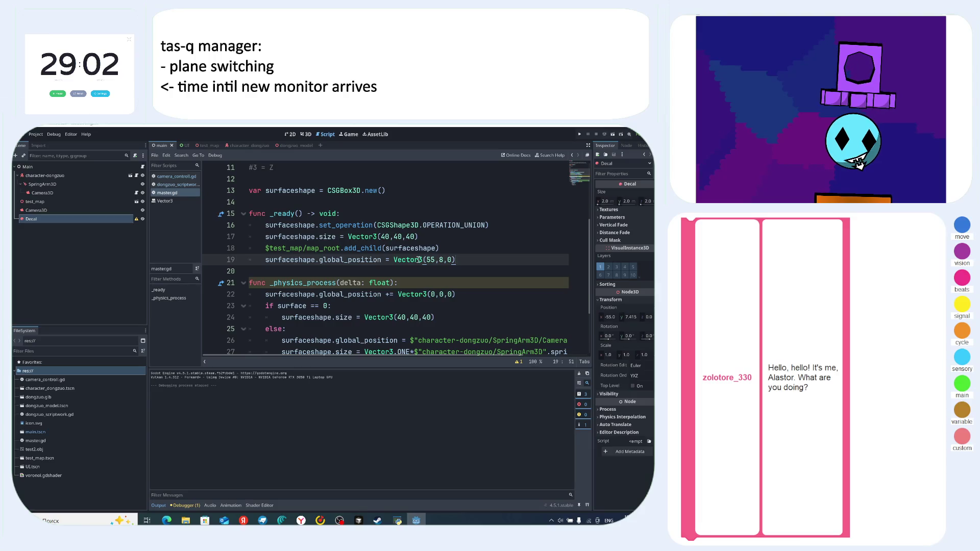
# - Close the Vector3 doc popup and insert a blank line 19 after add_child
pyautogui.moveTo(419, 260)
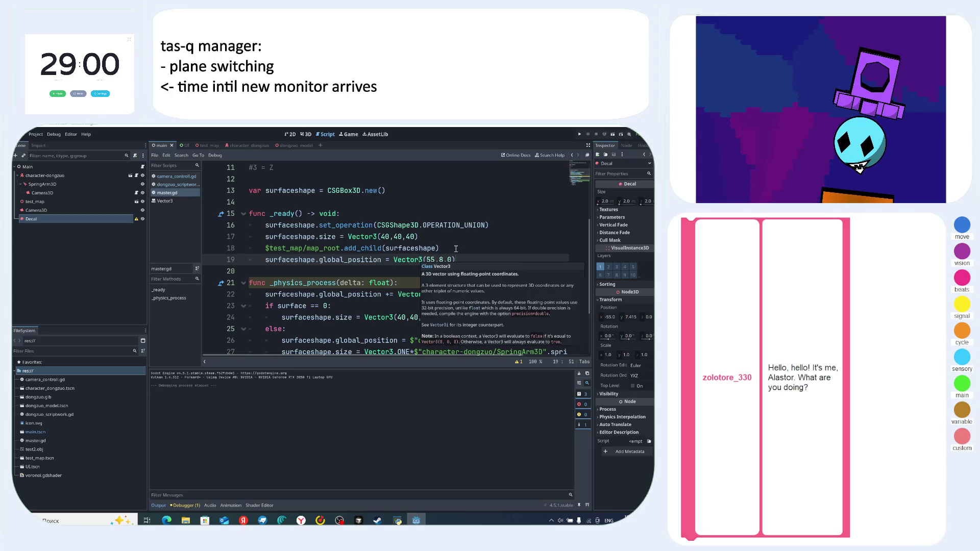
pyautogui.click(463, 240)
pyautogui.click(466, 246)
pyautogui.press('Return')
pyautogui.hotkey('shift', 'Down')
pyautogui.hotkey('shift', 'End')
pyautogui.scroll(1, 476, 269)
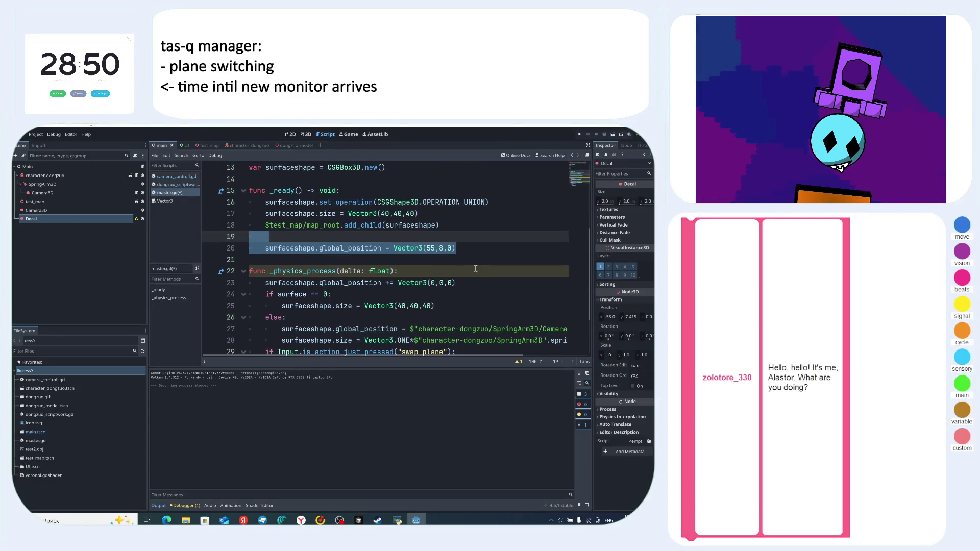
pyautogui.click(328, 237)
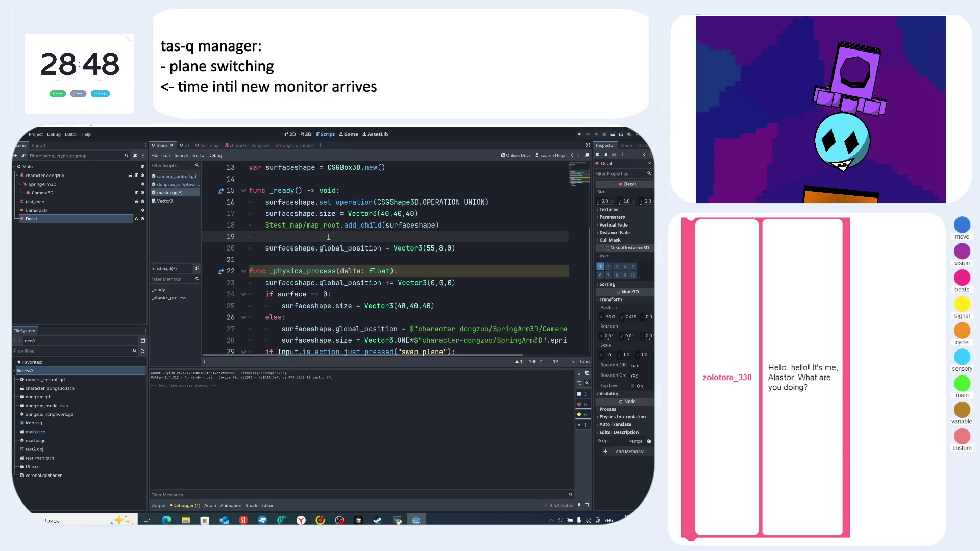
# - Write surfaceshape = get_node("") on line 19 using autocomplete
pyautogui.write('sur')
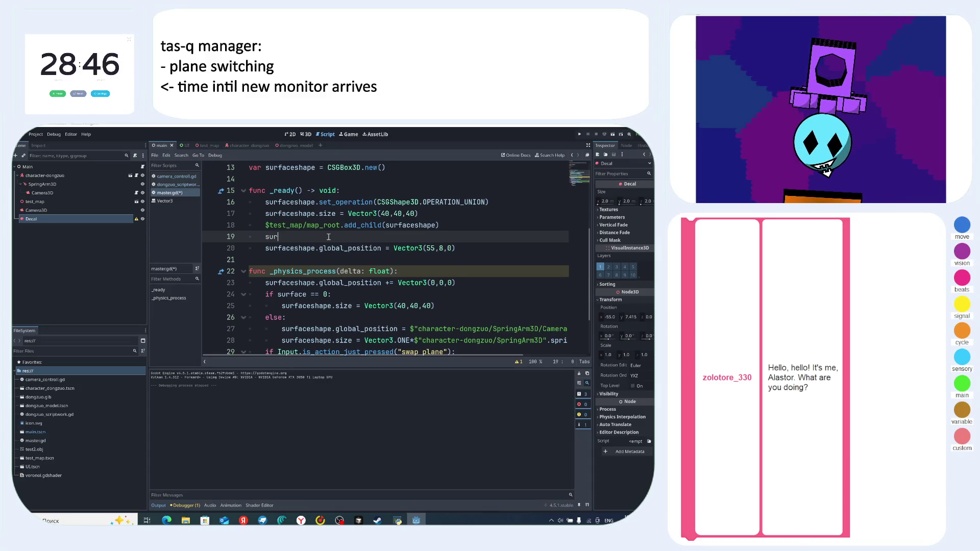
pyautogui.write('fa')
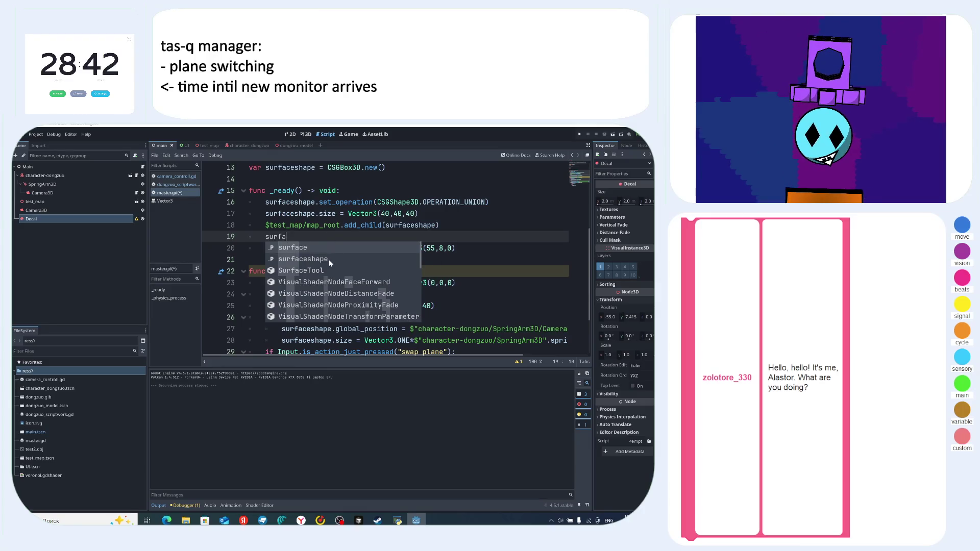
pyautogui.click(328, 259)
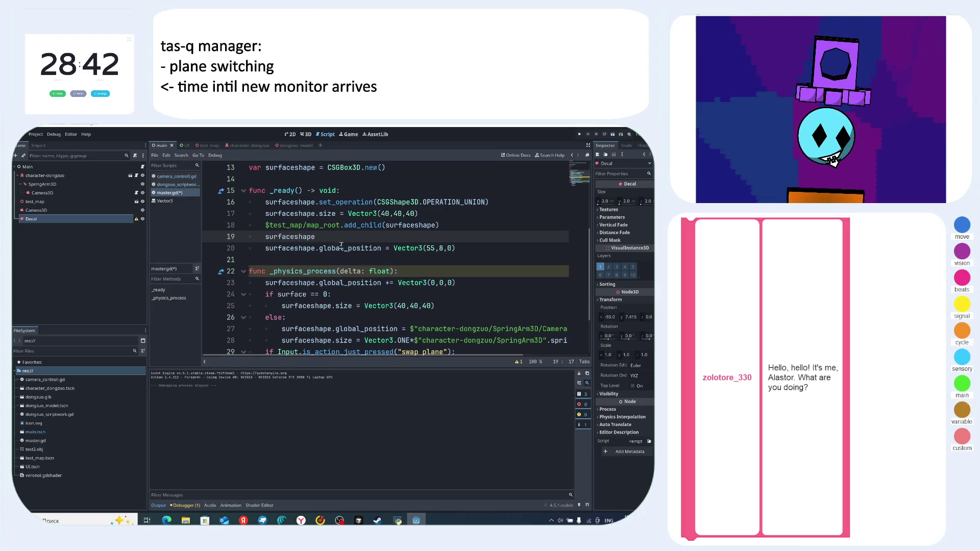
pyautogui.hotkey('alt', 'Tab')
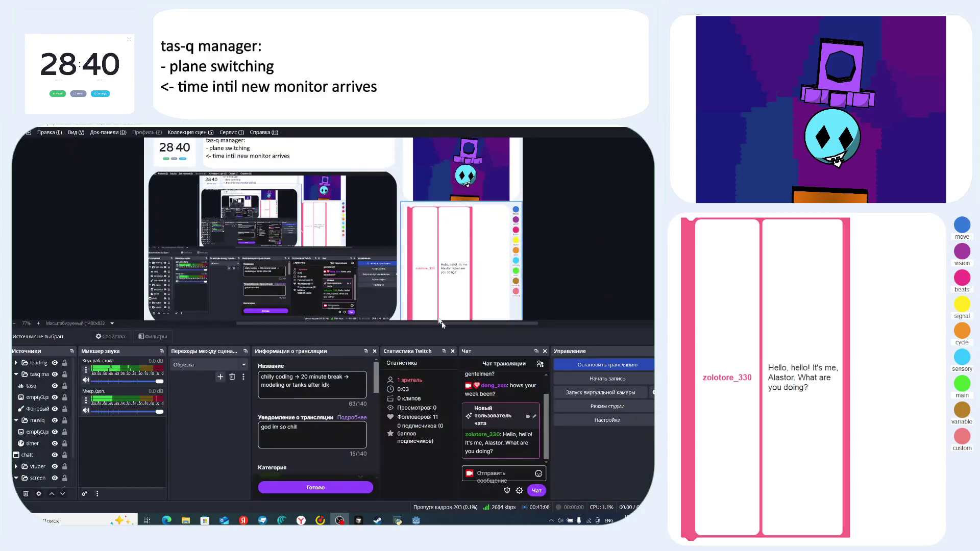
pyautogui.hotkey('alt', 'Tab')
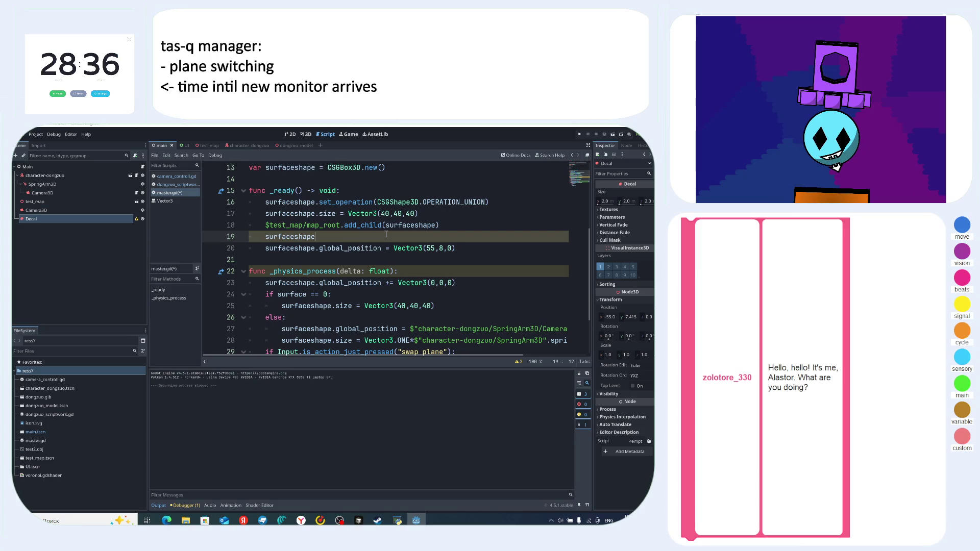
pyautogui.write(' = ')
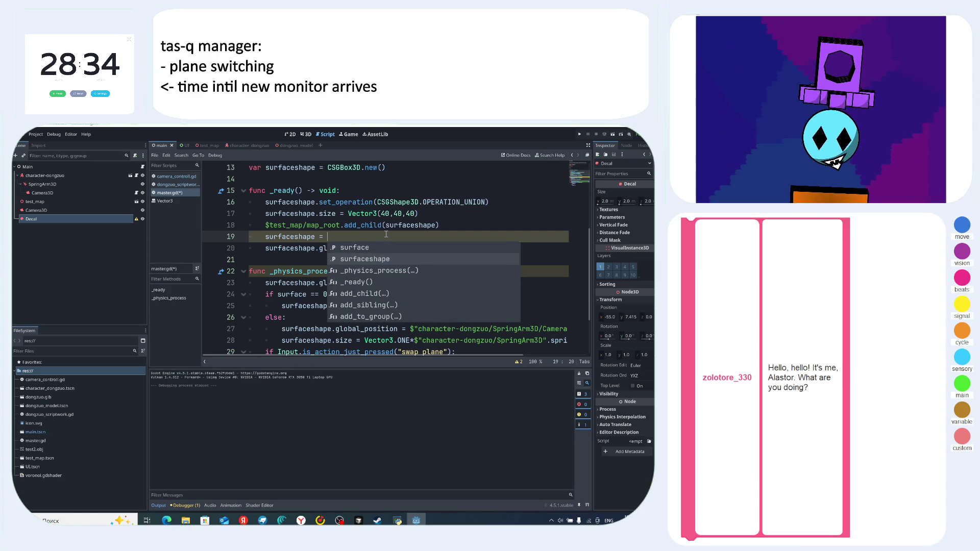
pyautogui.write('get')
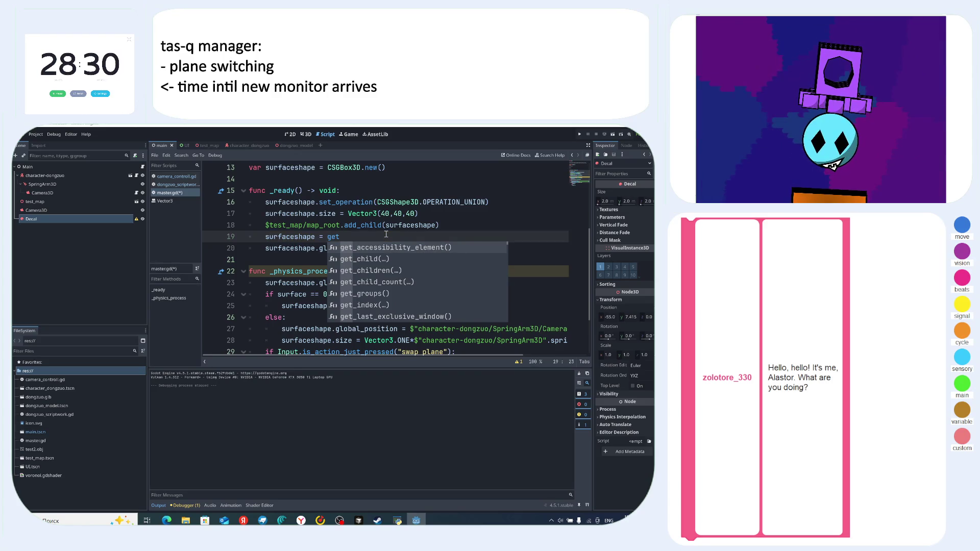
pyautogui.write('_node(')
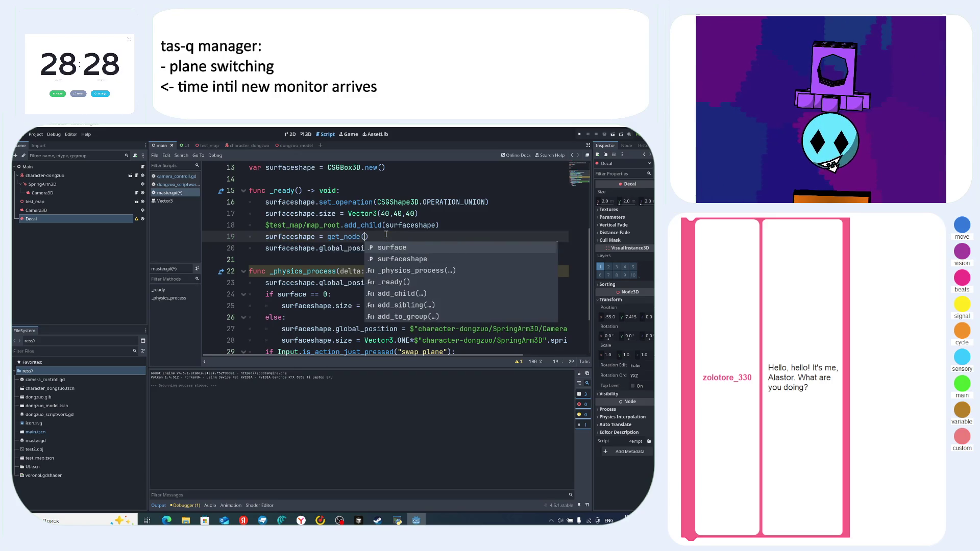
pyautogui.write('"')
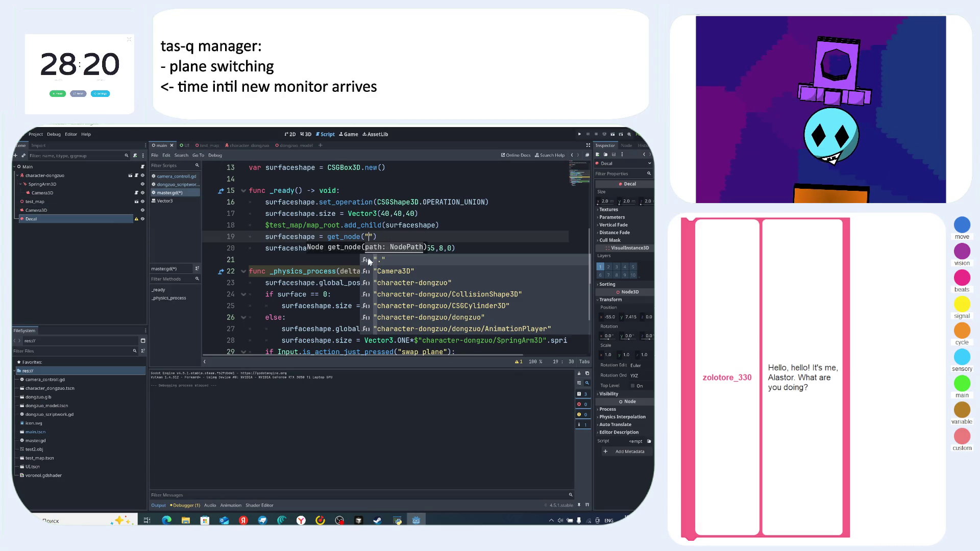
pyautogui.hotkey('alt', 'Tab')
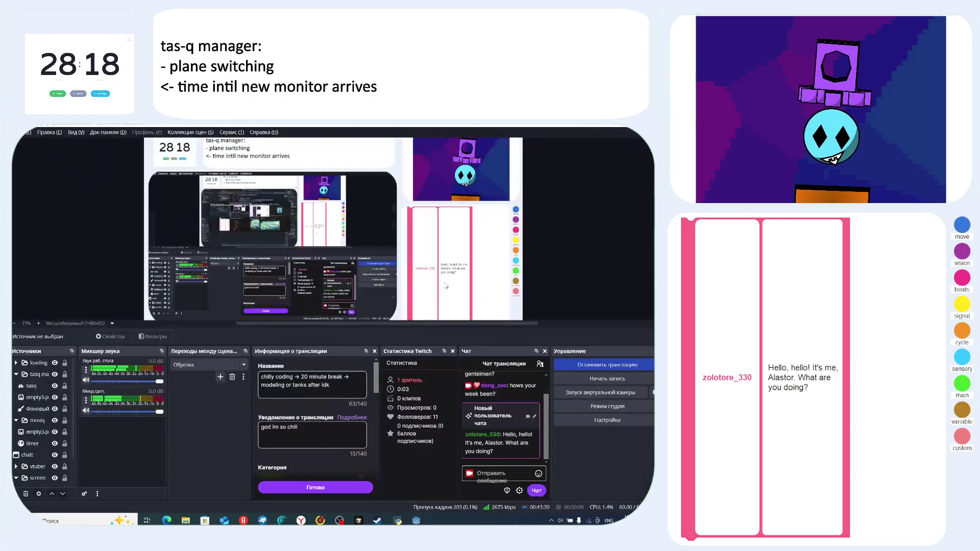
pyautogui.hotkey('alt', 'Tab')
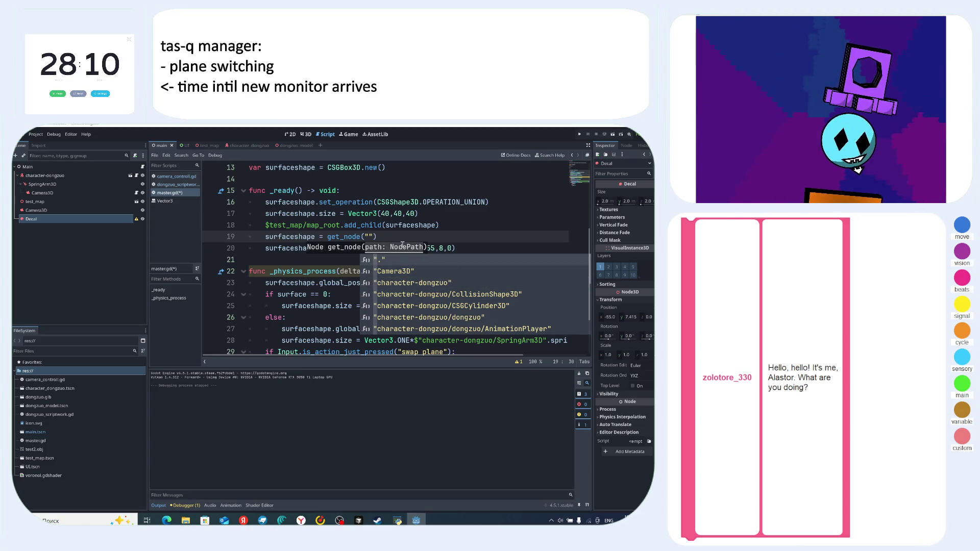
pyautogui.press('Escape')
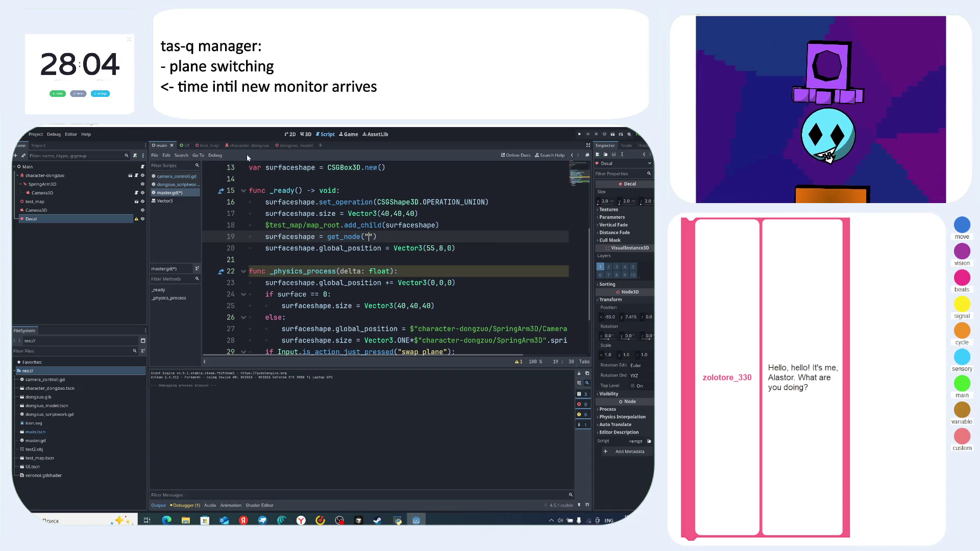
pyautogui.click(203, 145)
# - Rename the CSGBox3D node under map_root to floor
pyautogui.click(42, 193)
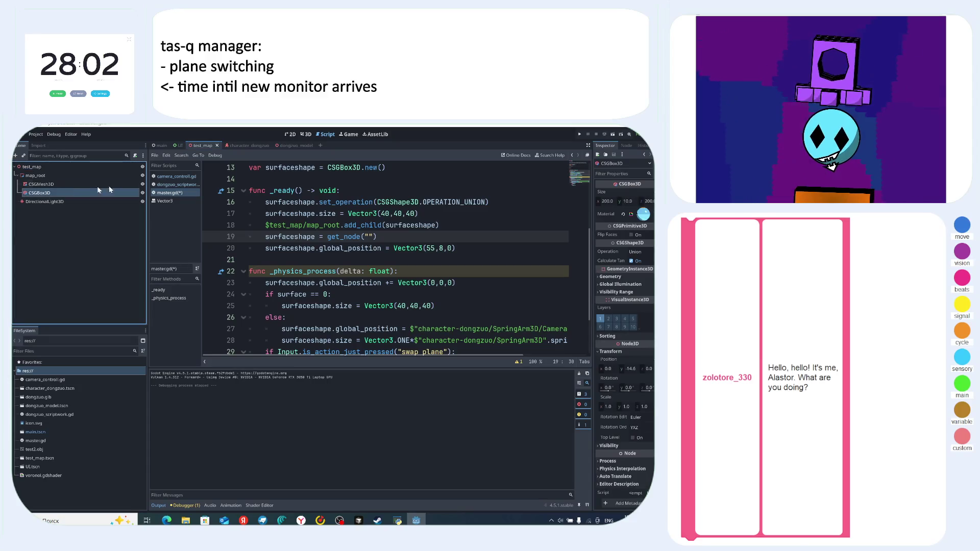
pyautogui.click(304, 134)
pyautogui.scroll(-5, 448, 240)
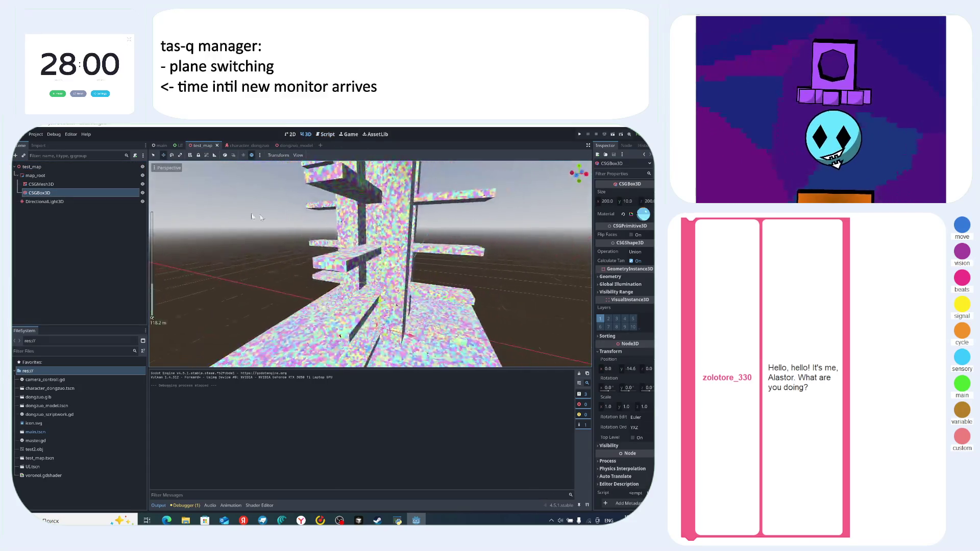
pyautogui.doubleClick(44, 193)
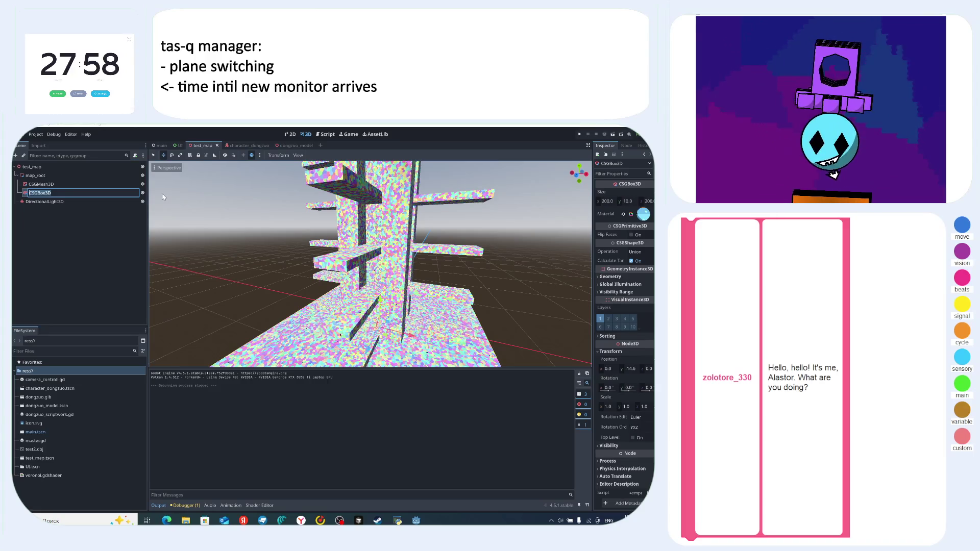
pyautogui.write('floor')
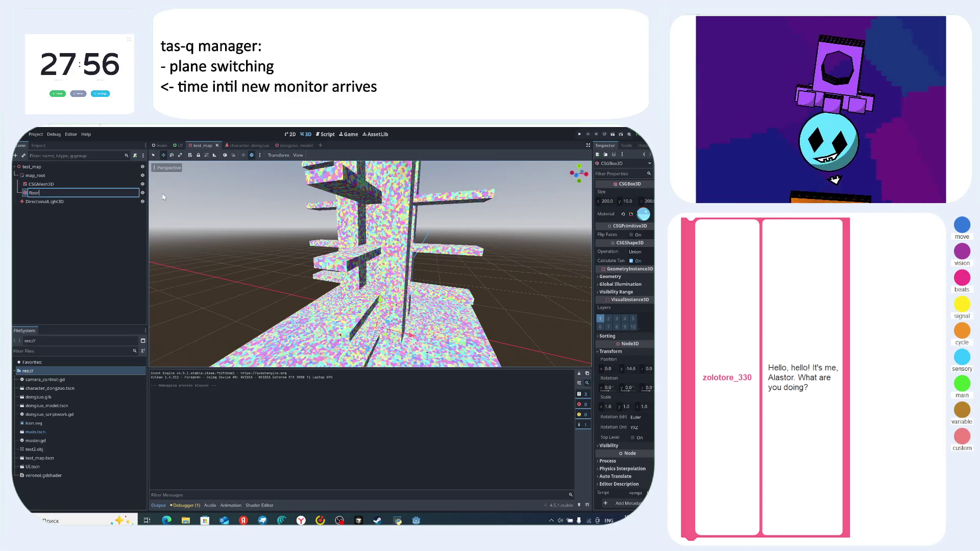
pyautogui.press('Escape')
# - Rename the CSGMesh3D node to tower and reopen master.gd from the main scene
pyautogui.click(41, 184)
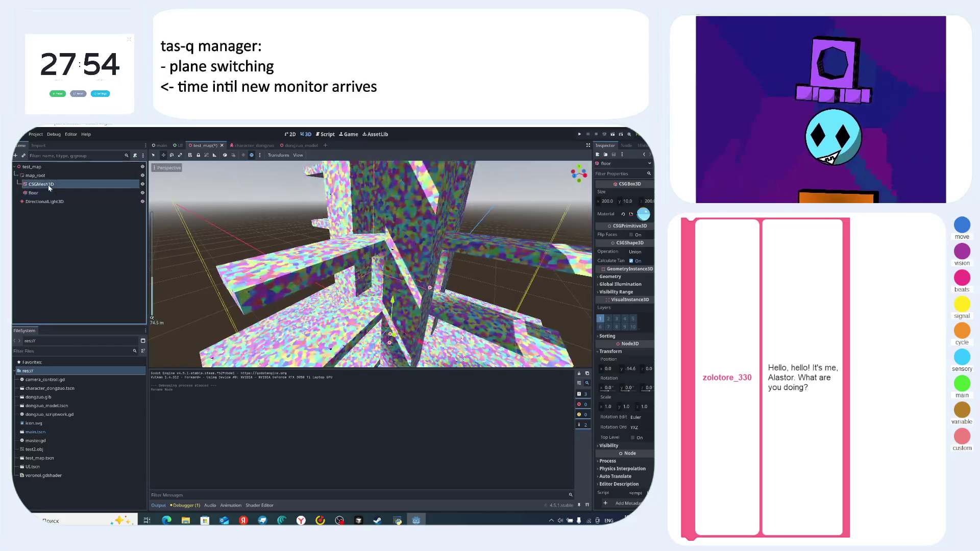
pyautogui.press('F2')
pyautogui.write('tower')
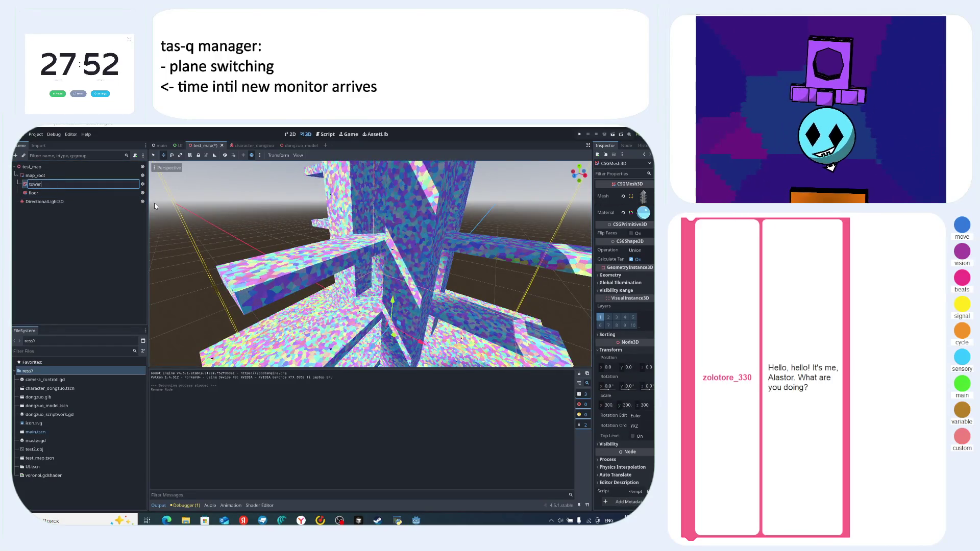
pyautogui.press('Return')
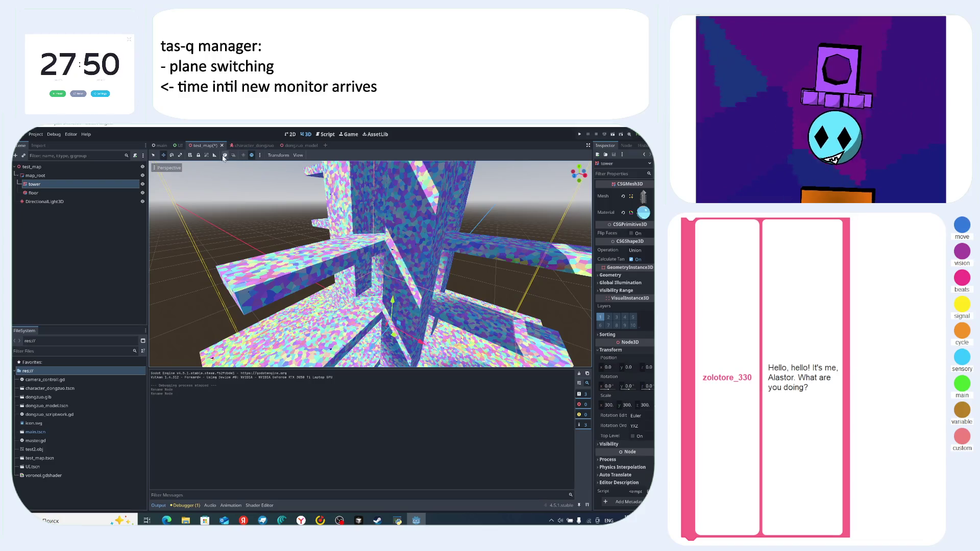
pyautogui.click(180, 146)
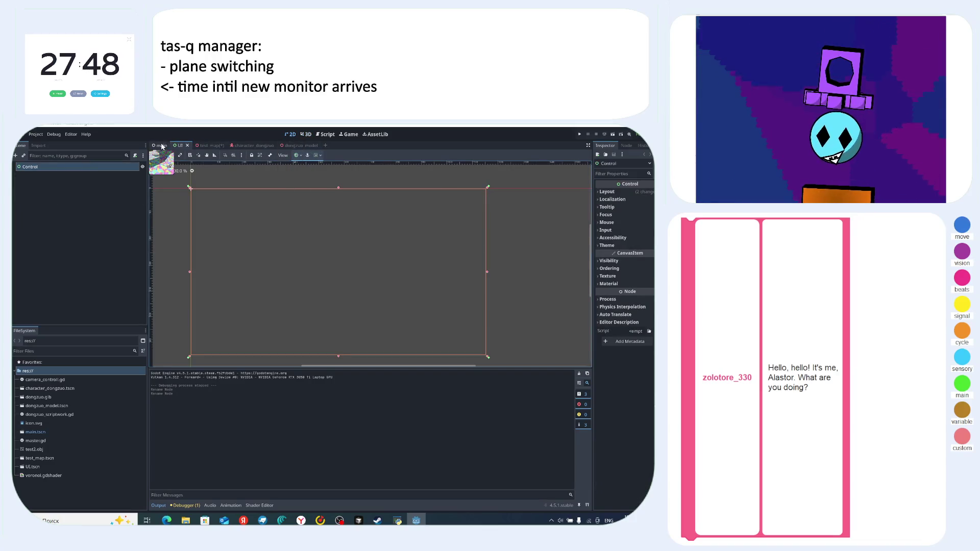
pyautogui.click(162, 146)
pyautogui.click(314, 137)
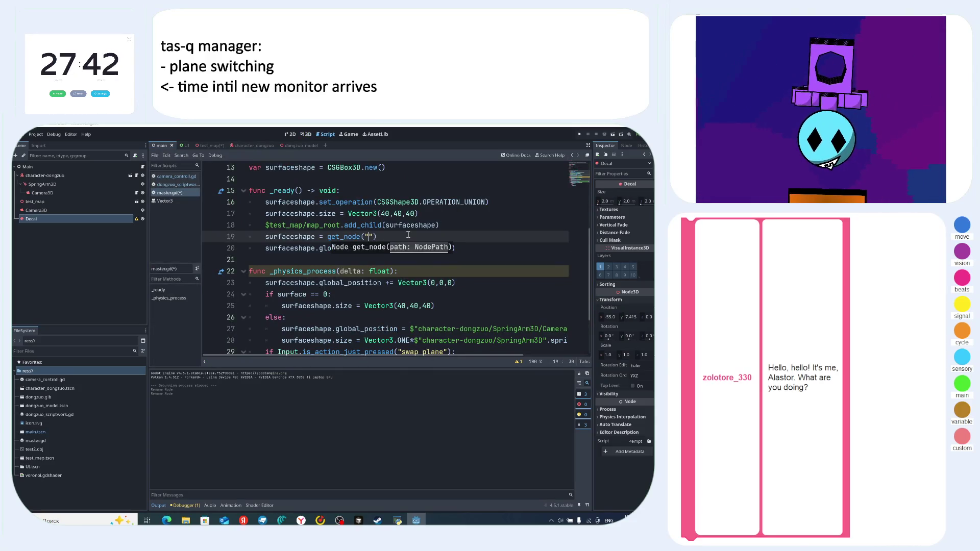
# - Add line 18 surfaceshape.name = "block" after line 17
pyautogui.click(480, 215)
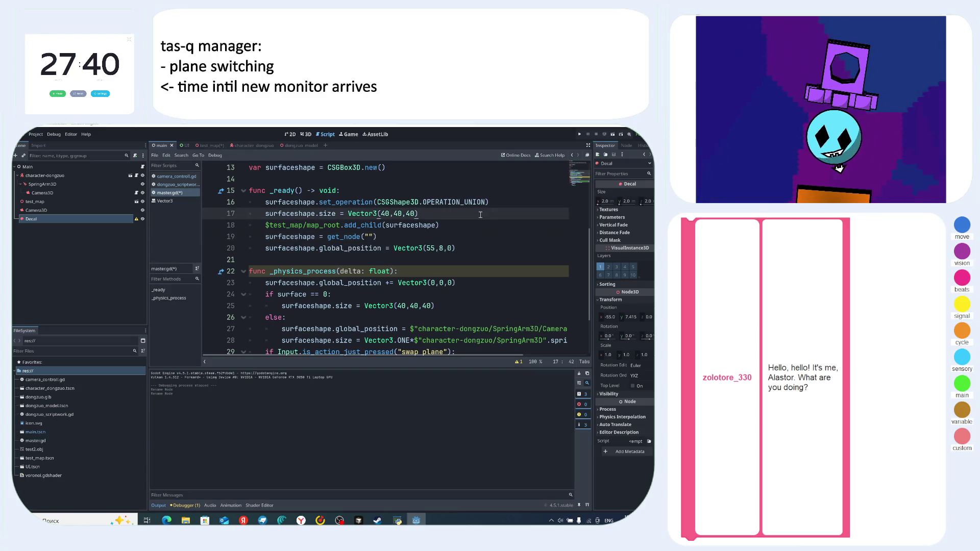
pyautogui.press('Return')
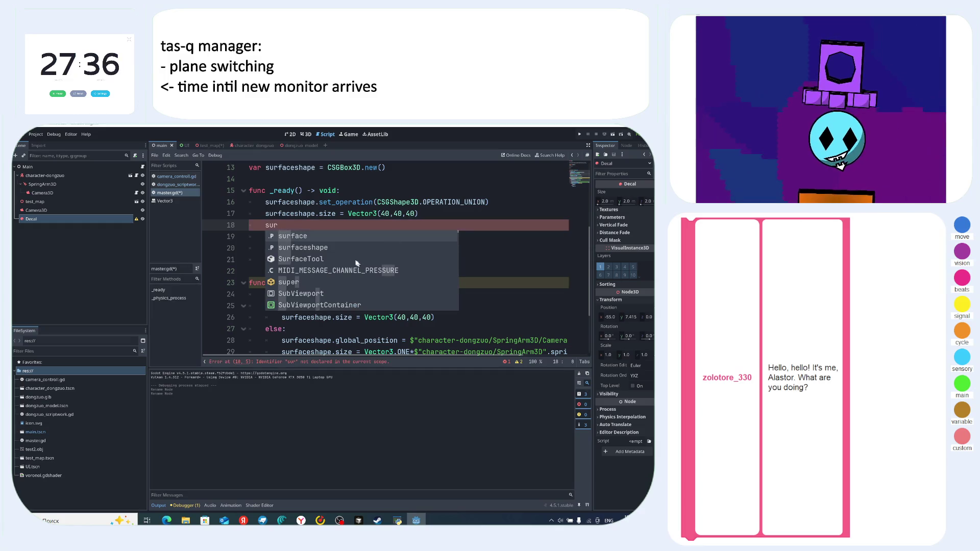
pyautogui.doubleClick(335, 247)
pyautogui.write('.')
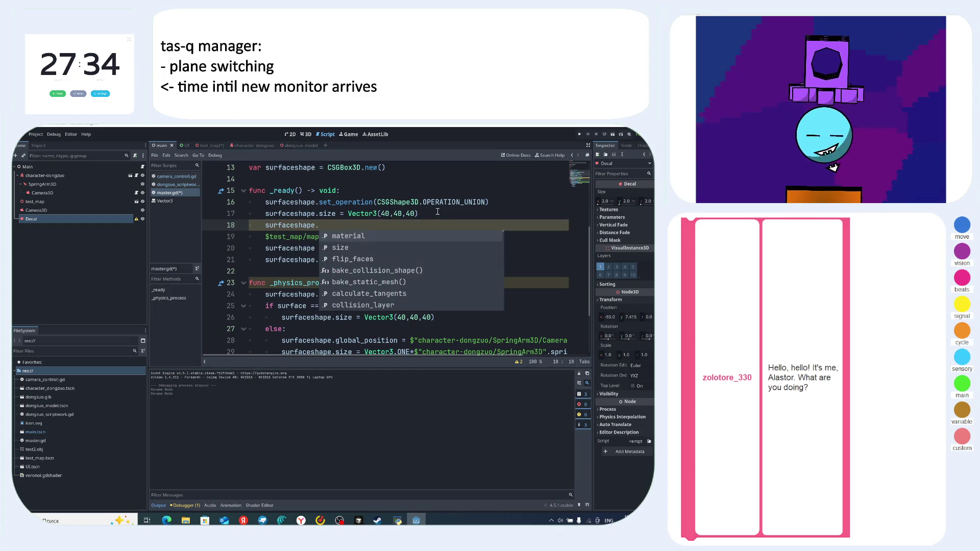
pyautogui.write('name = ')
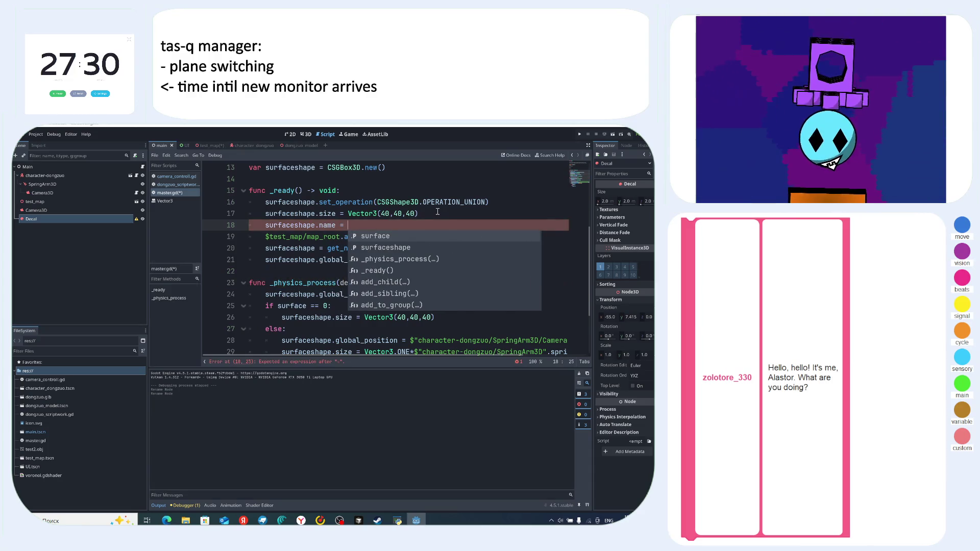
pyautogui.write('"')
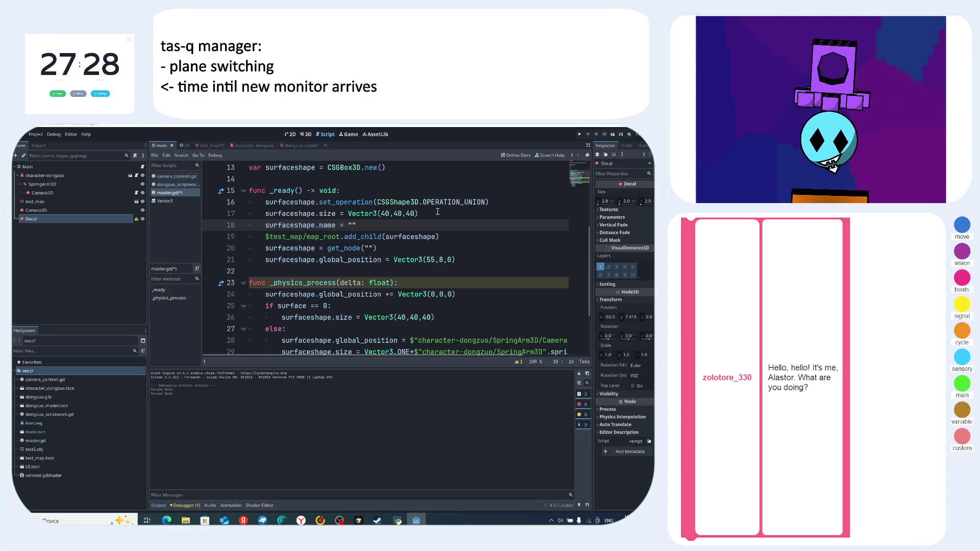
pyautogui.write('block')
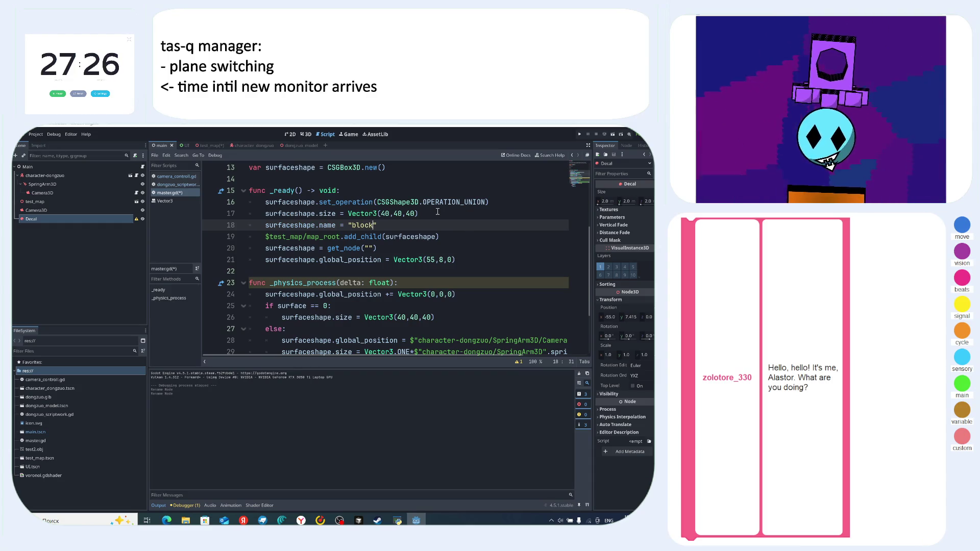
# - Change line 20 to get_node("block") and run the project with F5
pyautogui.click(368, 248)
pyautogui.write('block')
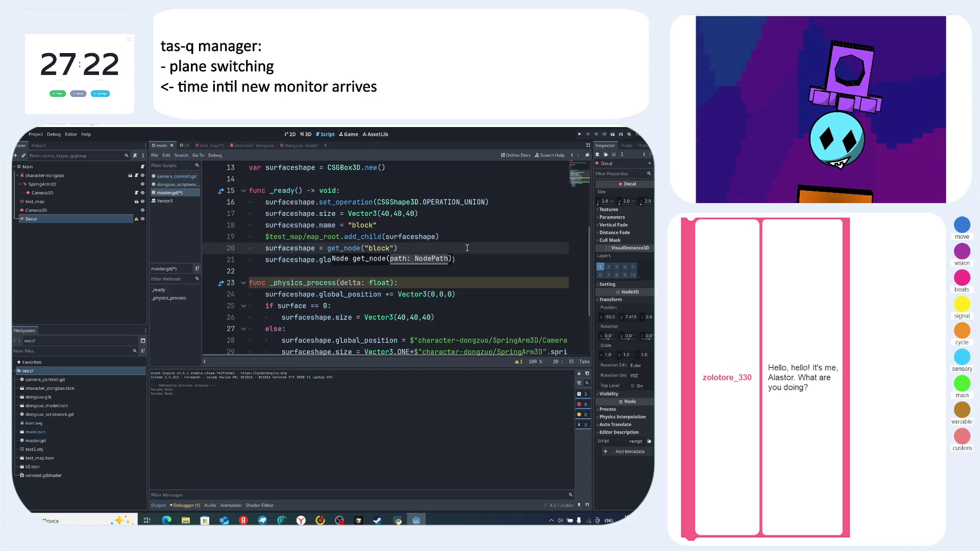
pyautogui.press('End')
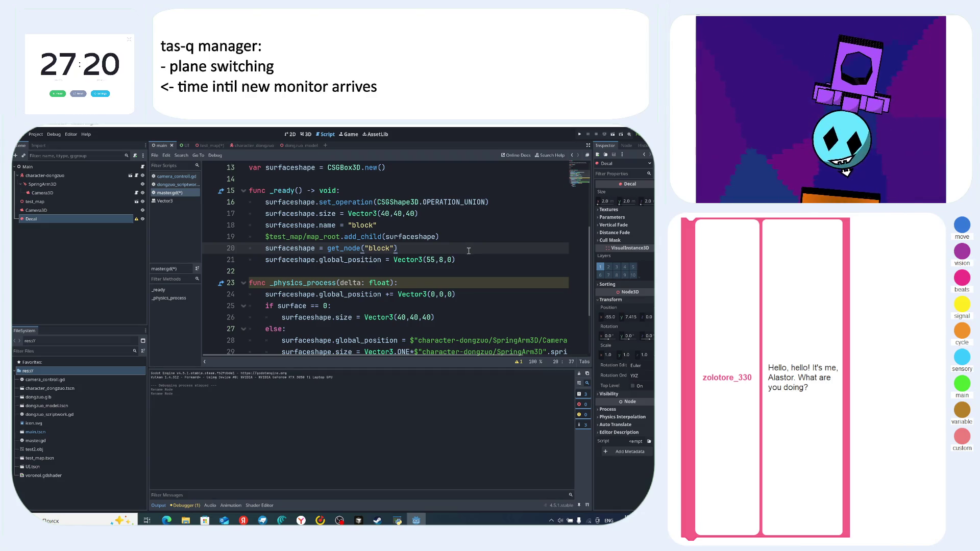
pyautogui.press('F5')
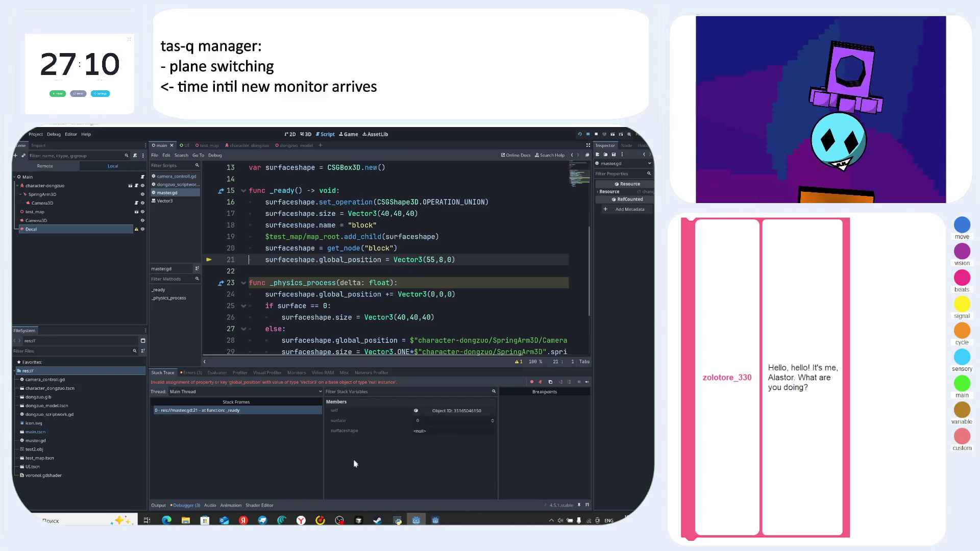
pyautogui.click(306, 520)
pyautogui.scroll(-5, 361, 295)
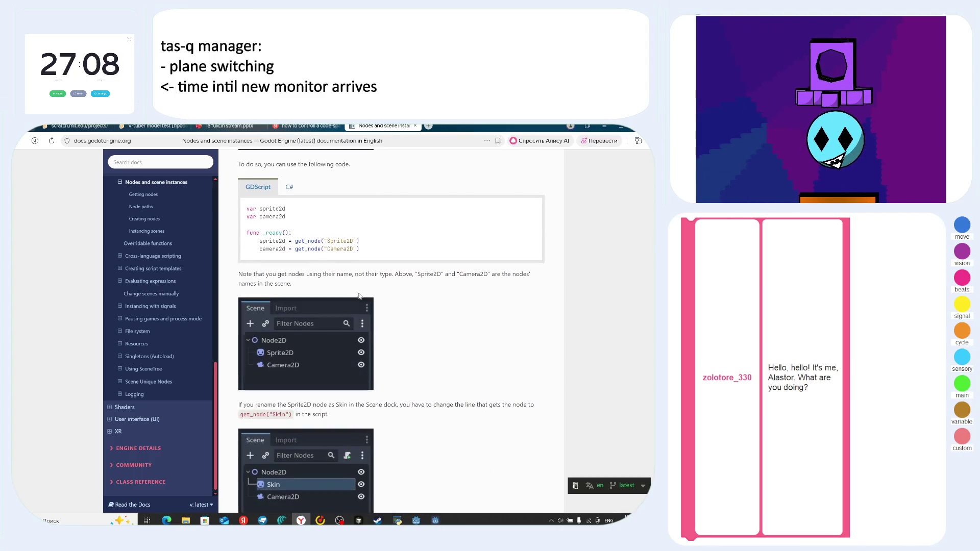
pyautogui.scroll(-5, 361, 295)
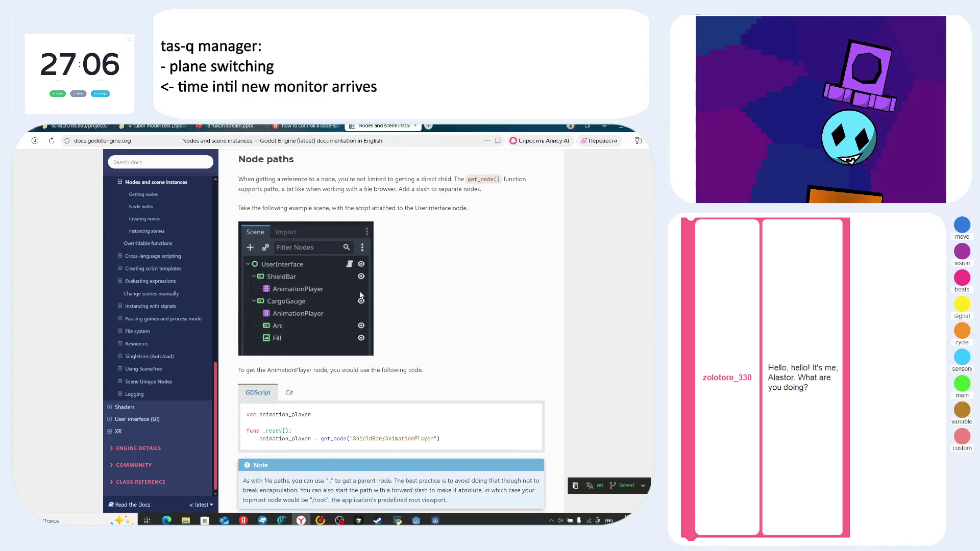
pyautogui.scroll(-1, 334, 277)
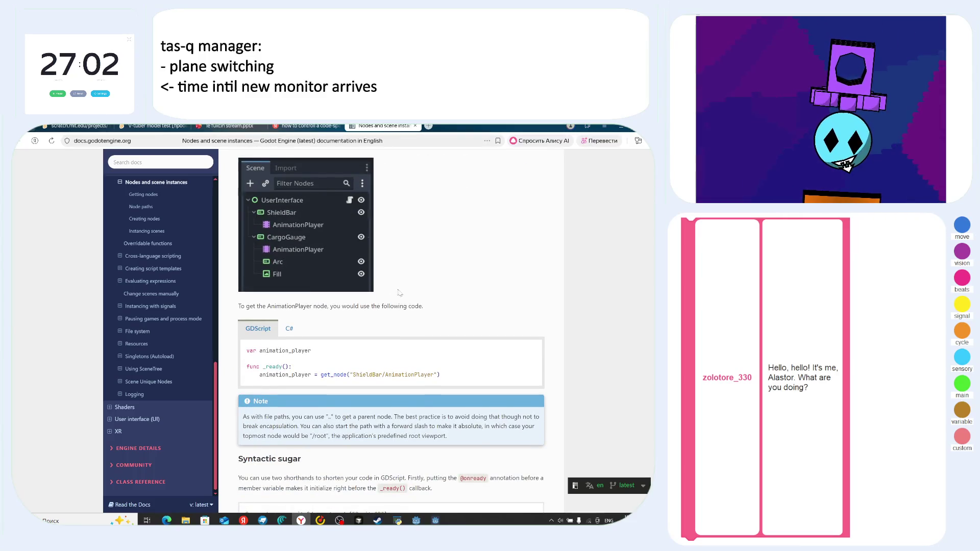
pyautogui.scroll(2, 393, 290)
pyautogui.hotkey('alt', 'Tab')
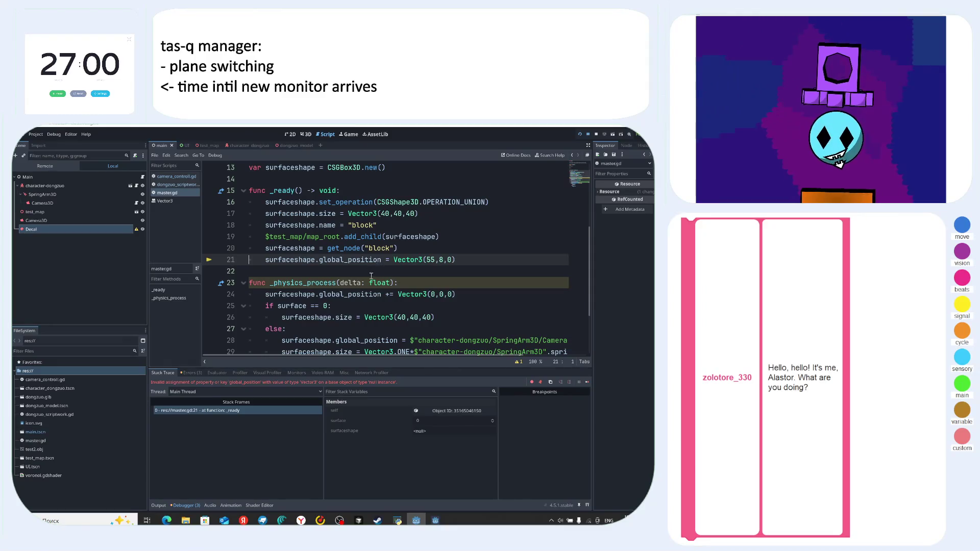
pyautogui.click(385, 248)
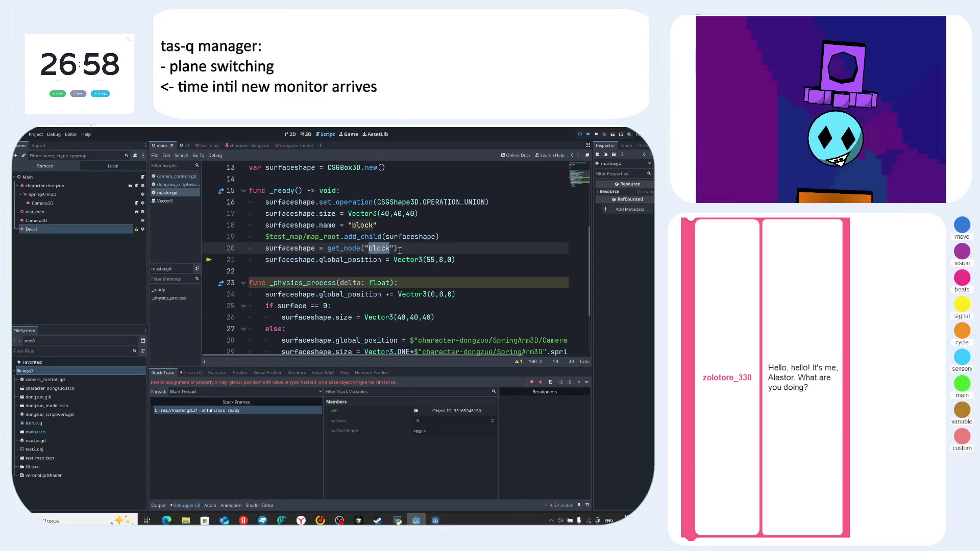
pyautogui.hotkey('alt', 'Tab')
pyautogui.scroll(-3, 418, 287)
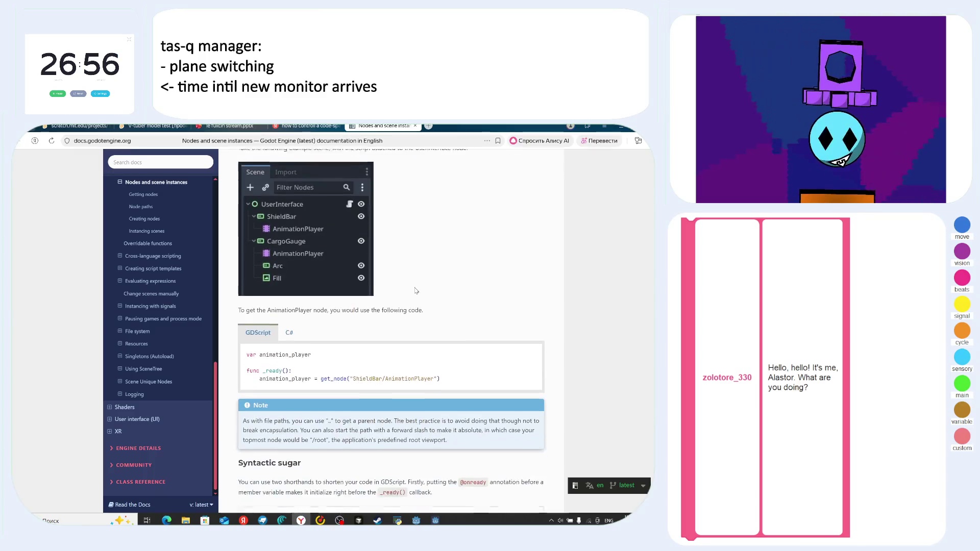
pyautogui.scroll(2, 274, 272)
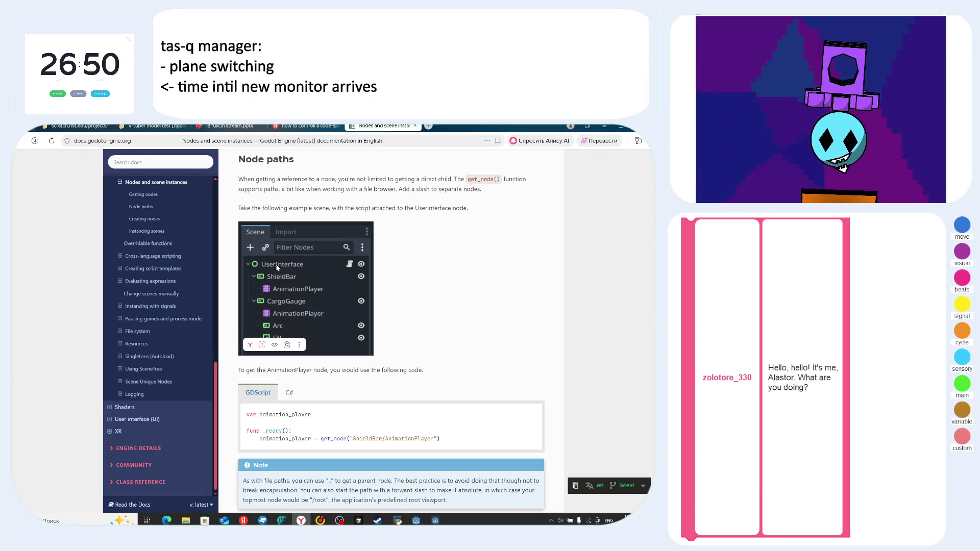
pyautogui.scroll(-2, 464, 374)
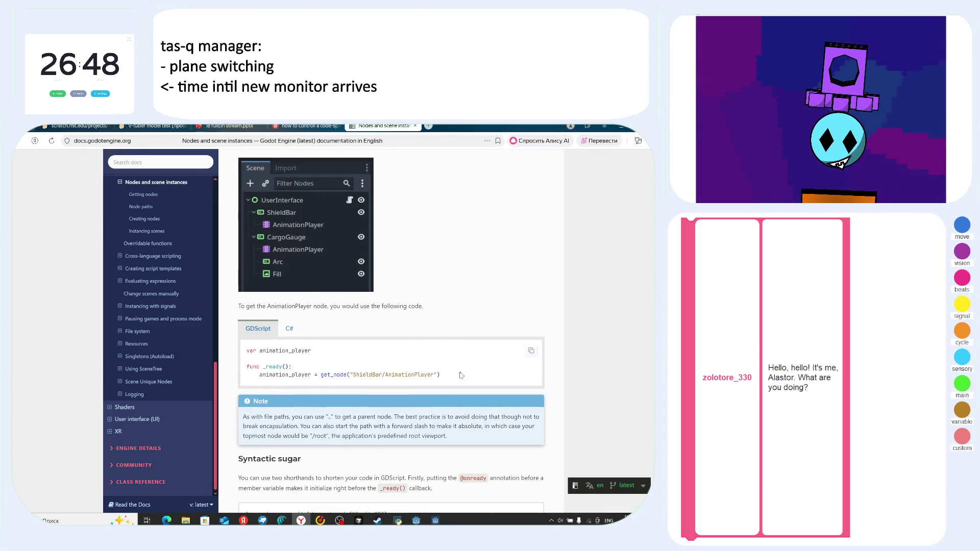
pyautogui.scroll(2, 386, 314)
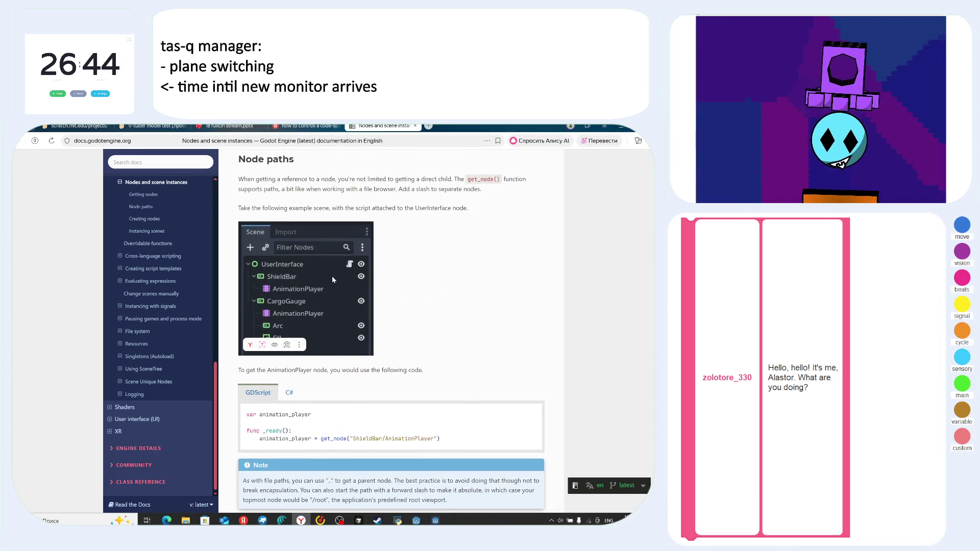
pyautogui.scroll(-1, 491, 320)
pyautogui.scroll(-5, 491, 321)
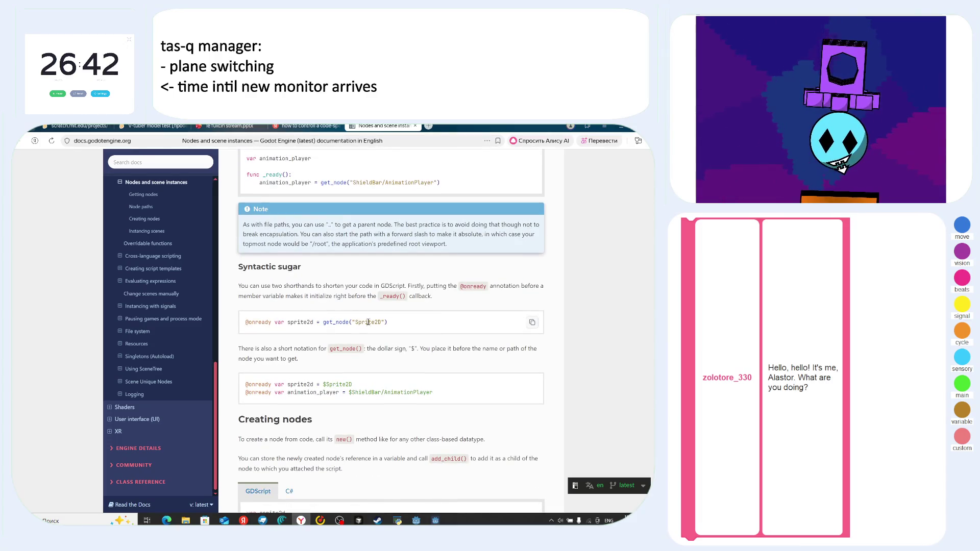
pyautogui.scroll(5, 393, 326)
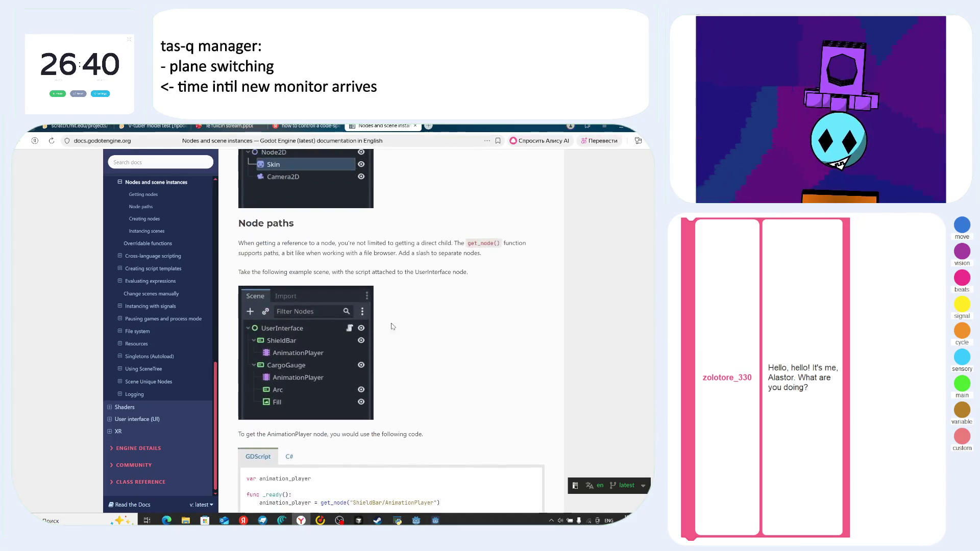
pyautogui.hotkey('alt', 'Tab')
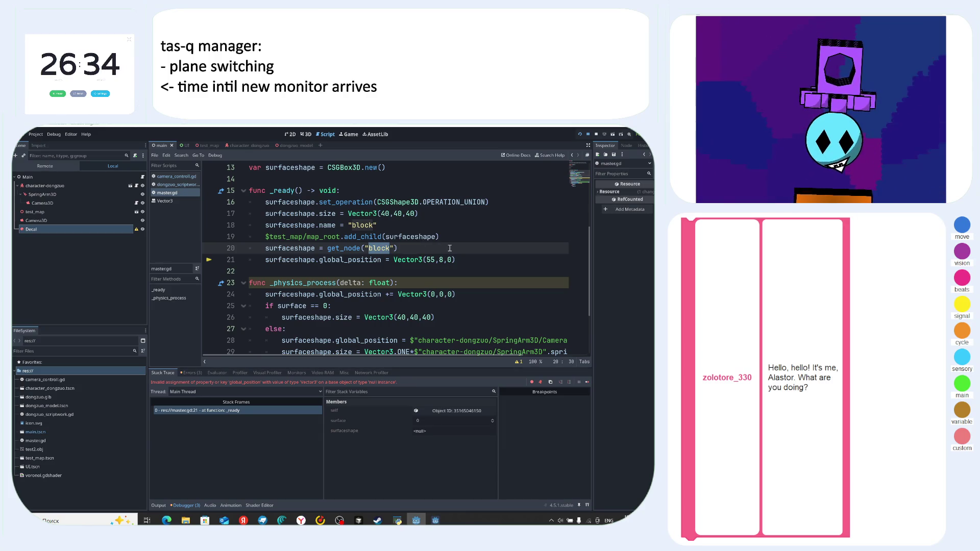
# - Change line 20's get_node path to "test_map/map_root/block" using the path suggestion
pyautogui.write('test_map/map_root/CSGBox3D')
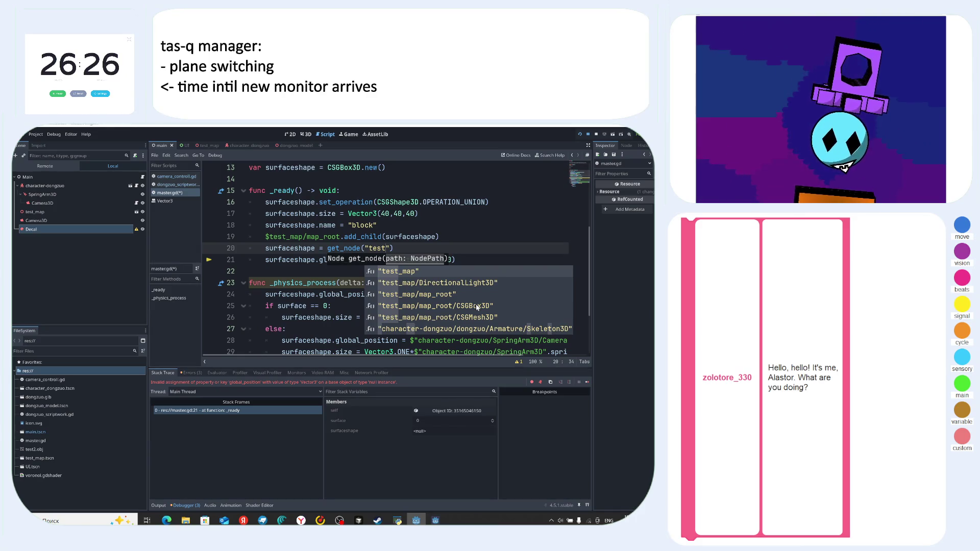
pyautogui.click(477, 306)
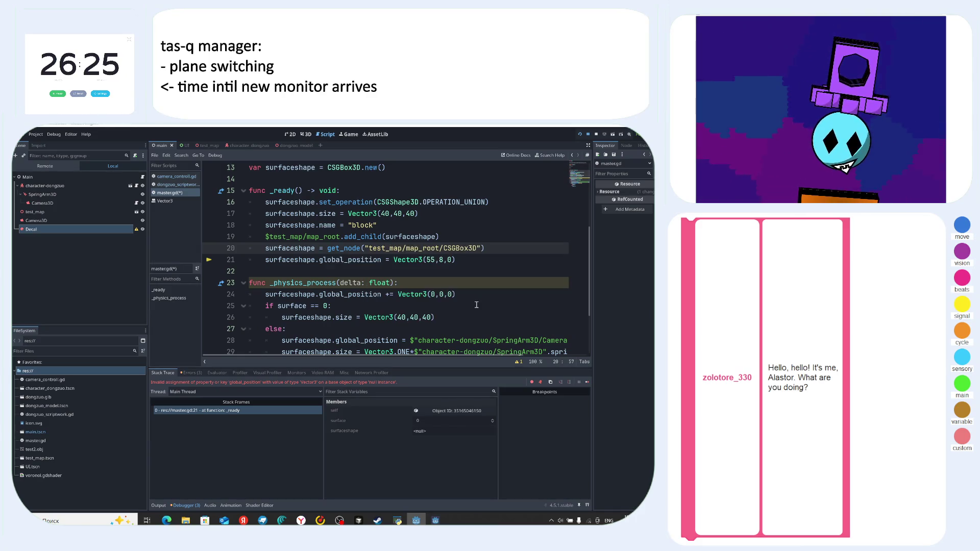
pyautogui.click(477, 248)
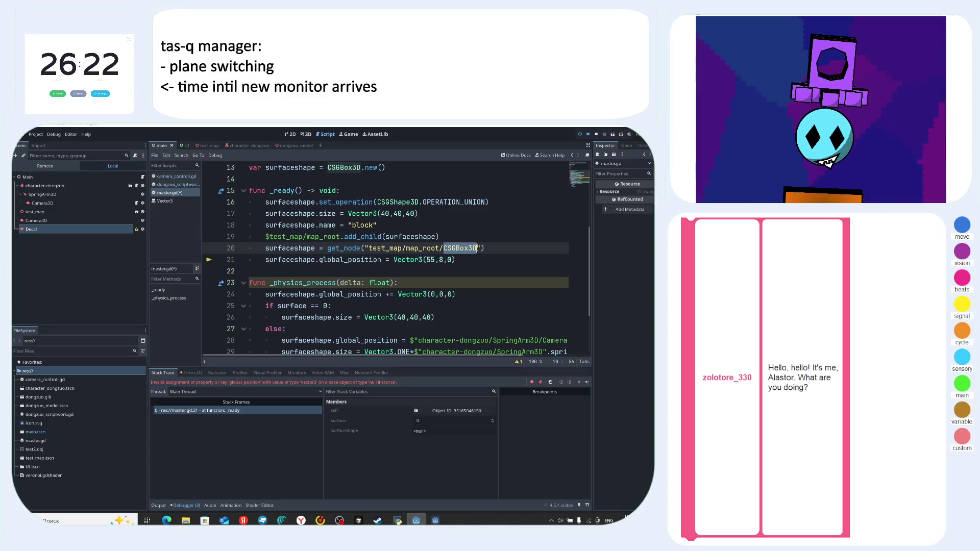
pyautogui.hotkey('alt', 'Tab')
pyautogui.hotkey('alt', 'Tab')
pyautogui.hotkey('alt', 'Tab')
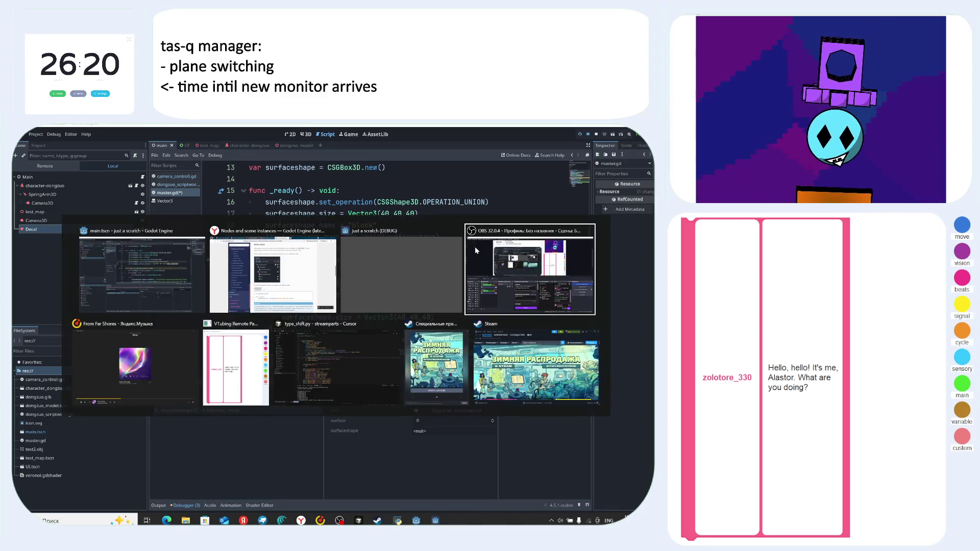
pyautogui.hotkey('alt', 'Tab')
pyautogui.hotkey('alt', 'Tab')
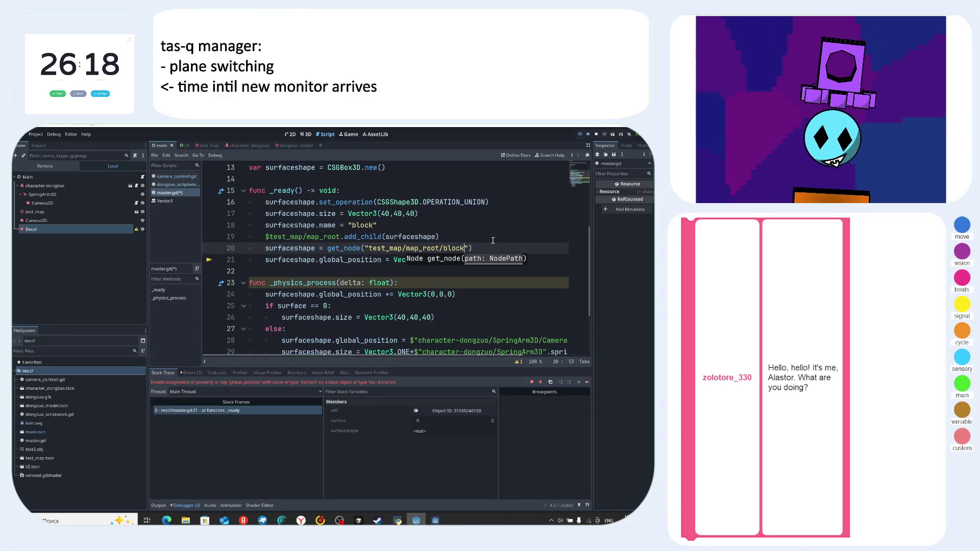
# - Run the project again with F5 to test the full node path
pyautogui.press('F5')
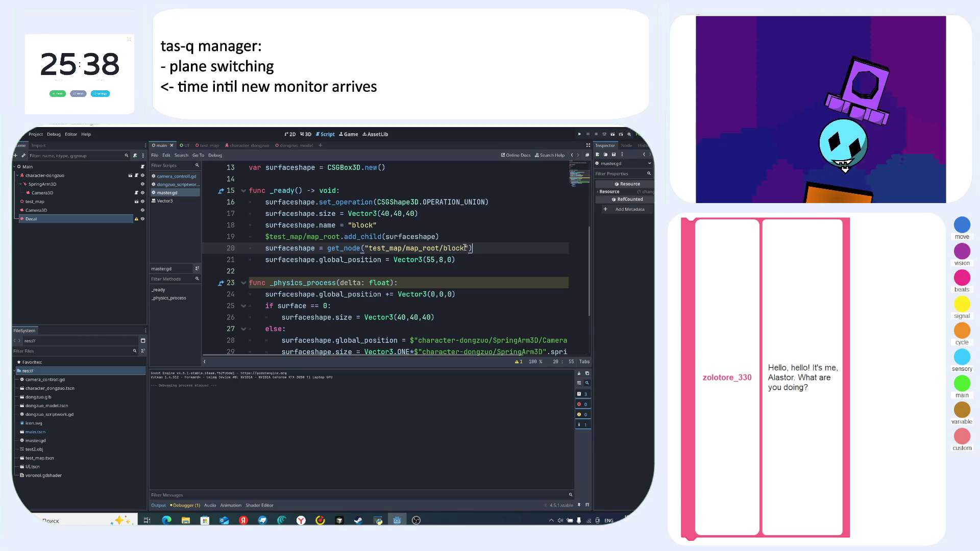
pyautogui.click(449, 232)
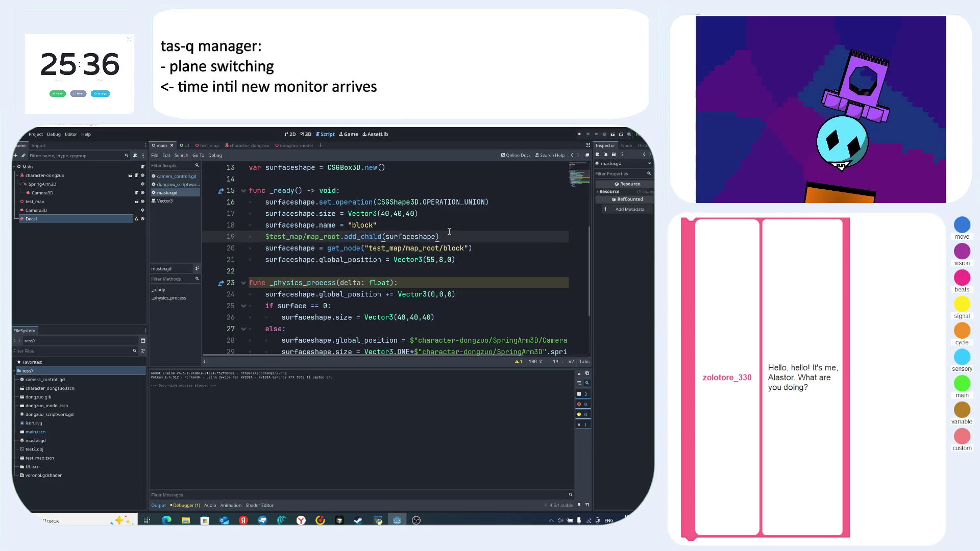
pyautogui.moveTo(320, 521)
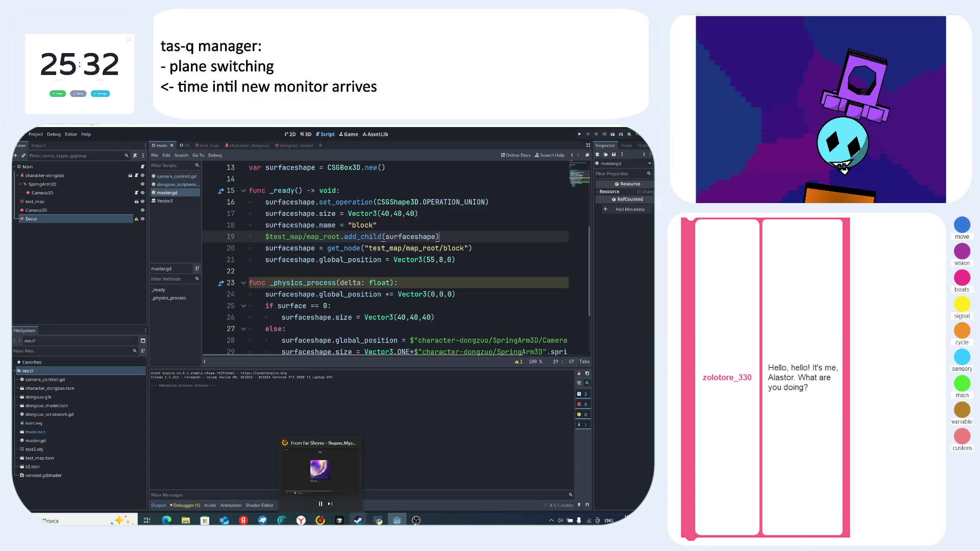
pyautogui.click(416, 520)
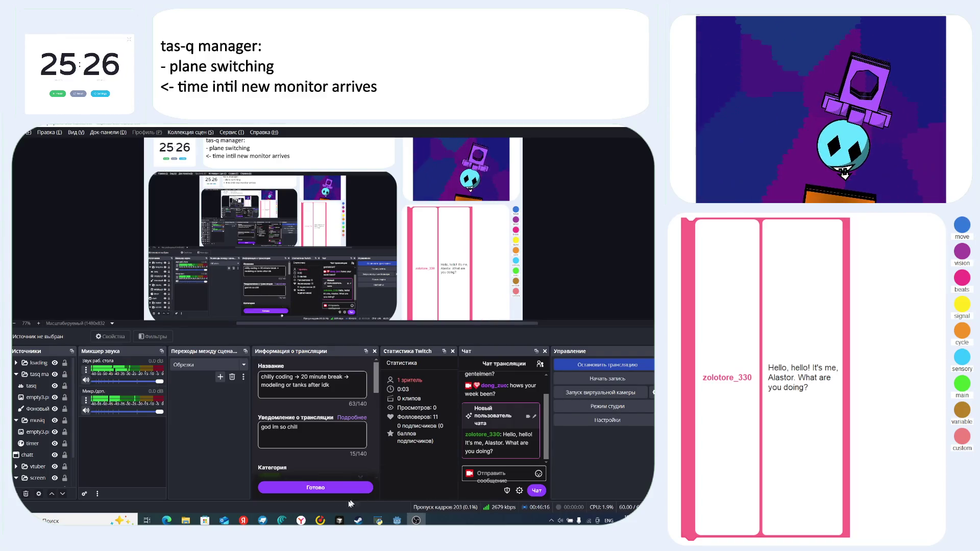
# - Open Twitch in a new tab, view your own channel page, then close the tab
pyautogui.hotkey('alt', 'Tab')
pyautogui.hotkey('ctrl', 't')
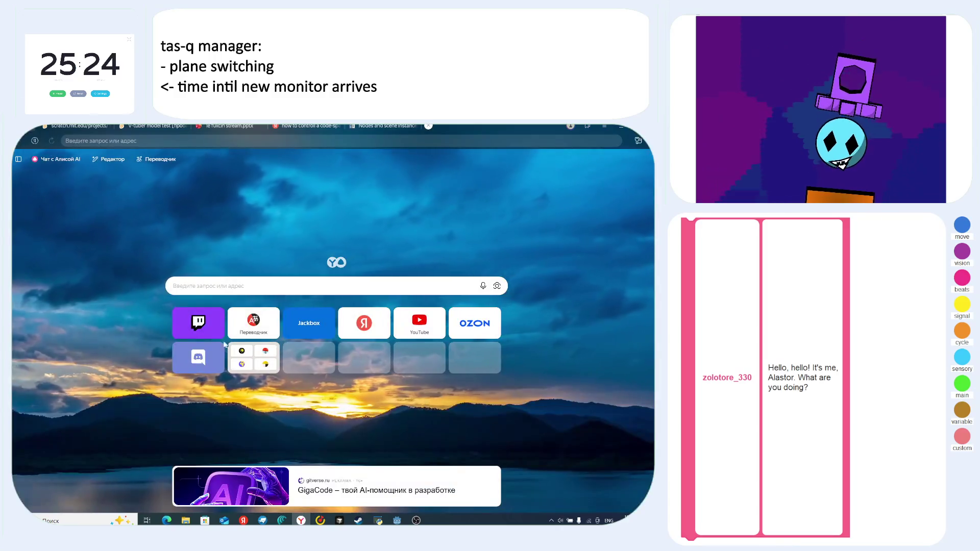
pyautogui.click(193, 321)
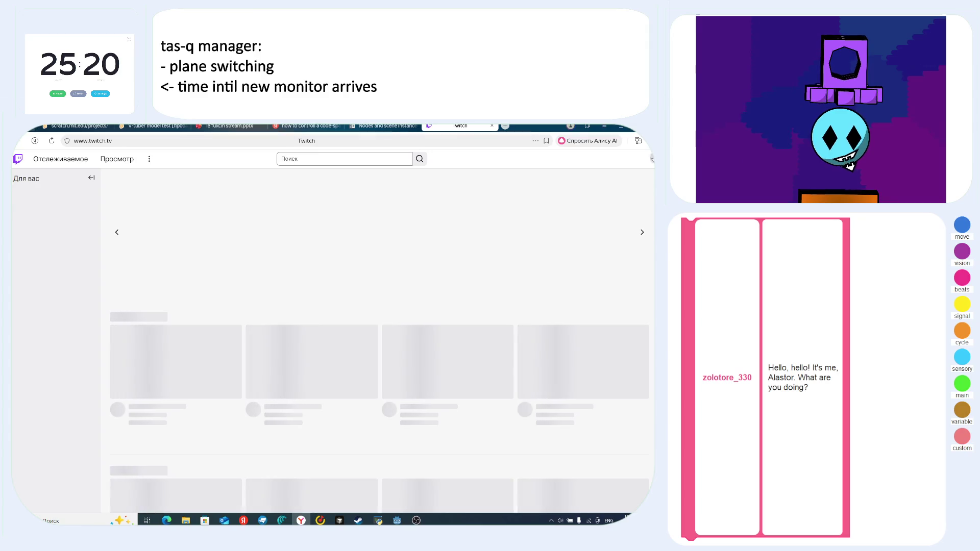
pyautogui.click(651, 159)
pyautogui.click(570, 200)
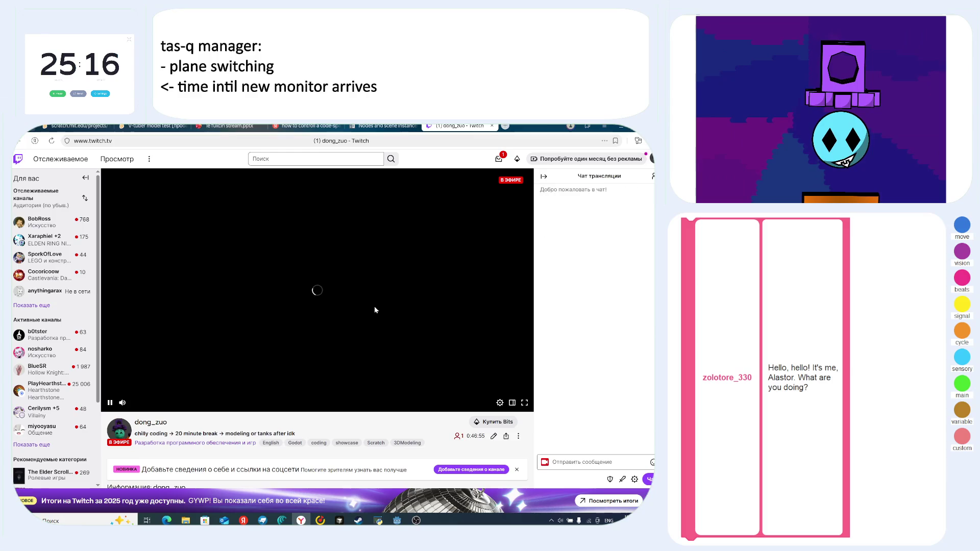
pyautogui.click(493, 126)
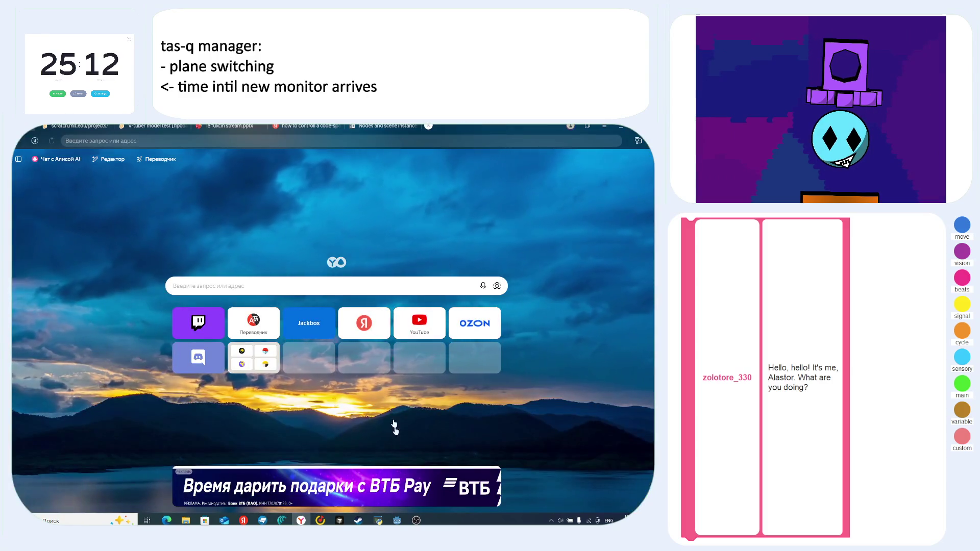
# - Return to the browser's Godot 'Nodes and scene instances' docs tab
pyautogui.click(397, 521)
pyautogui.click(338, 521)
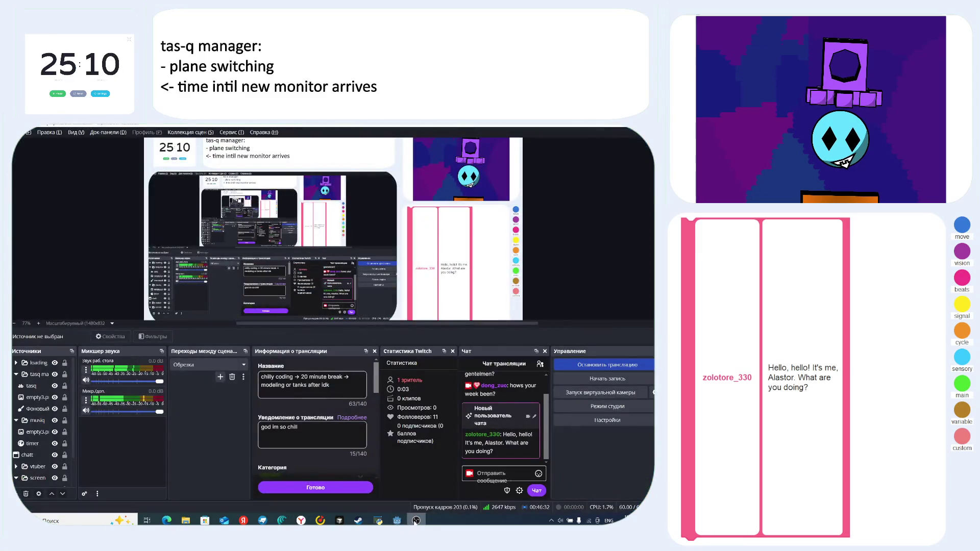
pyautogui.click(337, 520)
pyautogui.click(302, 521)
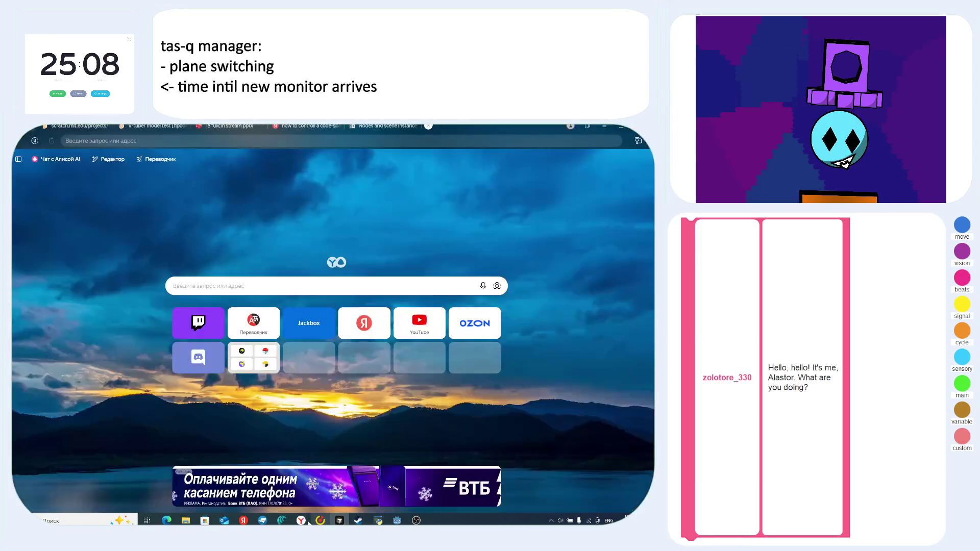
pyautogui.click(320, 521)
pyautogui.click(301, 520)
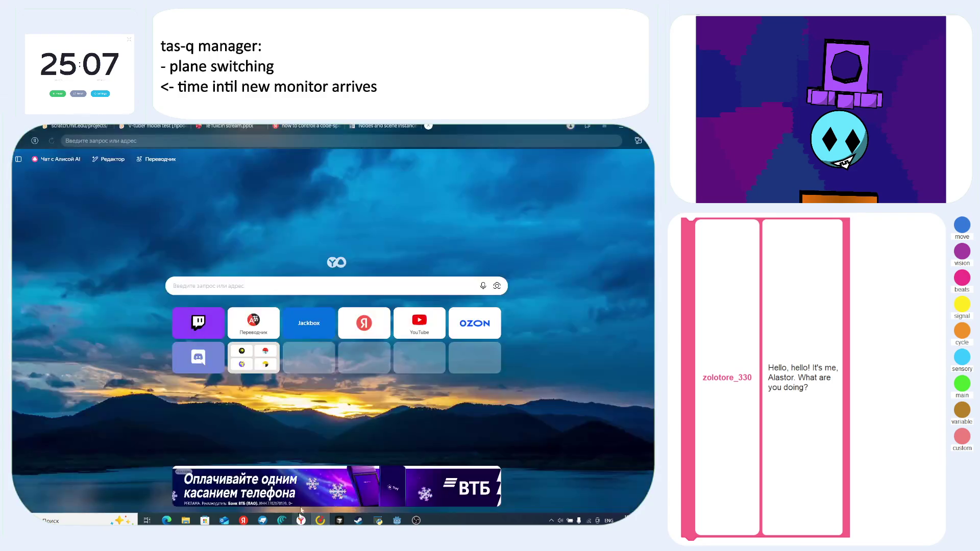
pyautogui.click(384, 126)
pyautogui.scroll(-5, 432, 331)
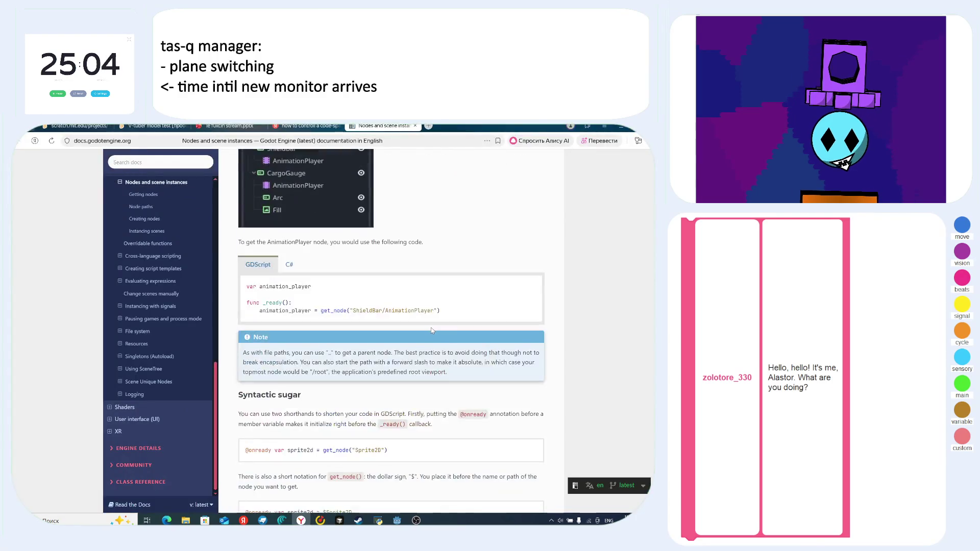
# - Scroll the docs past Creating and freeing nodes to Instancing scenes
pyautogui.scroll(-2, 432, 330)
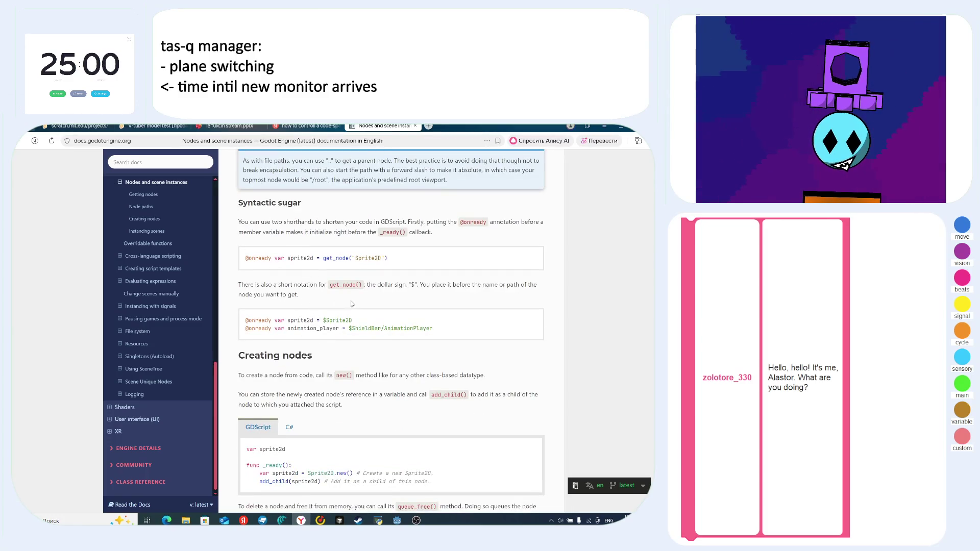
pyautogui.scroll(-3, 401, 301)
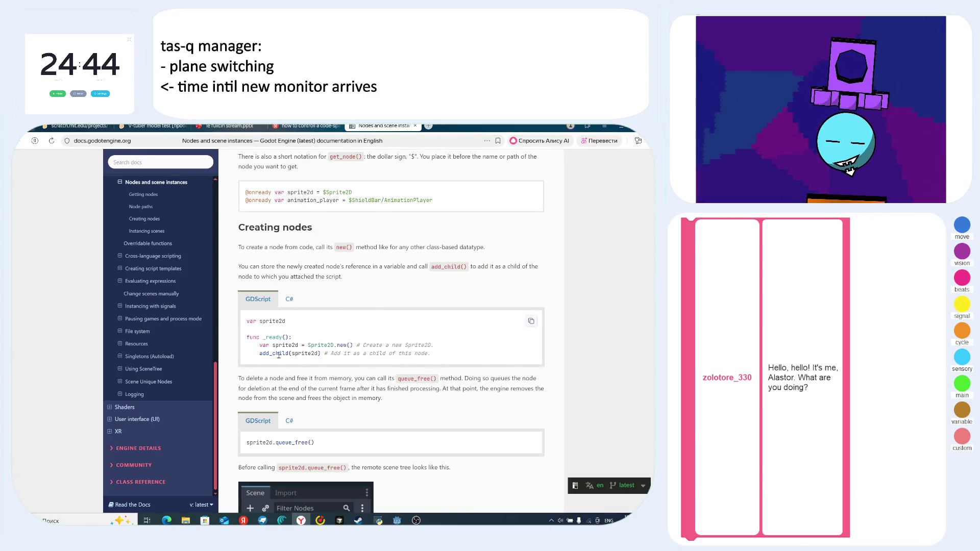
pyautogui.scroll(-2, 296, 352)
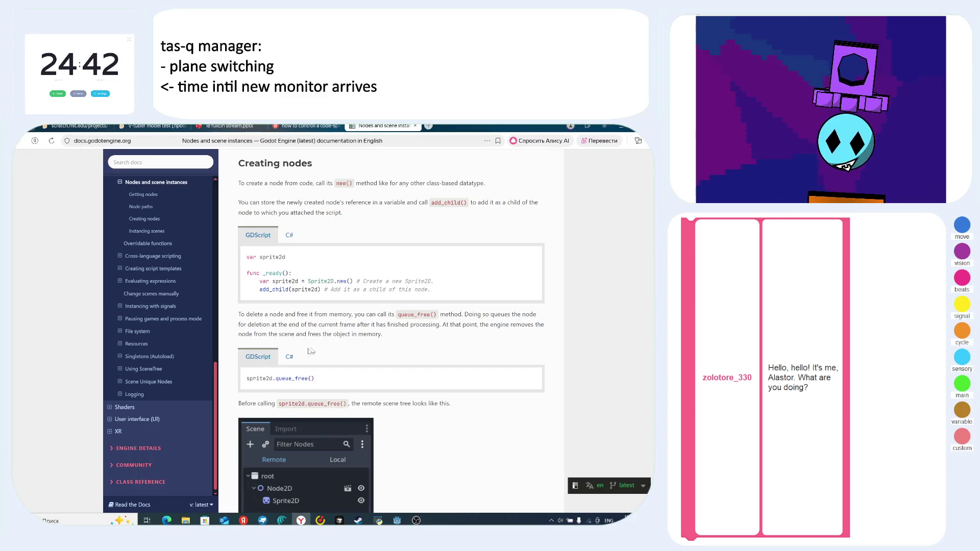
pyautogui.scroll(-2, 328, 350)
pyautogui.scroll(-6, 293, 352)
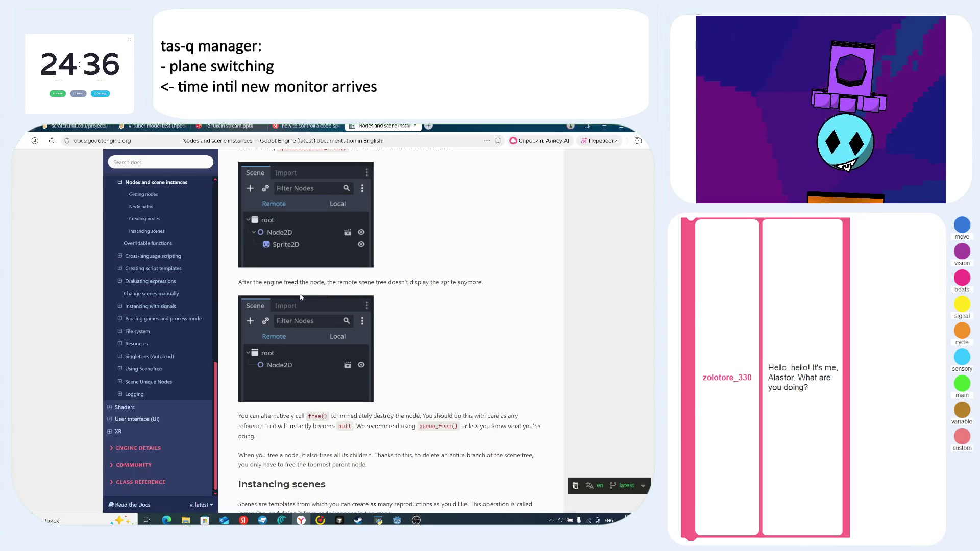
pyautogui.scroll(6, 316, 316)
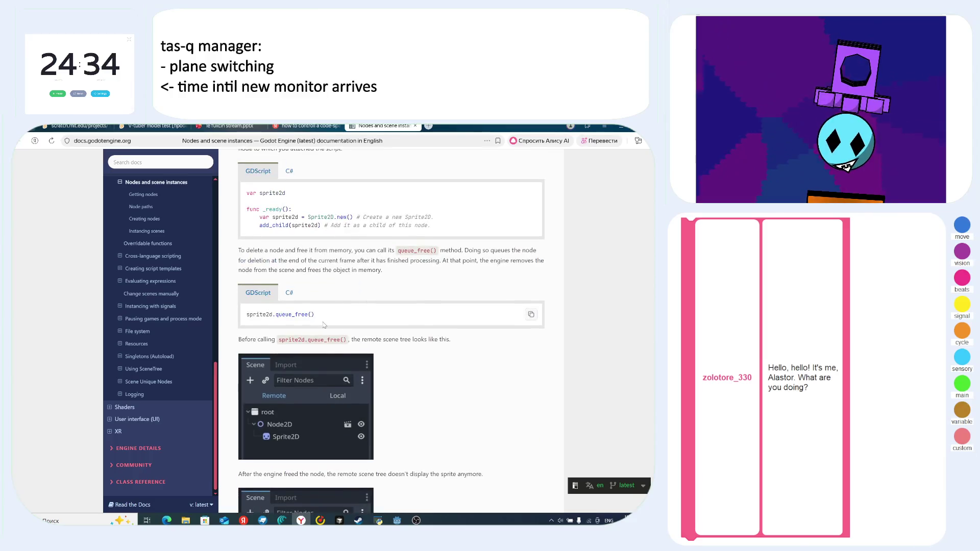
pyautogui.scroll(-10, 323, 325)
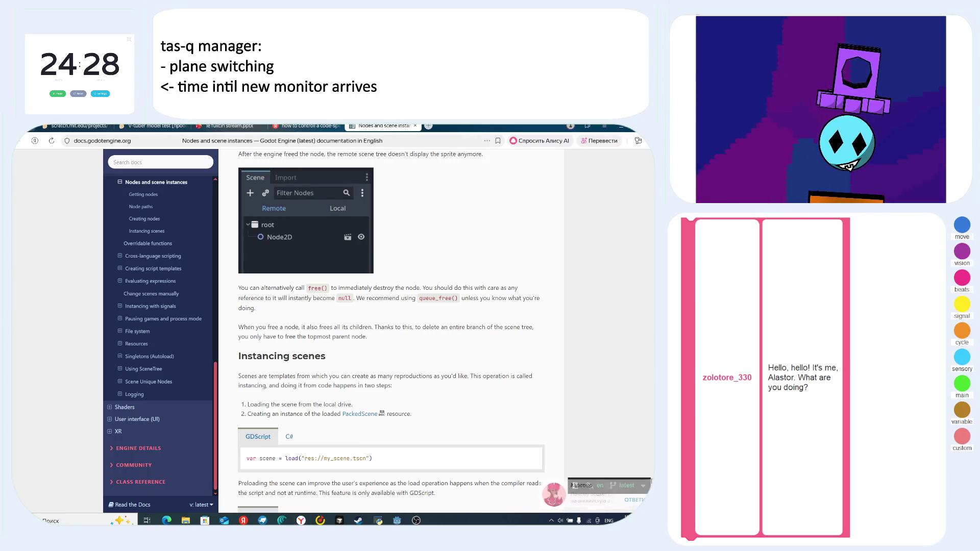
pyautogui.scroll(-2, 362, 308)
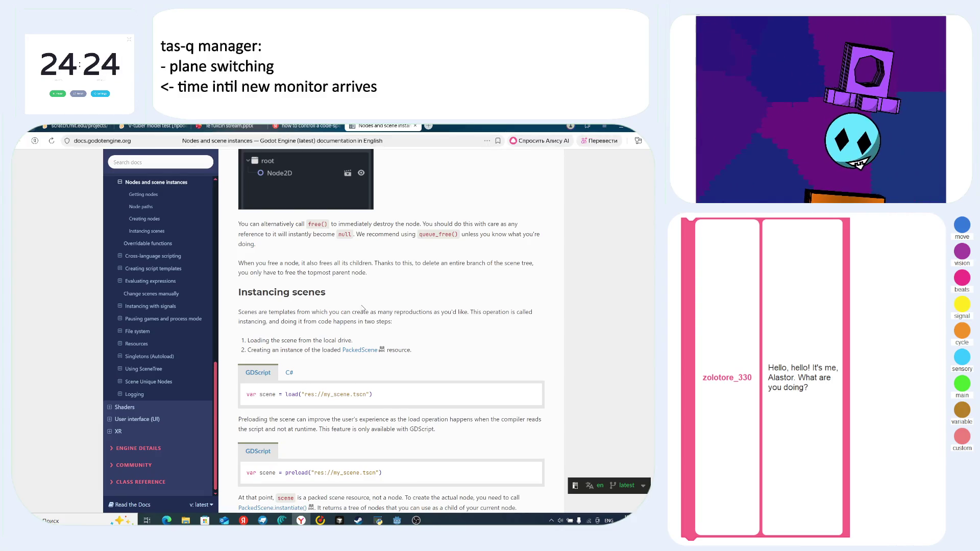
# - Skip Yandex Music to the next track and return to the docs
pyautogui.hotkey('alt', 'Tab')
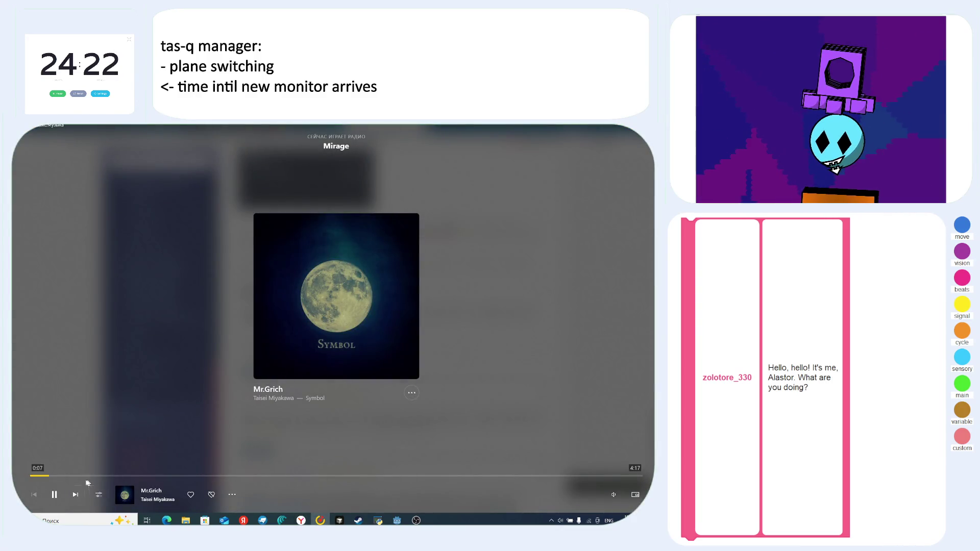
pyautogui.click(75, 495)
pyautogui.hotkey('alt', 'Tab')
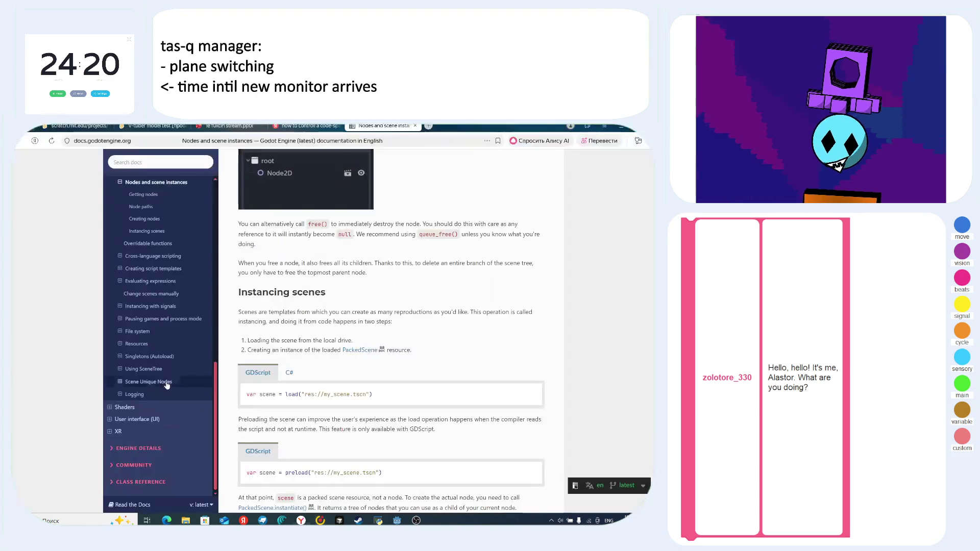
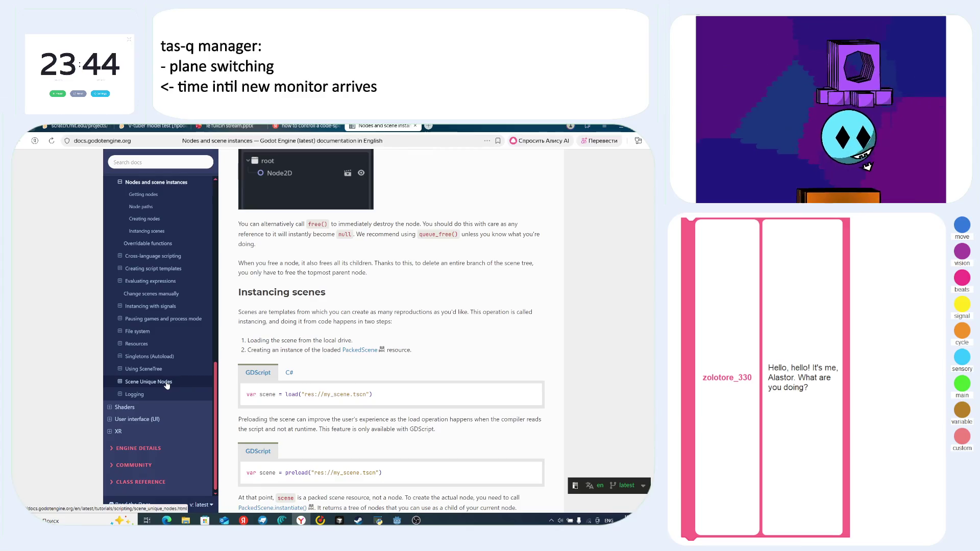
# - Skim the Creating nodes section of the Nodes and scene instances docs, then return to master.gd
pyautogui.scroll(-2, 336, 406)
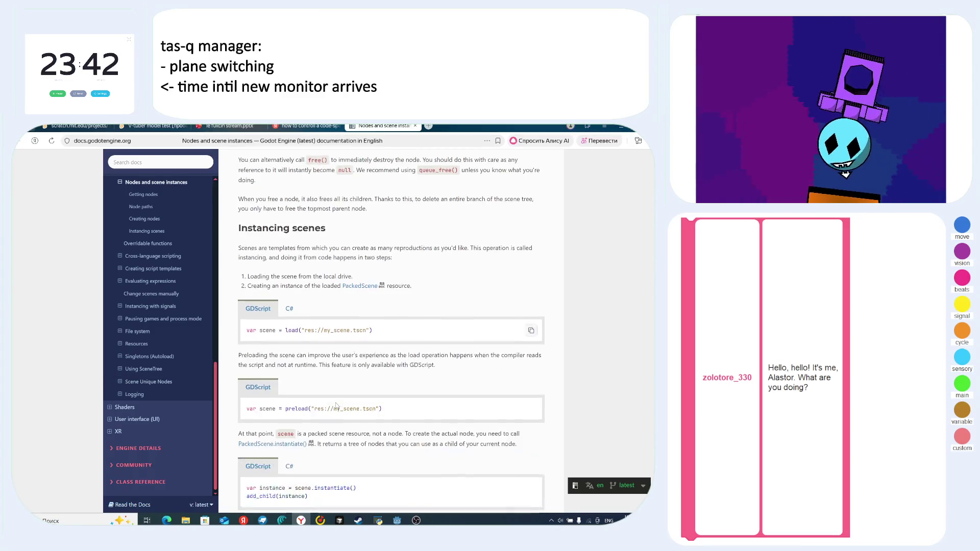
pyautogui.scroll(5, 328, 338)
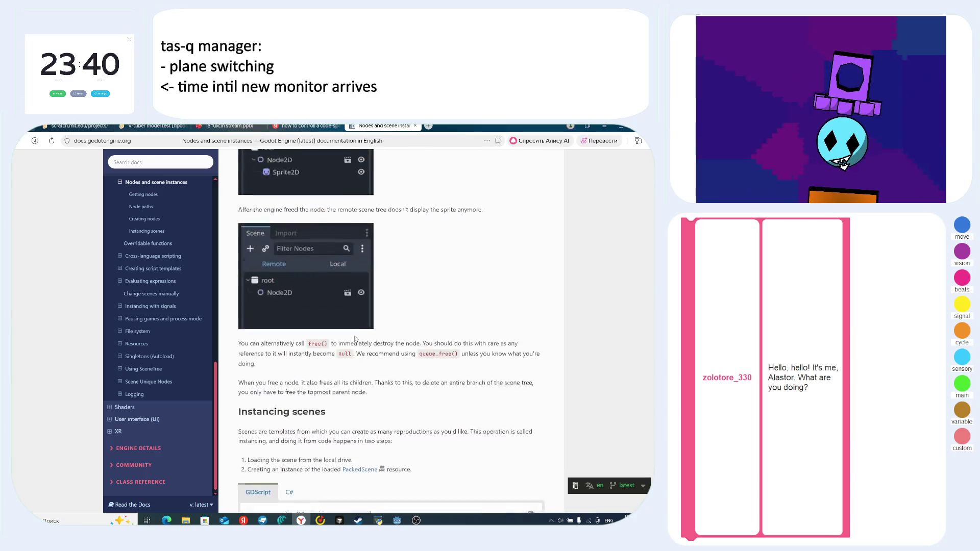
pyautogui.scroll(-2, 361, 375)
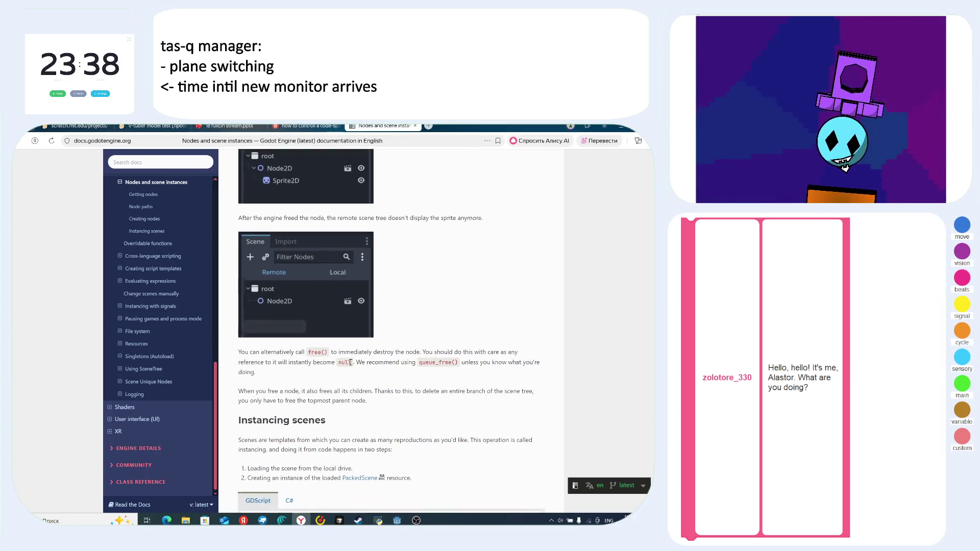
pyautogui.scroll(6, 435, 369)
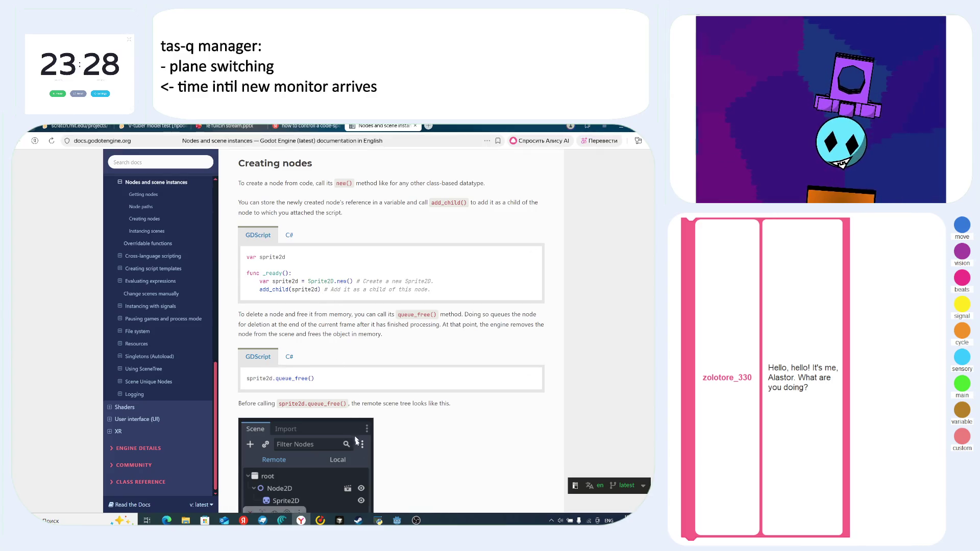
pyautogui.hotkey('alt', 'Tab')
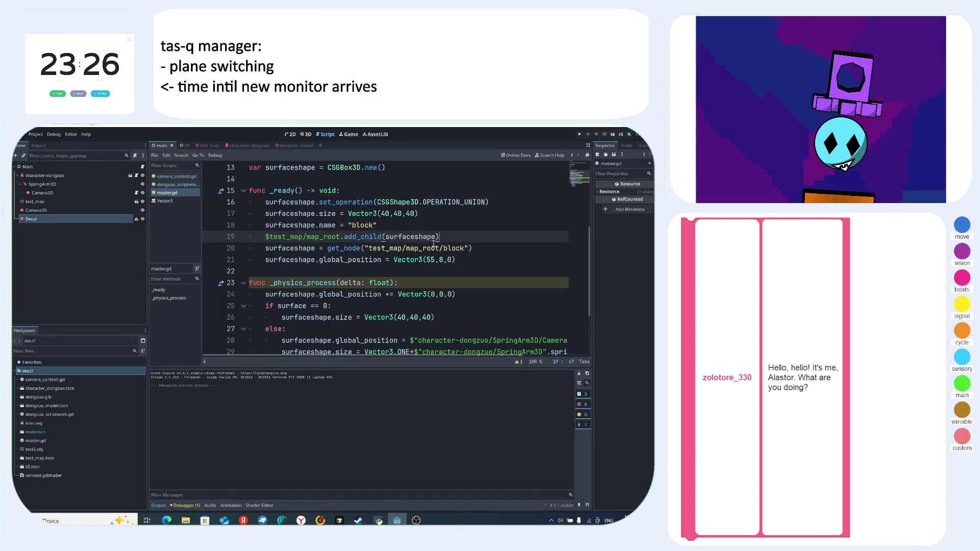
# - Add the missing closing parenthesis to the get_node call on line 20
pyautogui.press('Up')
pyautogui.click(465, 248)
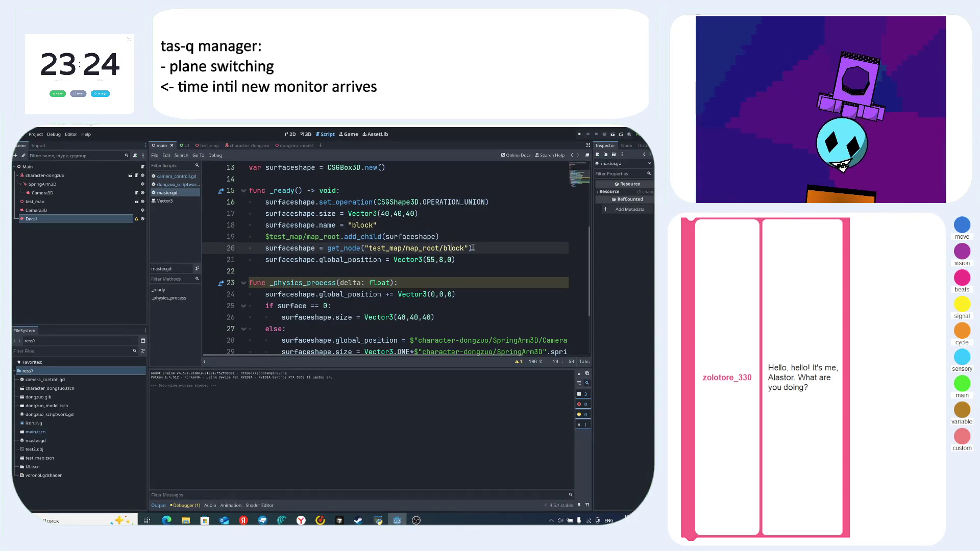
pyautogui.write('")')
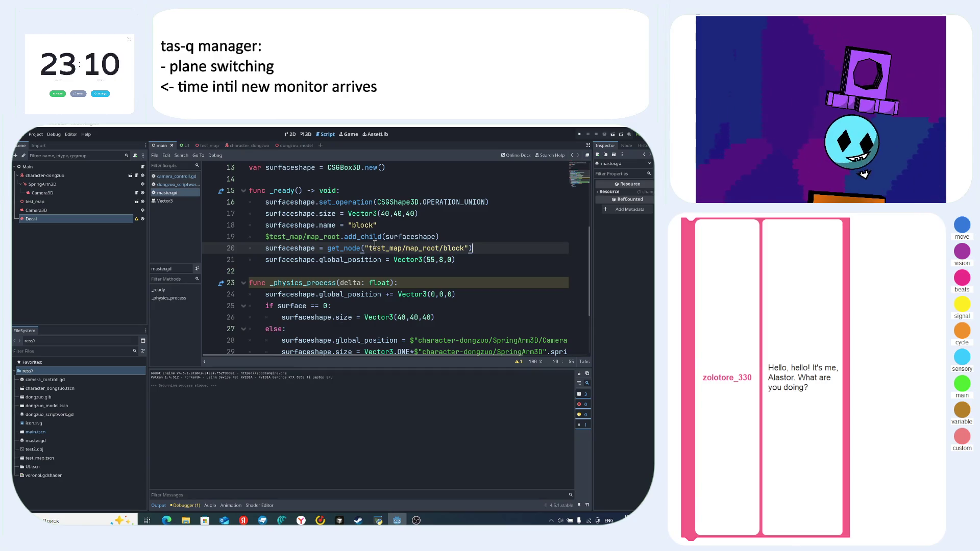
# - Set the block's global_position to Vector3(55,-8,0) and run the game
pyautogui.click(433, 260)
pyautogui.write('-')
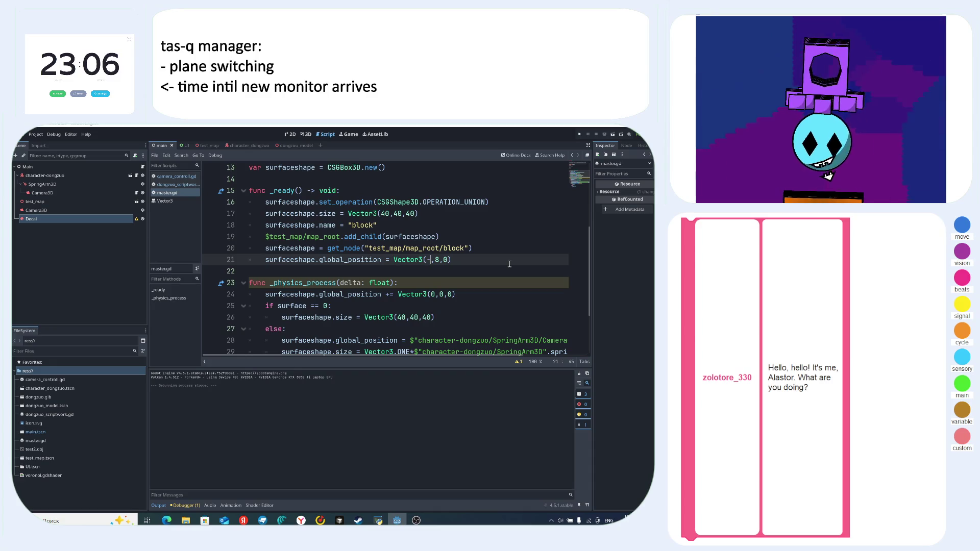
pyautogui.hotkey('ctrl', 'z')
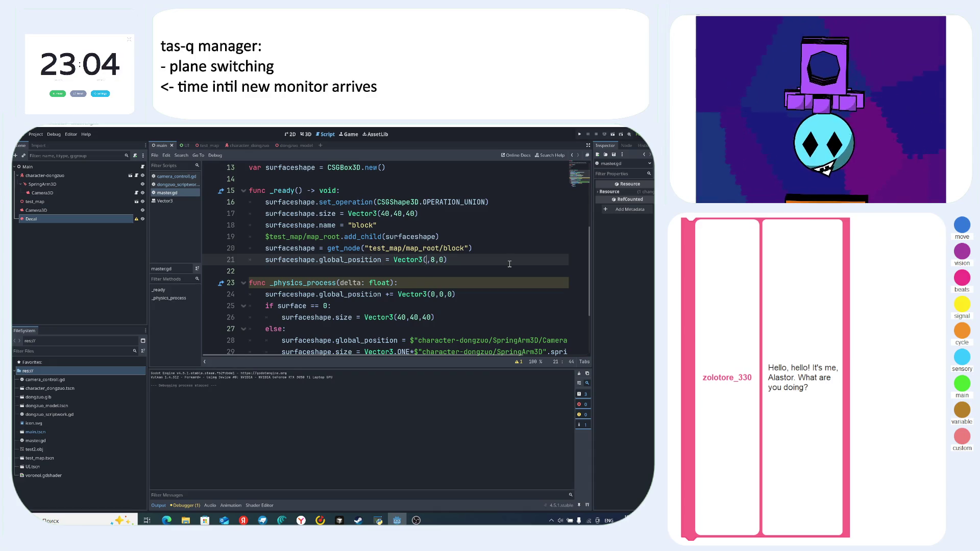
pyautogui.press('Delete')
pyautogui.write(',')
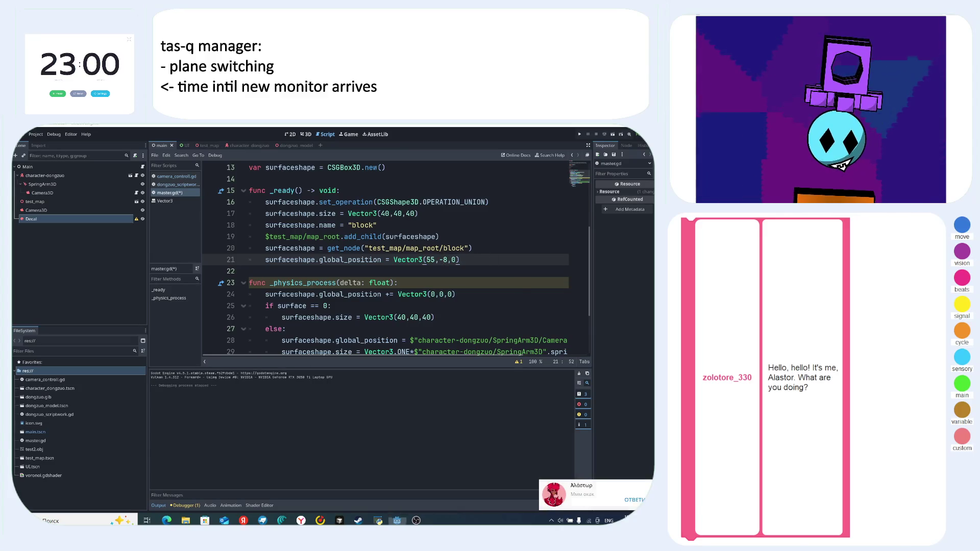
pyautogui.press('F5')
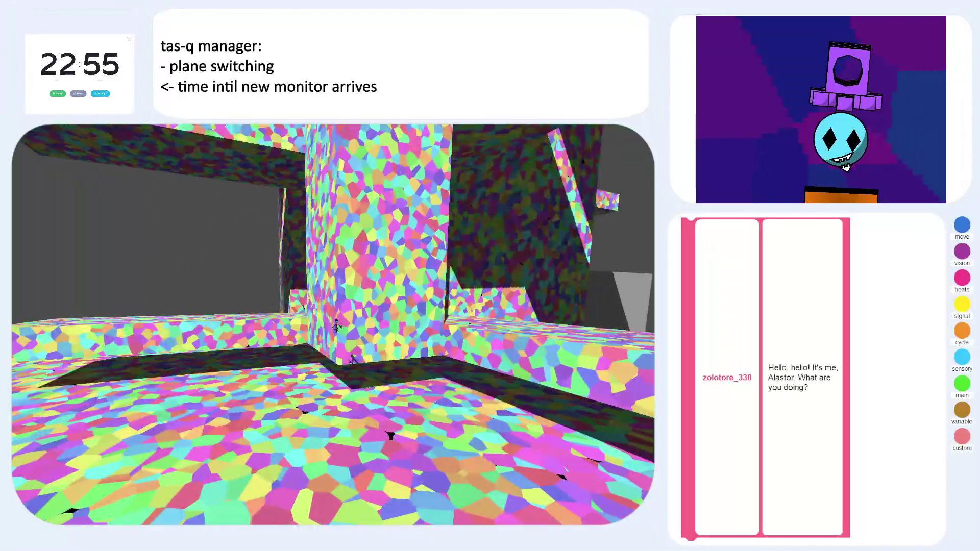
# - Stop the game, orbit and zoom around the textured tower in the 3D view, then return to master.gd
pyautogui.press('F8')
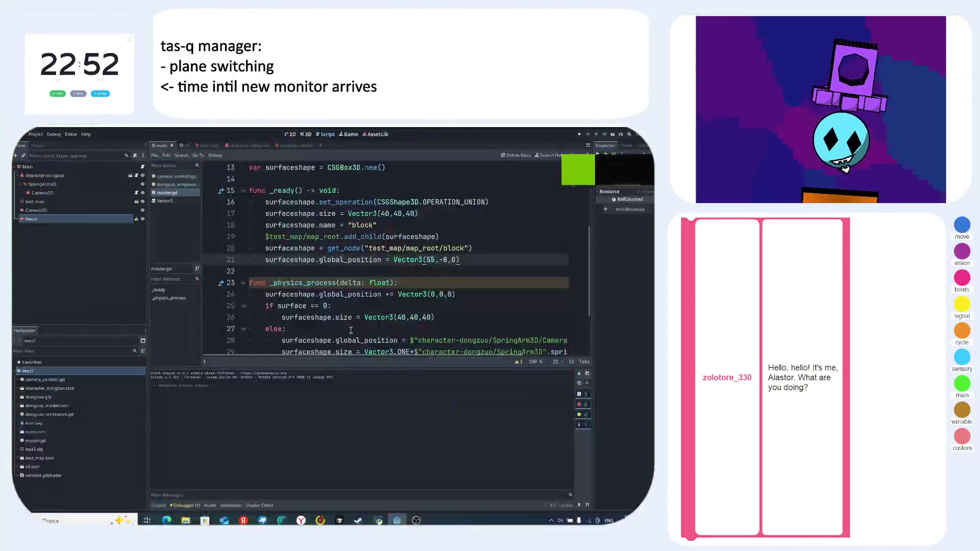
pyautogui.click(306, 134)
pyautogui.click(27, 167)
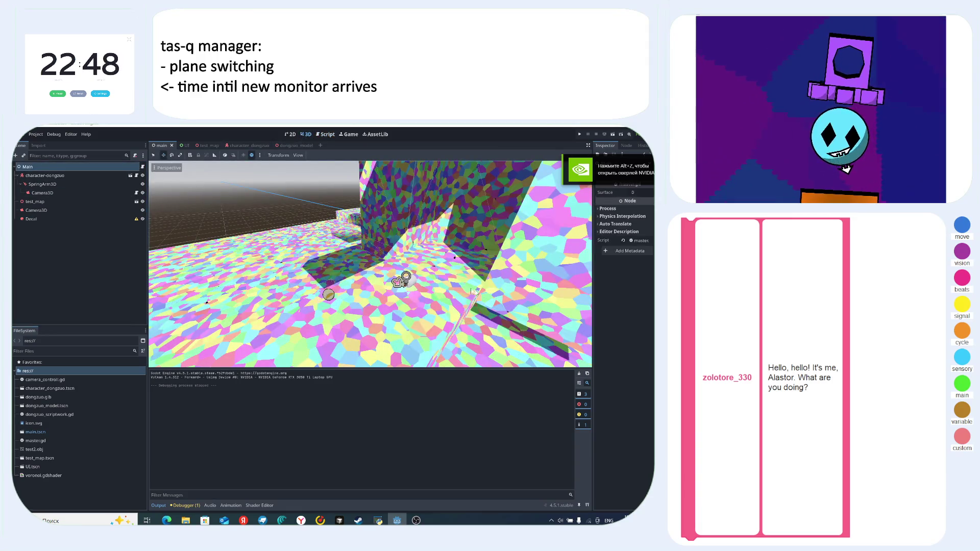
pyautogui.scroll(-5, 480, 302)
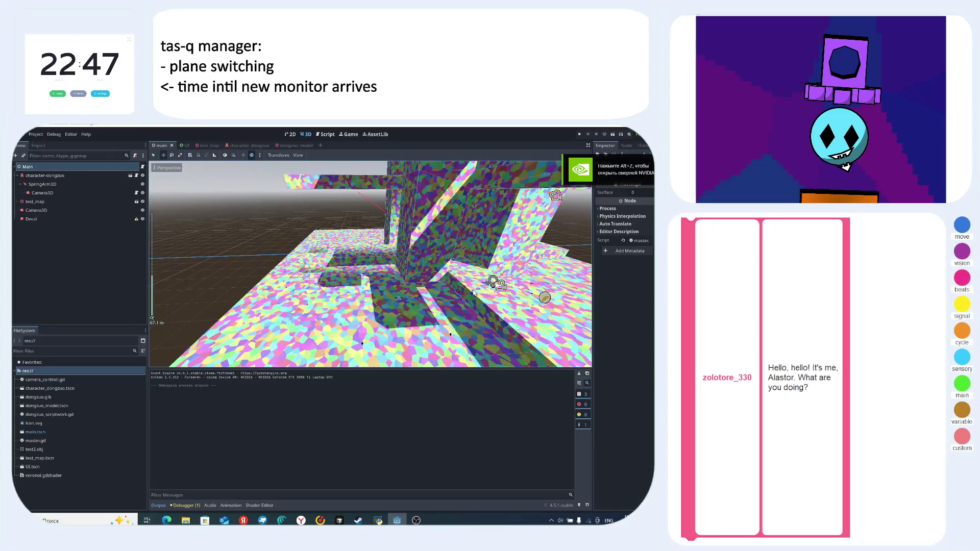
pyautogui.click(40, 169)
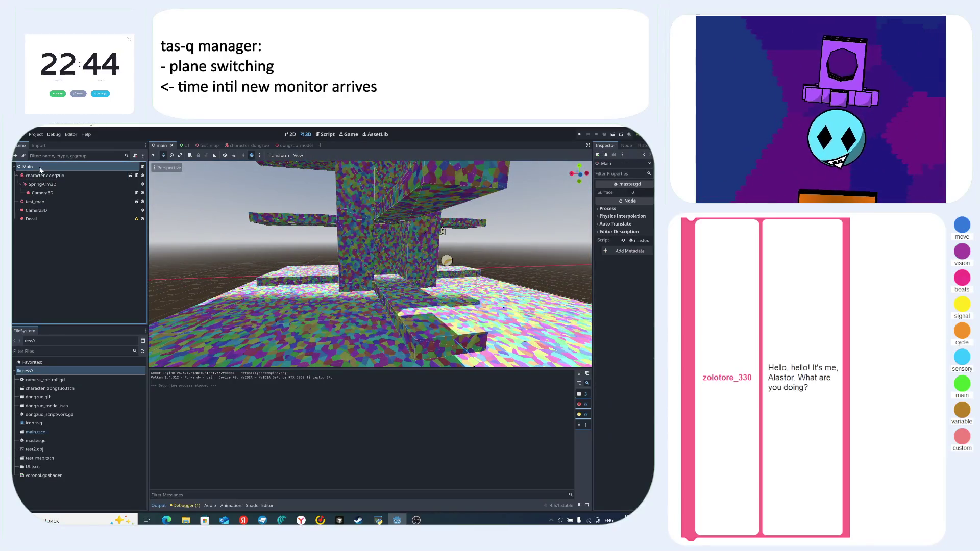
pyautogui.scroll(-6, 401, 240)
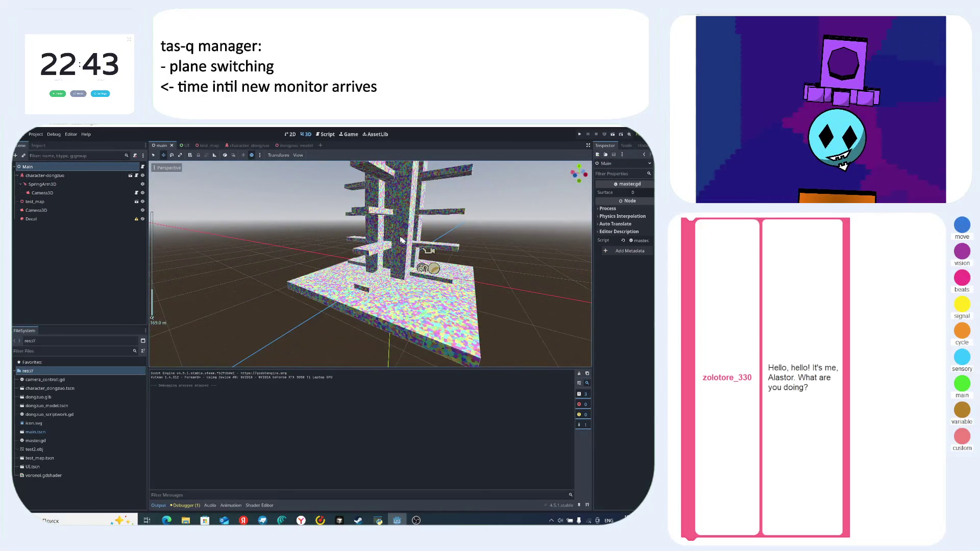
pyautogui.scroll(-4, 401, 240)
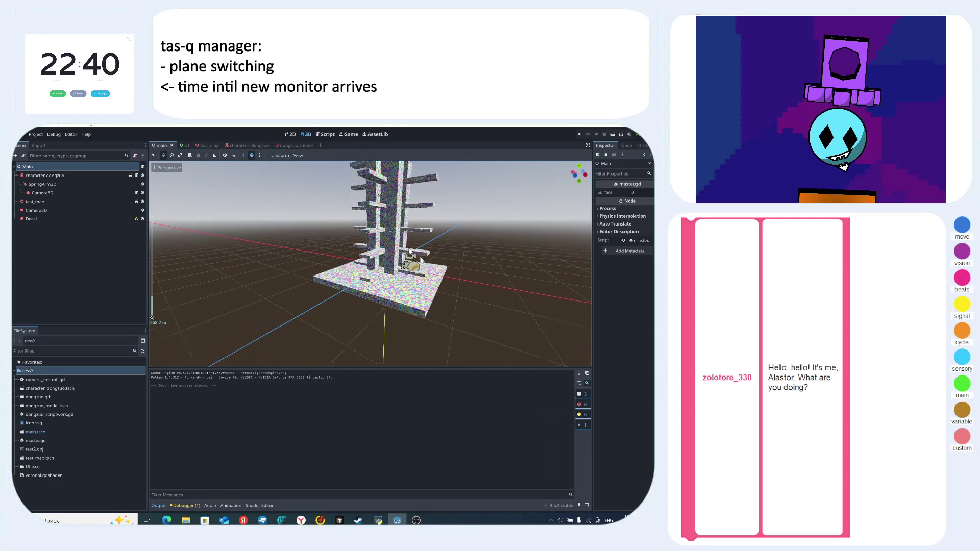
pyautogui.scroll(10, 411, 251)
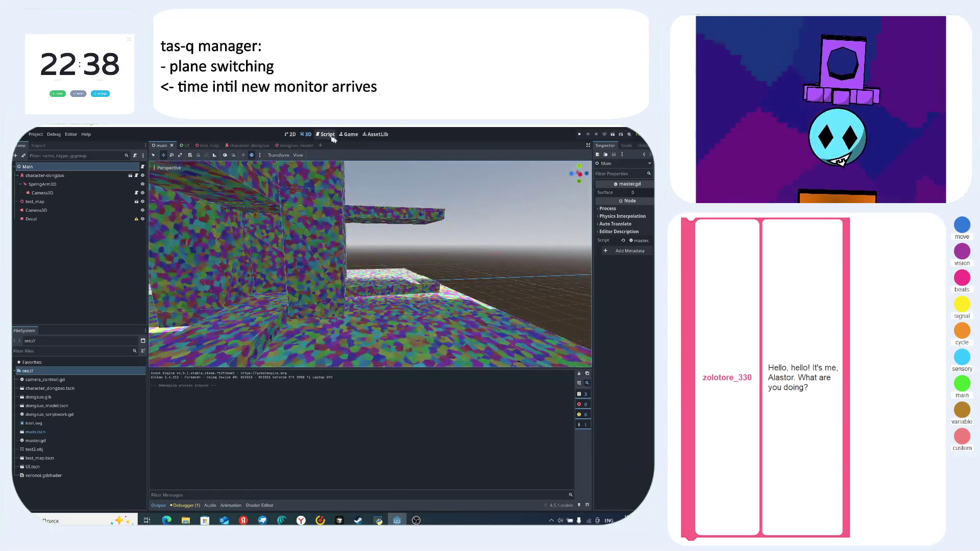
pyautogui.click(327, 135)
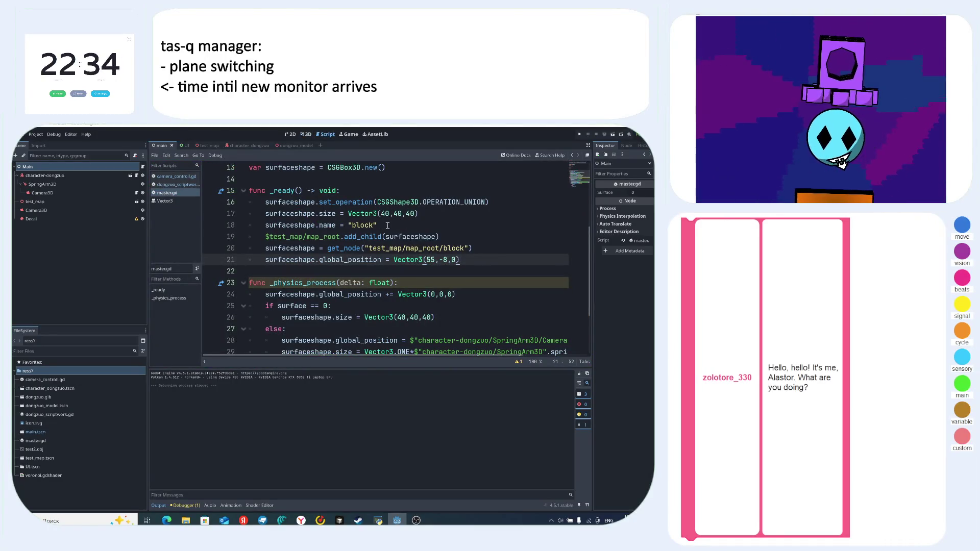
# - Delete the block-naming line, point get_node at test_map/map_root/CSGBox3D, and run the project
pyautogui.moveTo(377, 225); pyautogui.dragTo(263, 226)
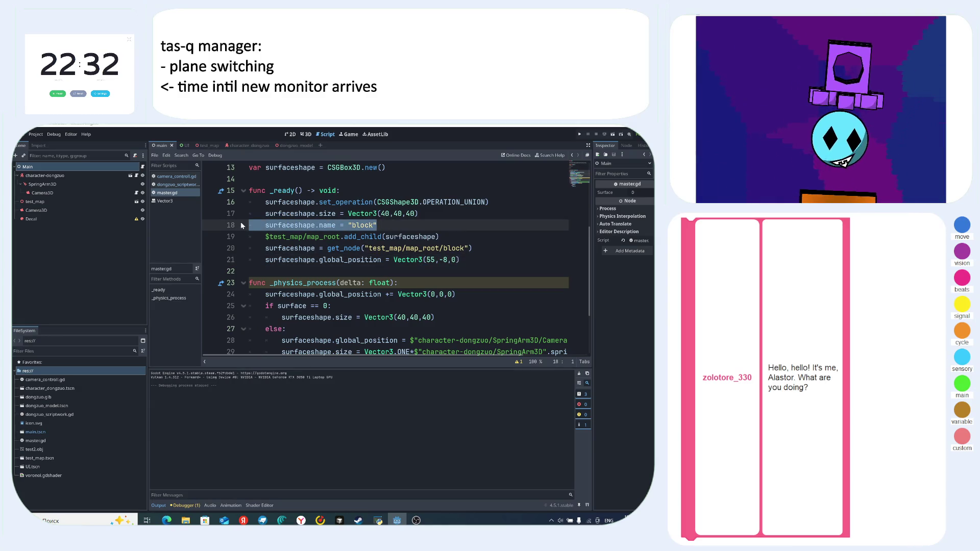
pyautogui.press('BackSpace')
pyautogui.press('BackSpace')
pyautogui.press('BackSpace')
pyautogui.doubleClick(454, 236)
pyautogui.write('C')
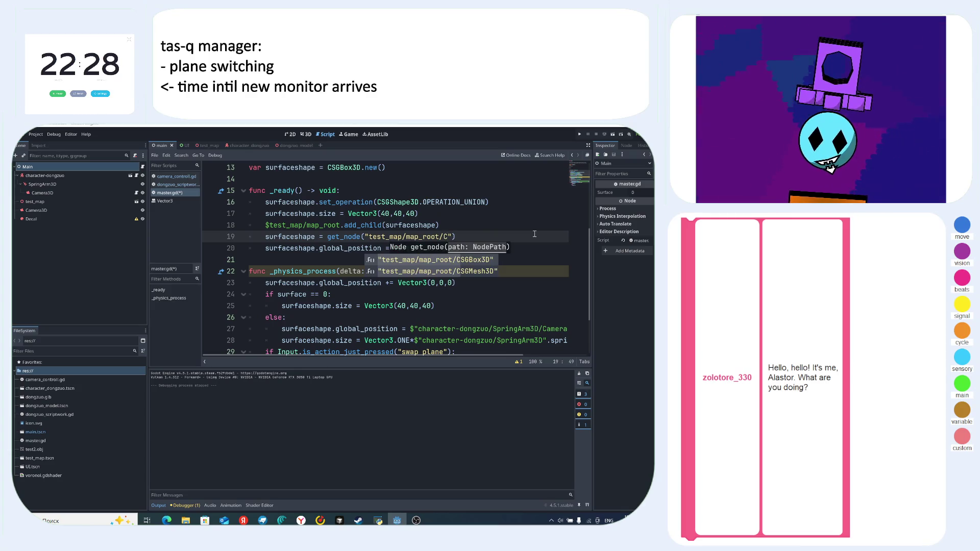
pyautogui.click(477, 261)
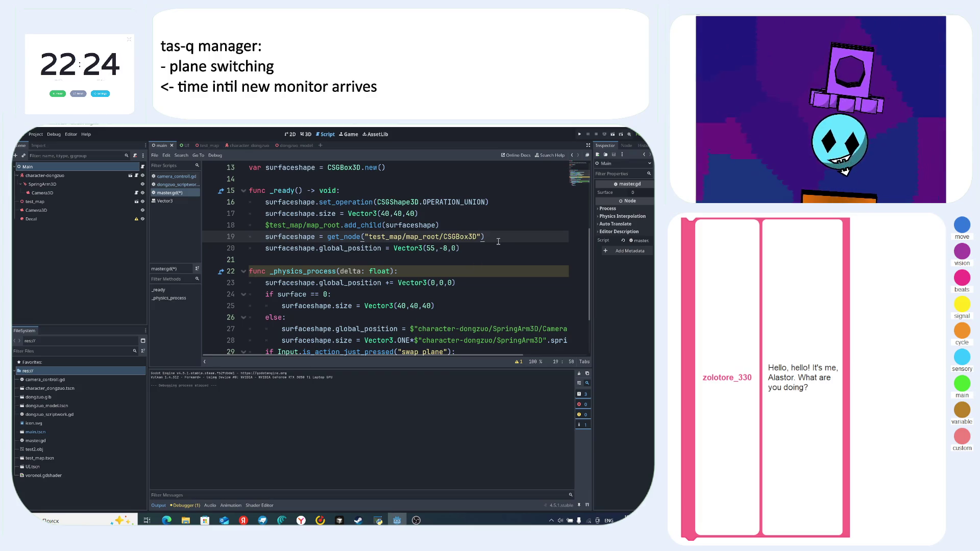
pyautogui.press('F5')
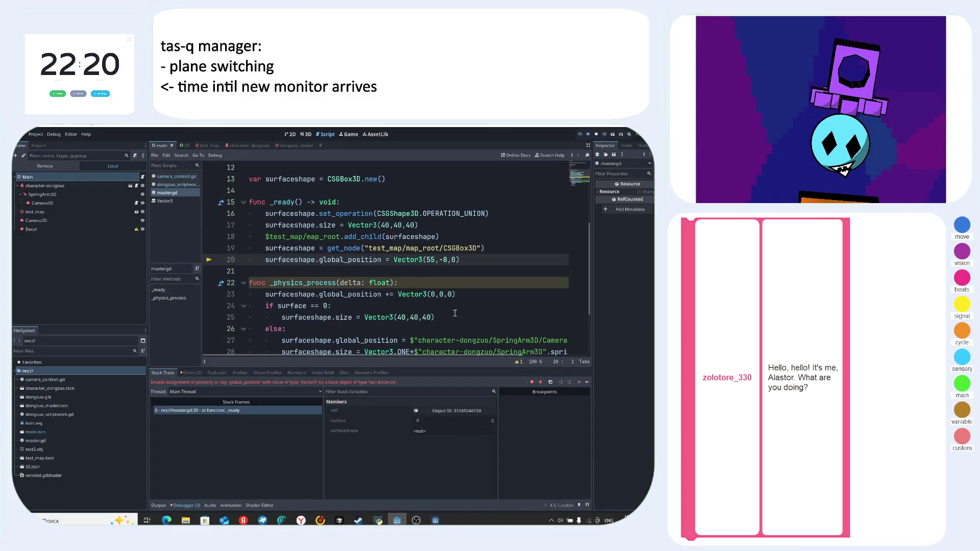
# - Flip between the 3D scene view and the master.gd script a couple of times
pyautogui.click(306, 134)
pyautogui.click(325, 135)
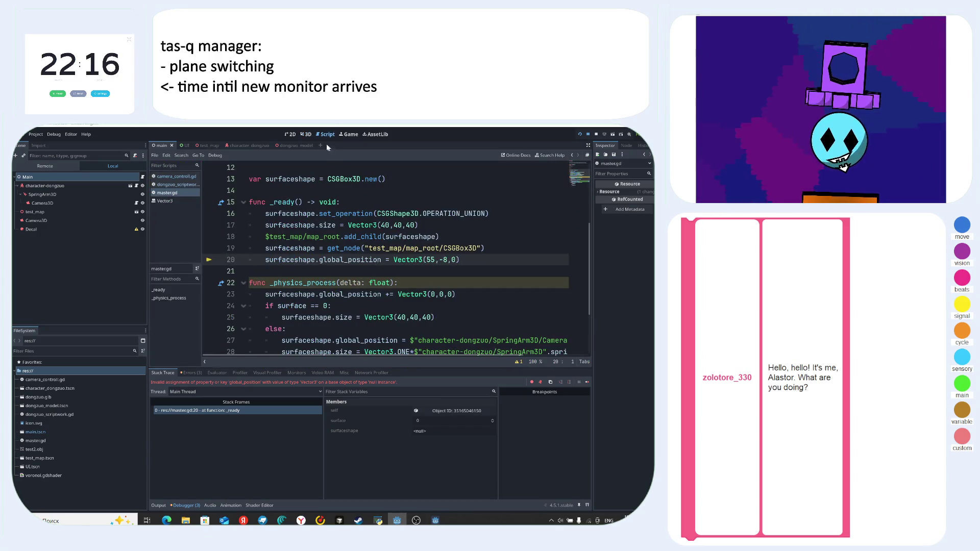
pyautogui.click(306, 134)
pyautogui.click(325, 134)
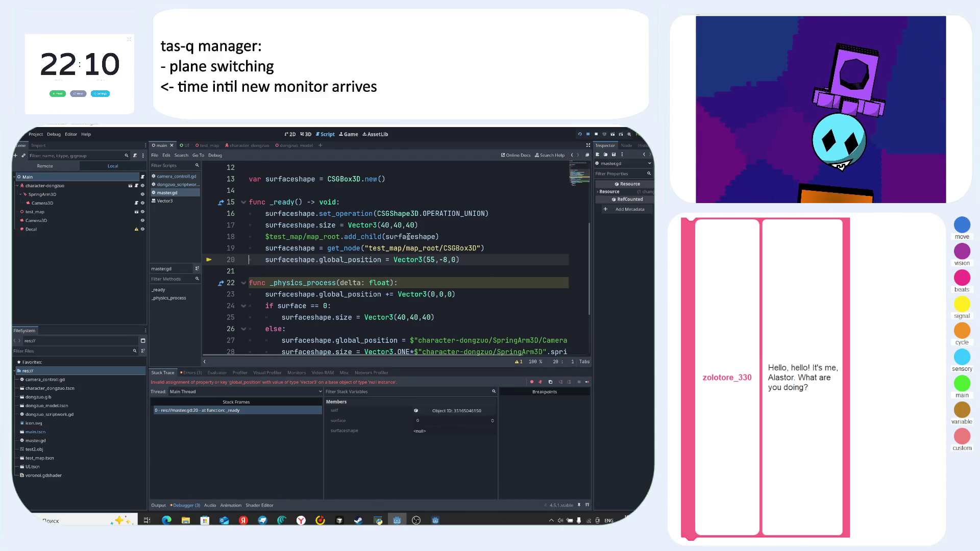
# - Close the Steam sale and Steam windows, then bring up the Godot docs in the browser
pyautogui.hotkey('alt', 'Tab')
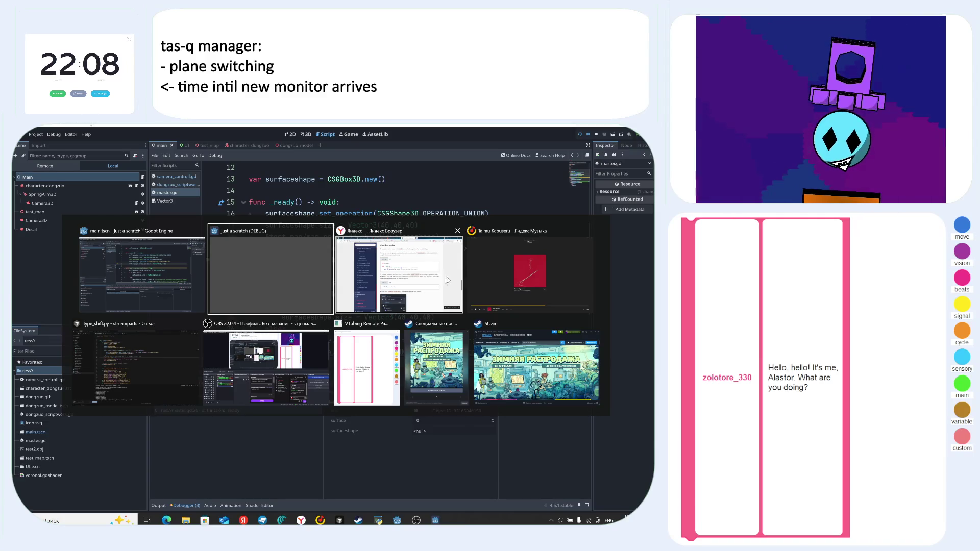
pyautogui.click(464, 323)
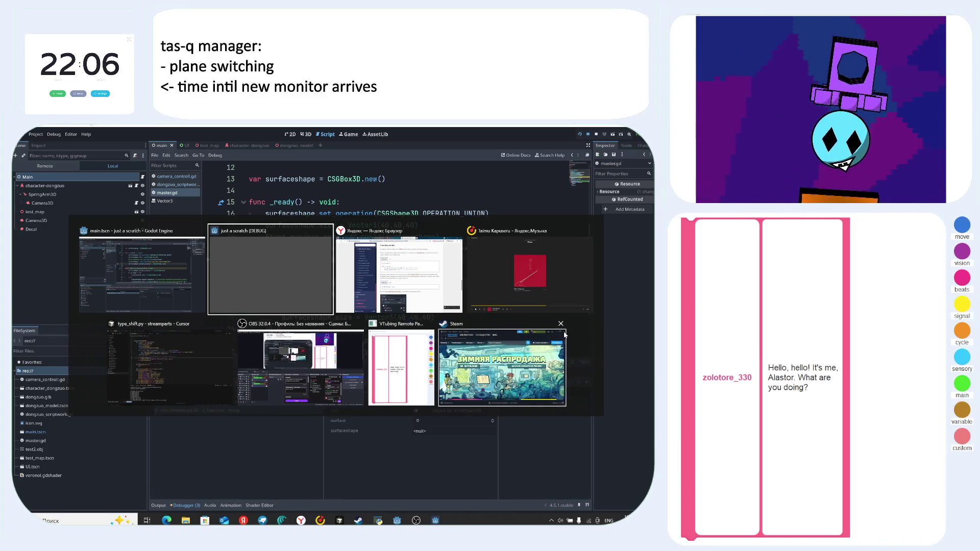
pyautogui.click(562, 325)
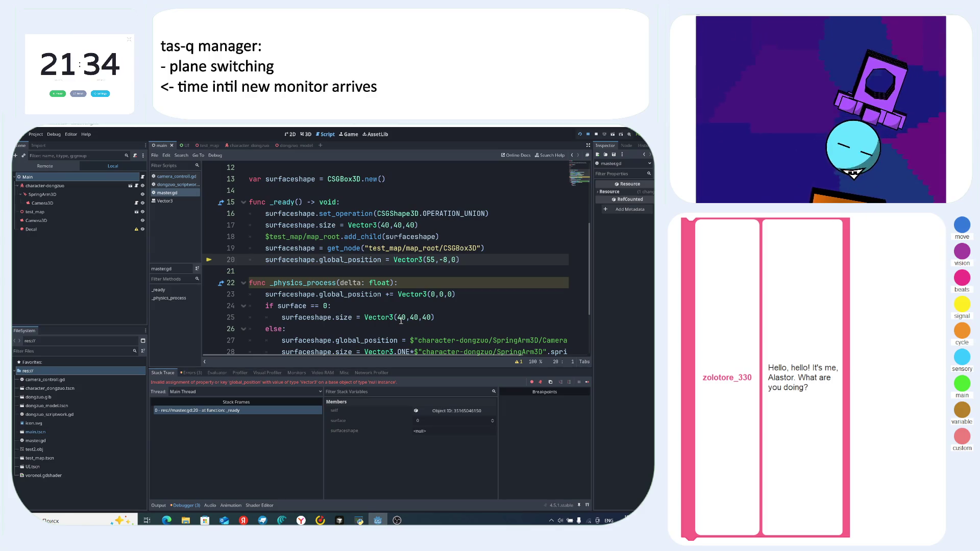
pyautogui.hotkey('alt', 'Tab')
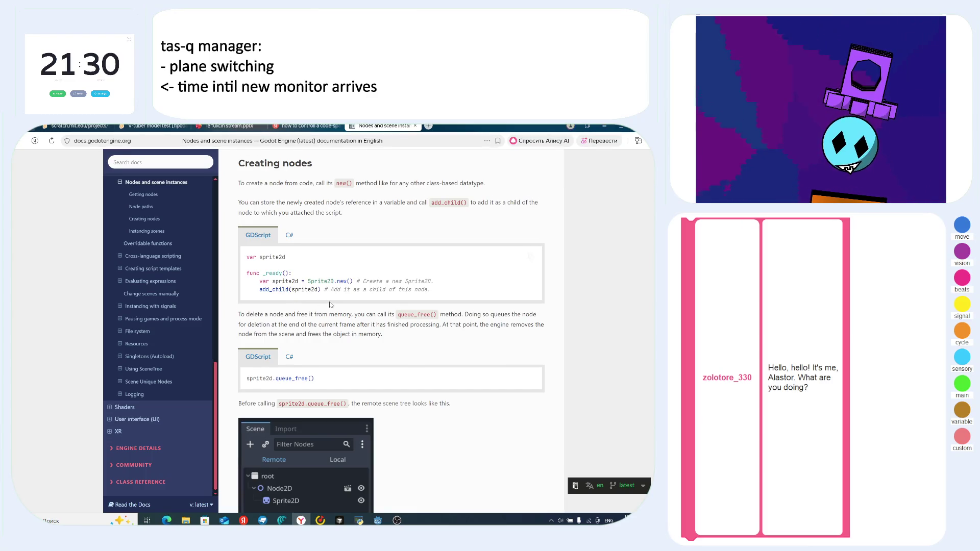
# - Scroll through the Creating nodes docs section, then go back to master.gd in the Godot editor
pyautogui.scroll(-2, 329, 304)
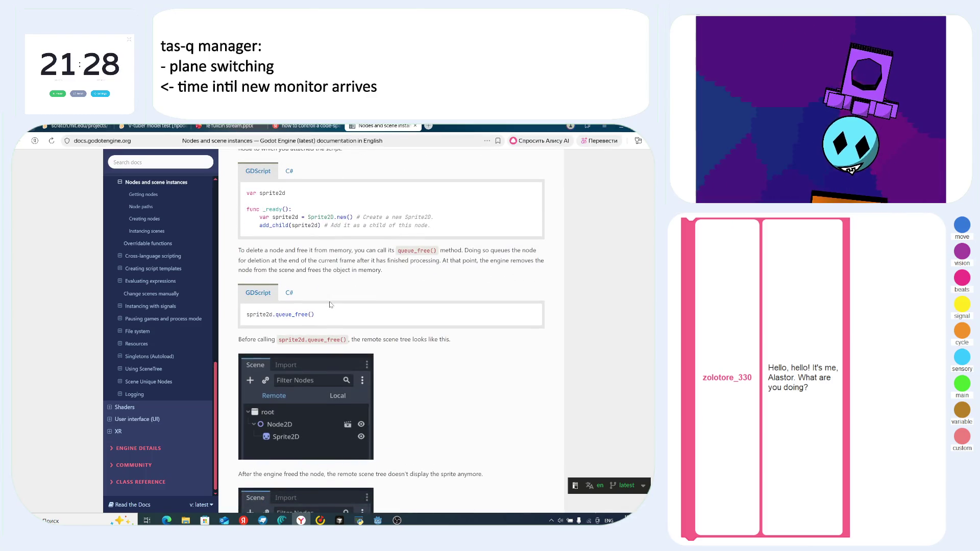
pyautogui.scroll(2, 330, 305)
pyautogui.click(378, 521)
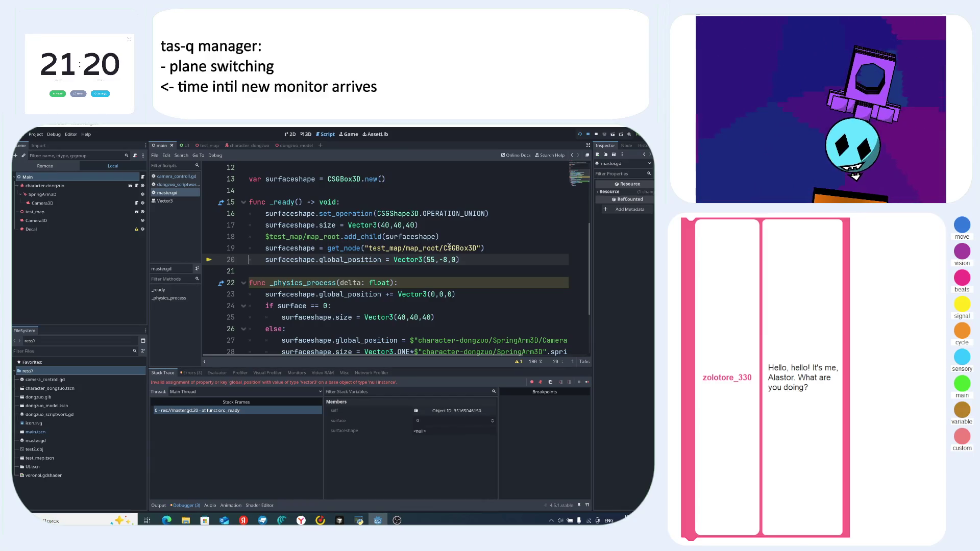
# - Rewrite line 19 as $test_map/map_root.get_node("CSGBox3D") and save master.gd
pyautogui.moveTo(443, 249); pyautogui.dragTo(370, 248)
pyautogui.press('BackSpace')
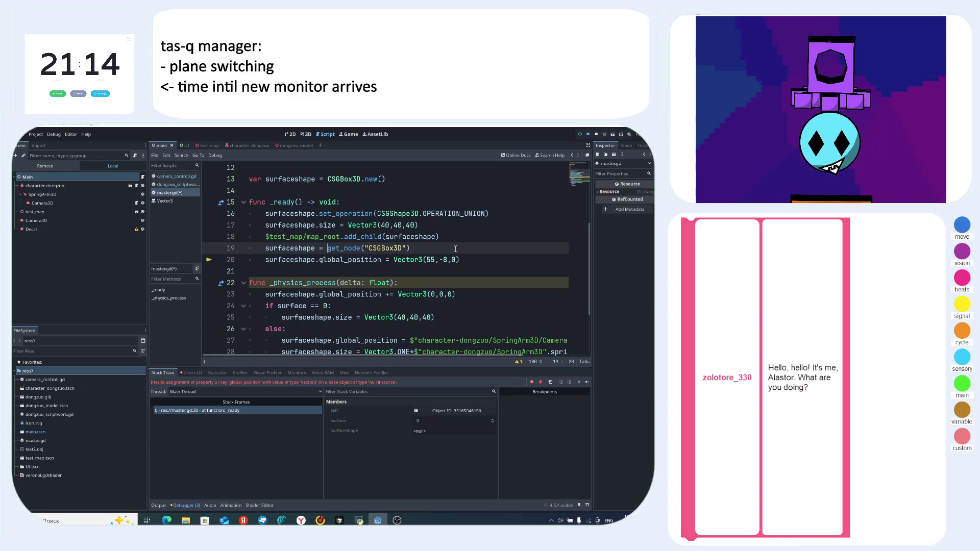
pyautogui.write('$')
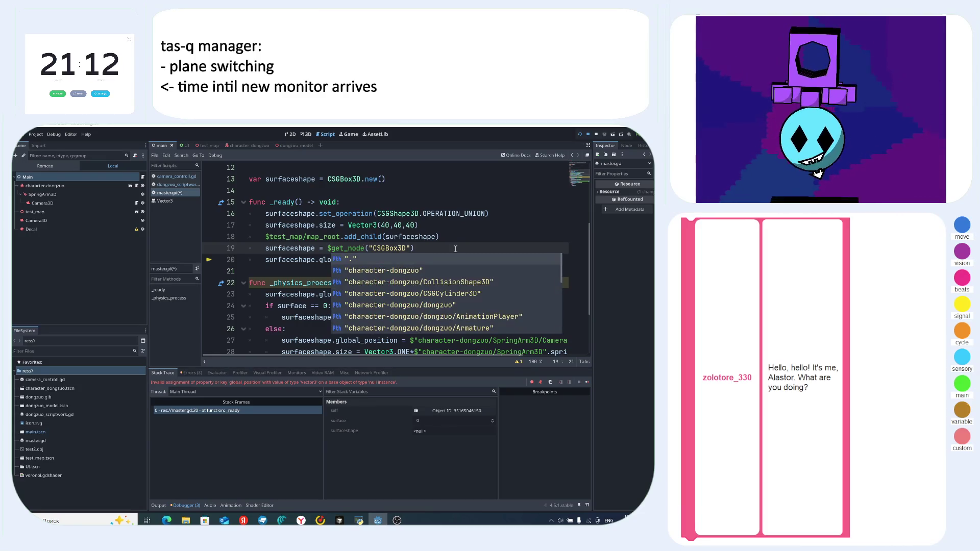
pyautogui.press('Down')
pyautogui.press('Down')
pyautogui.press('Down')
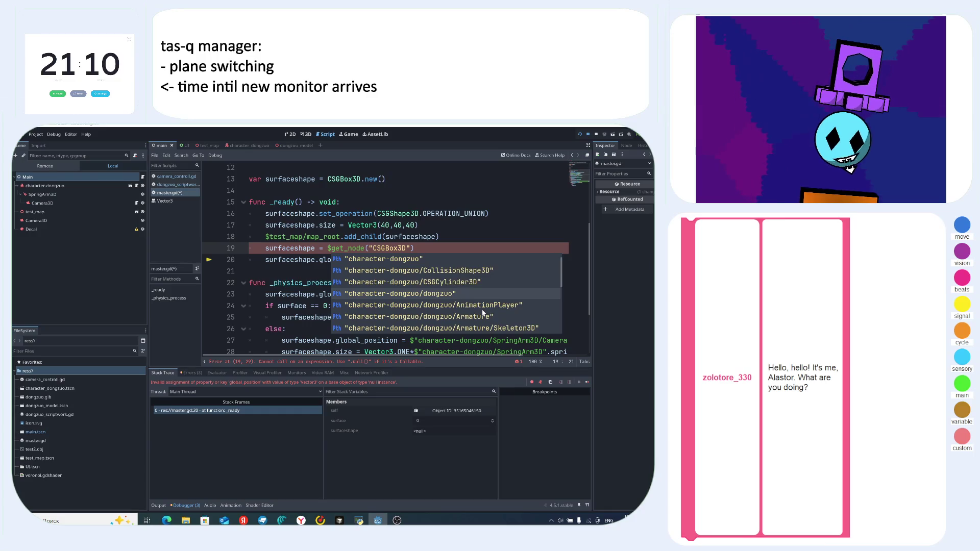
pyautogui.write('rooo')
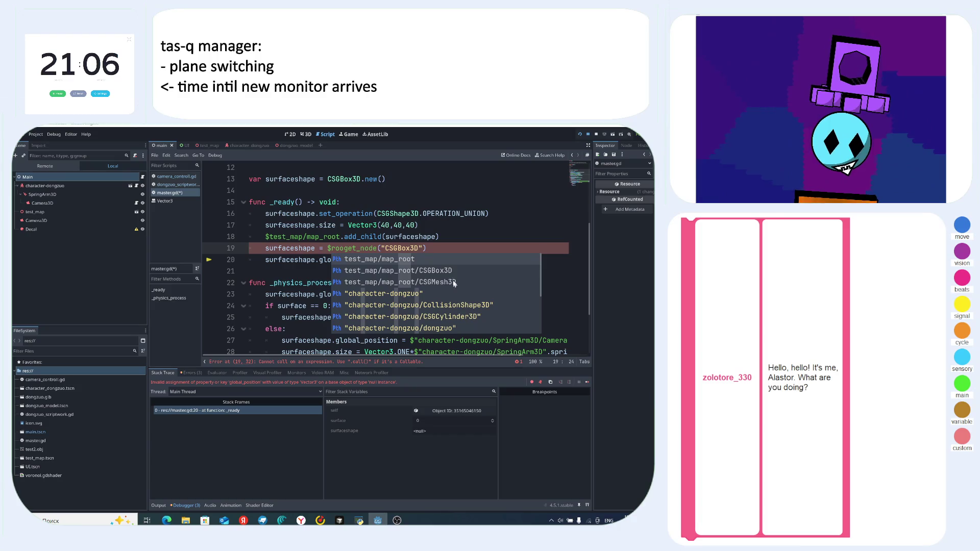
pyautogui.click(429, 262)
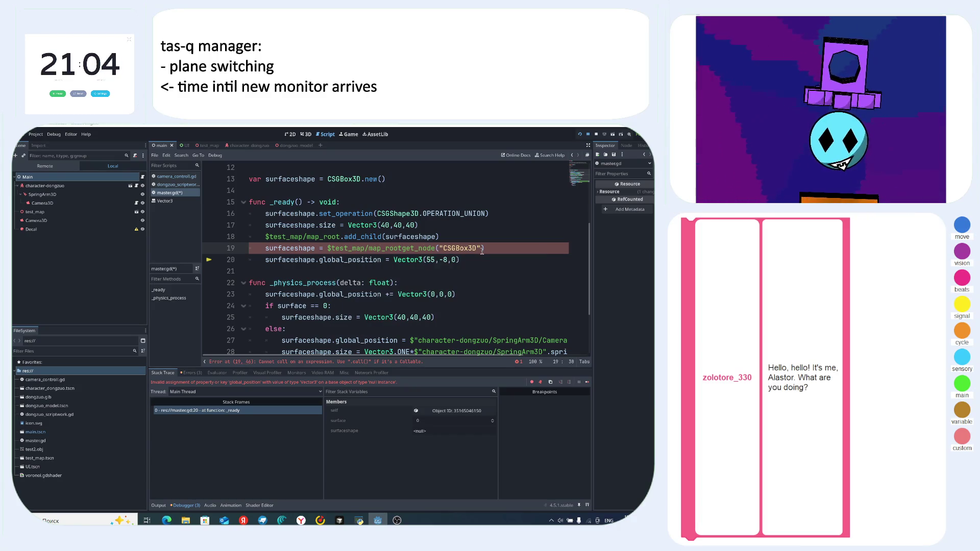
pyautogui.write('.')
pyautogui.click(513, 249)
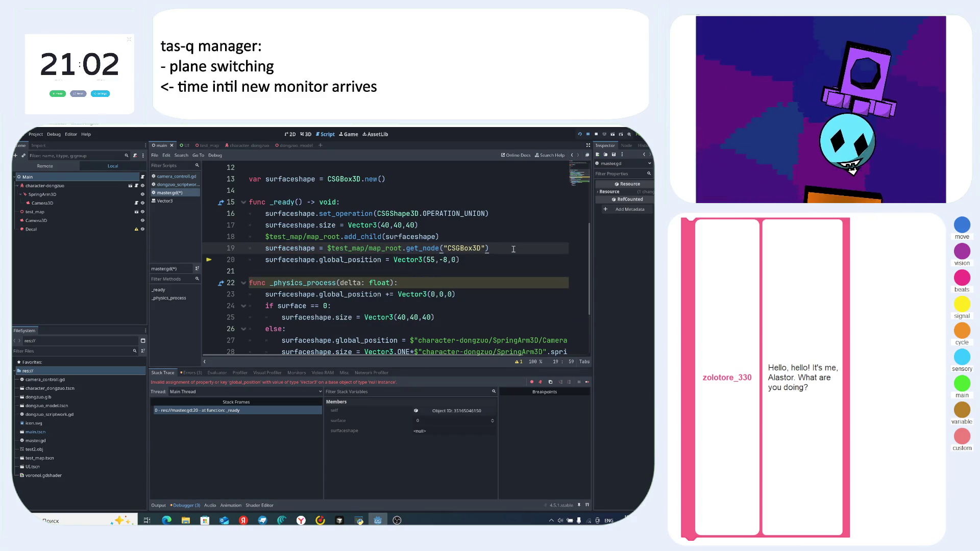
pyautogui.press('F5')
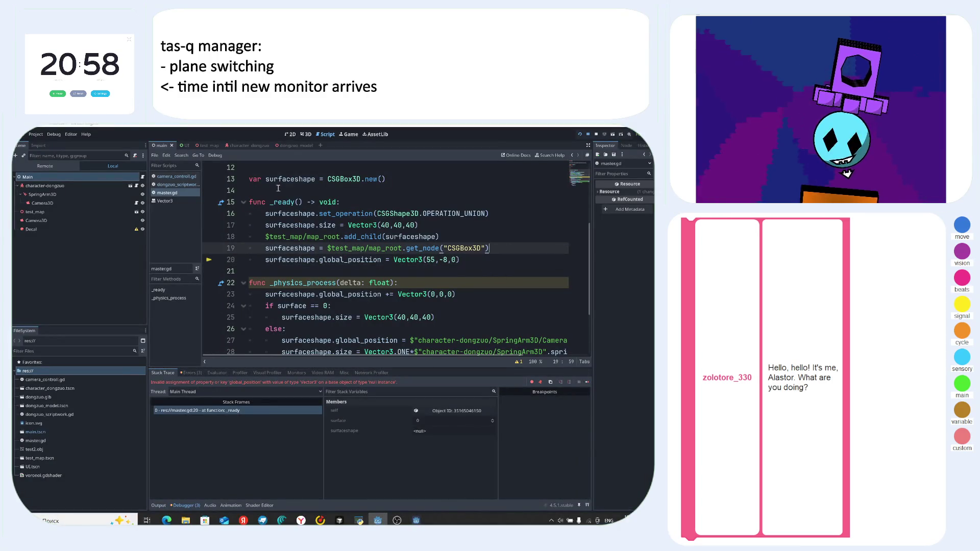
# - Open the test_map scene in 3D, select its floor node, then return to the script
pyautogui.click(305, 134)
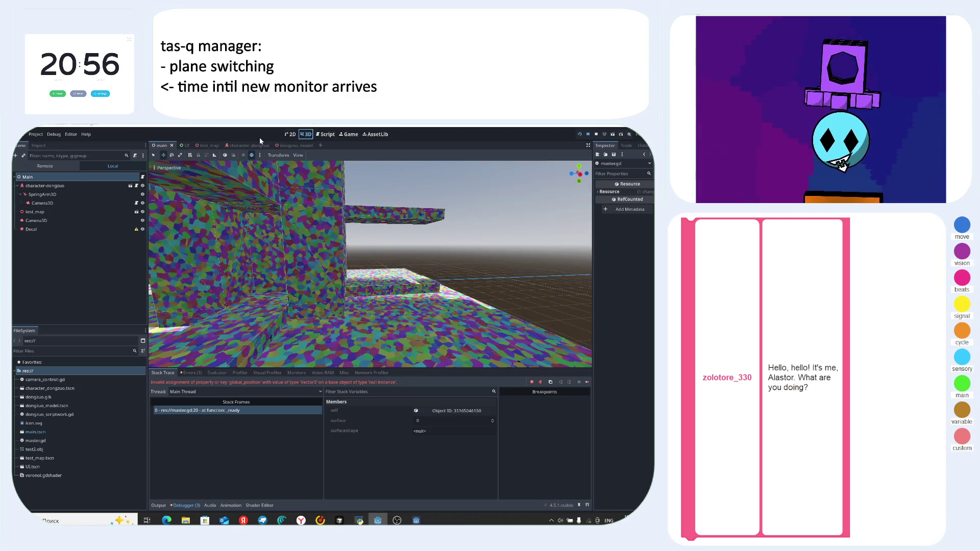
pyautogui.click(205, 145)
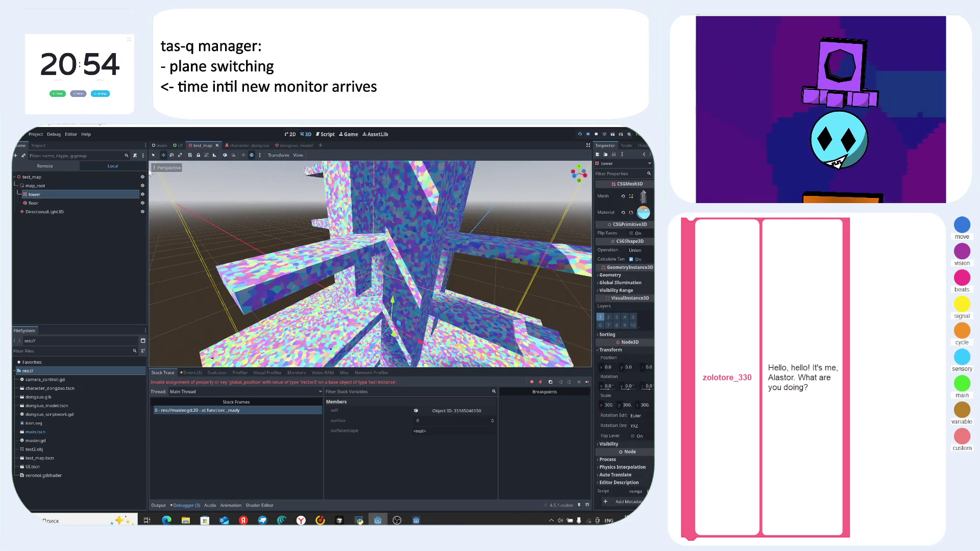
pyautogui.click(41, 203)
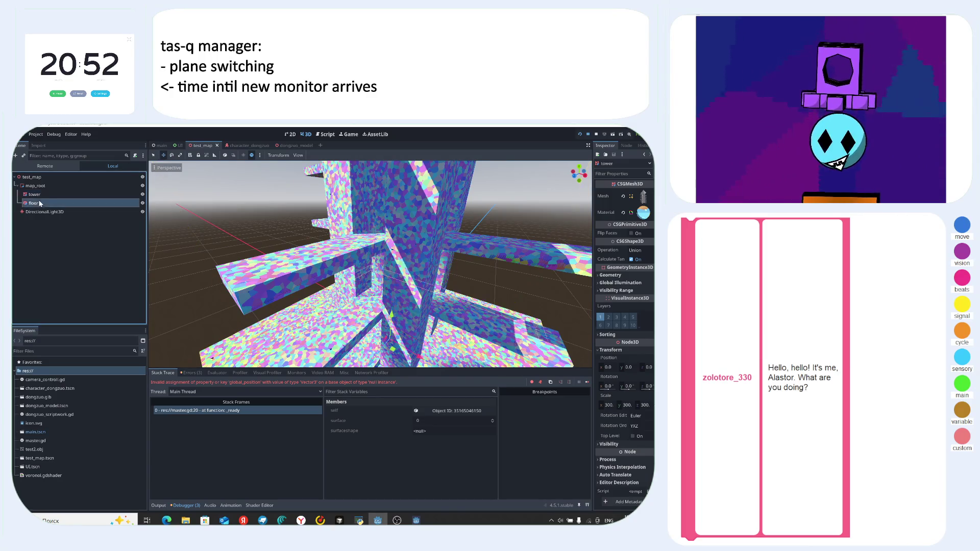
pyautogui.click(162, 146)
pyautogui.click(327, 134)
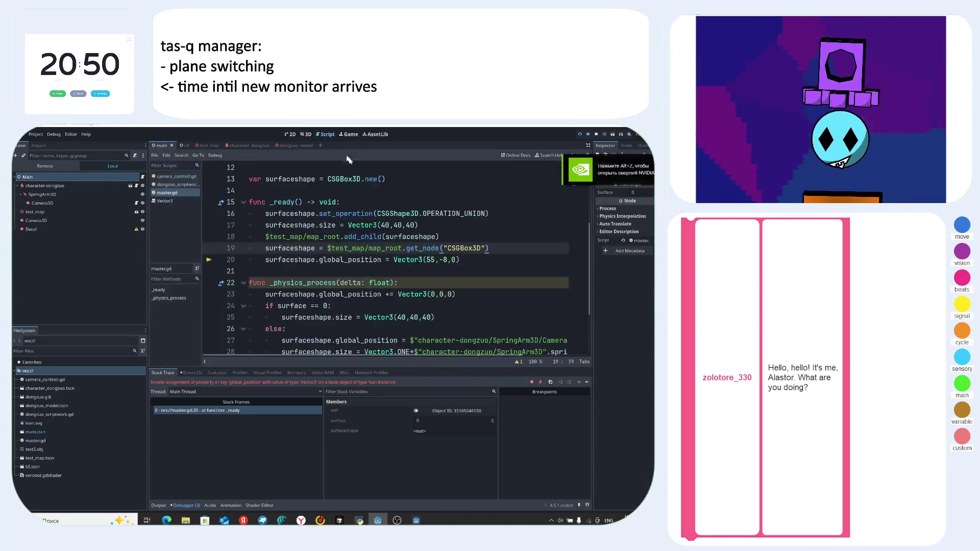
# - Change get_node's target from CSGBox3D to "floor" and run the game to test it
pyautogui.click(453, 248)
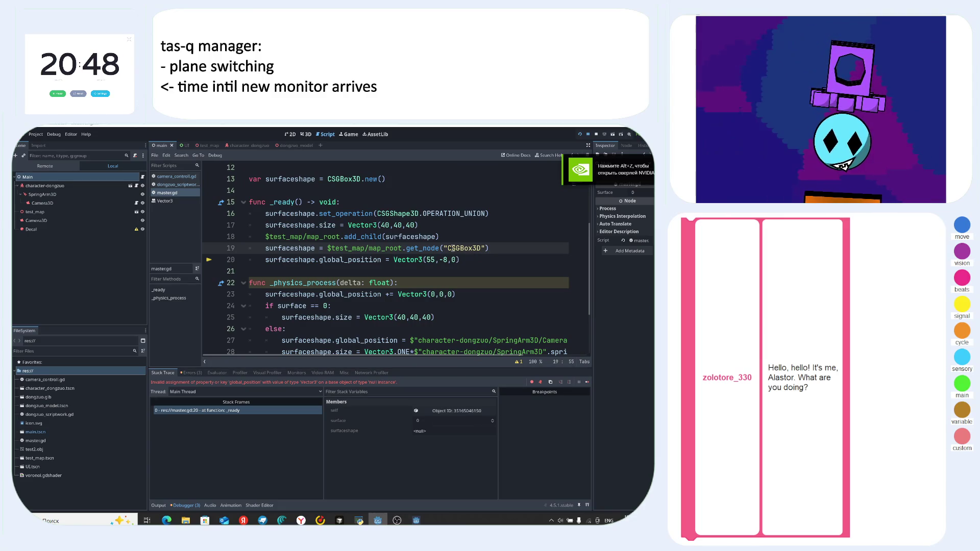
pyautogui.doubleClick(453, 248)
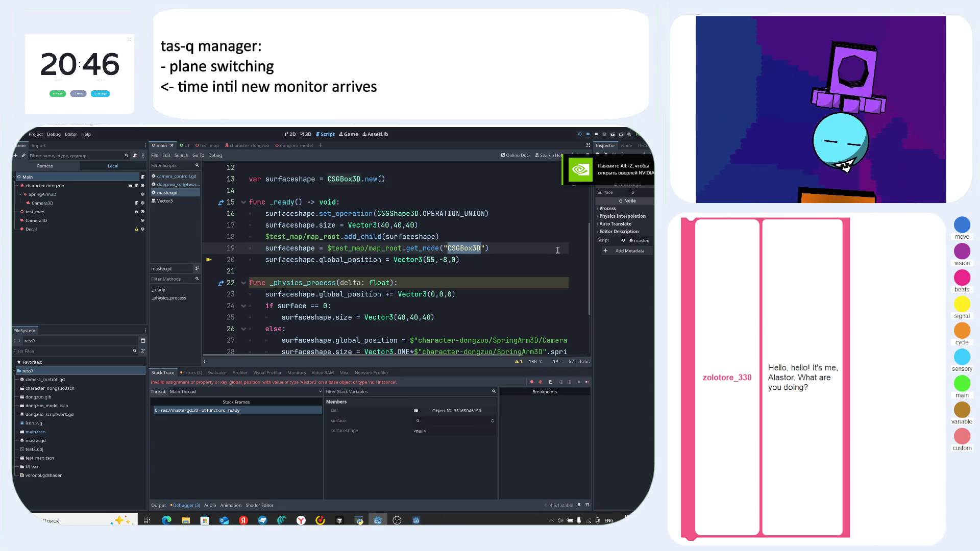
pyautogui.write('floor')
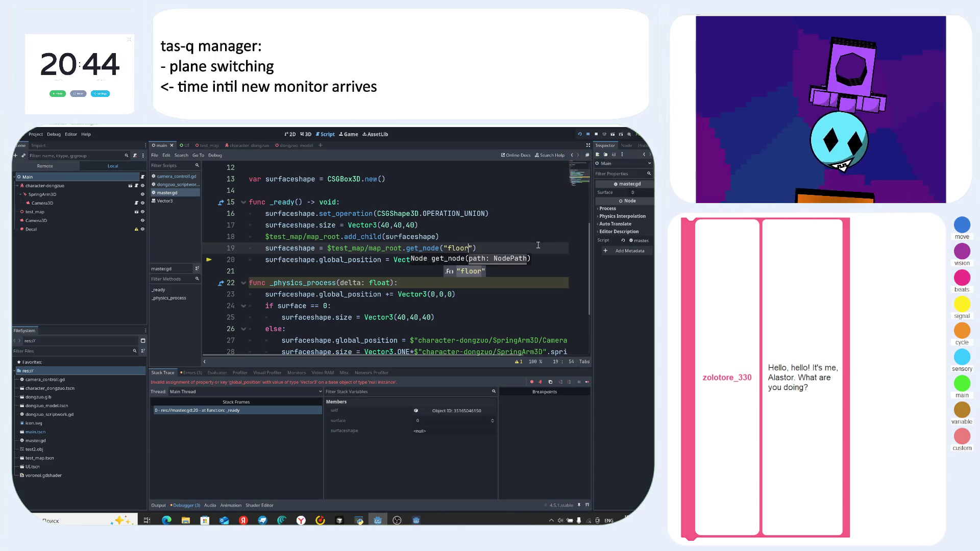
pyautogui.click(538, 245)
pyautogui.press('F5')
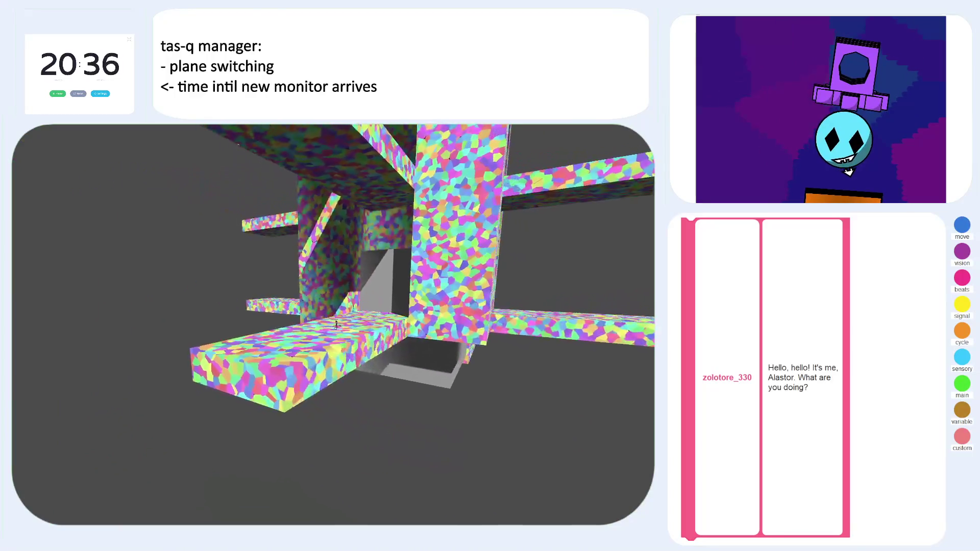
pyautogui.press('F8')
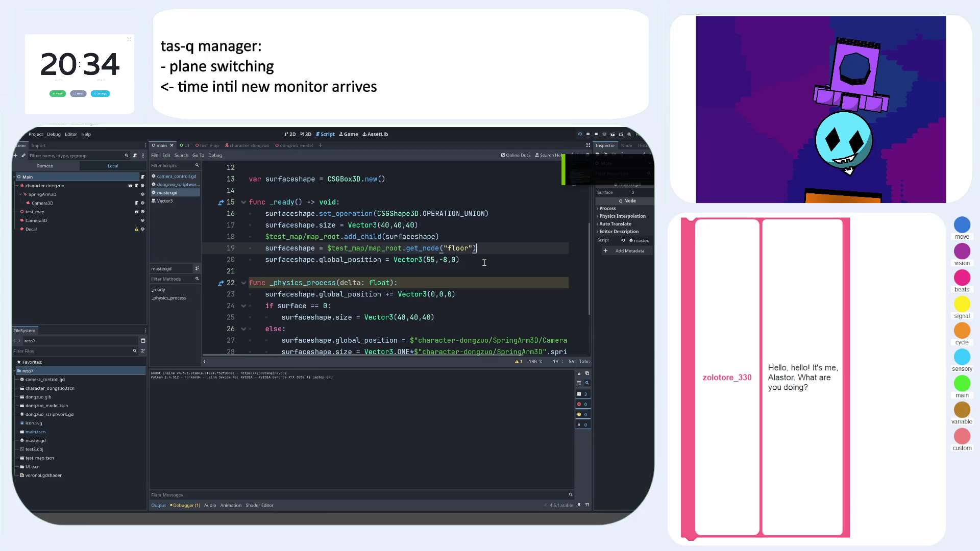
# - Play-test the floor subtraction in the game while checking the position code, then stop the game
pyautogui.hotkey('alt', 'Tab')
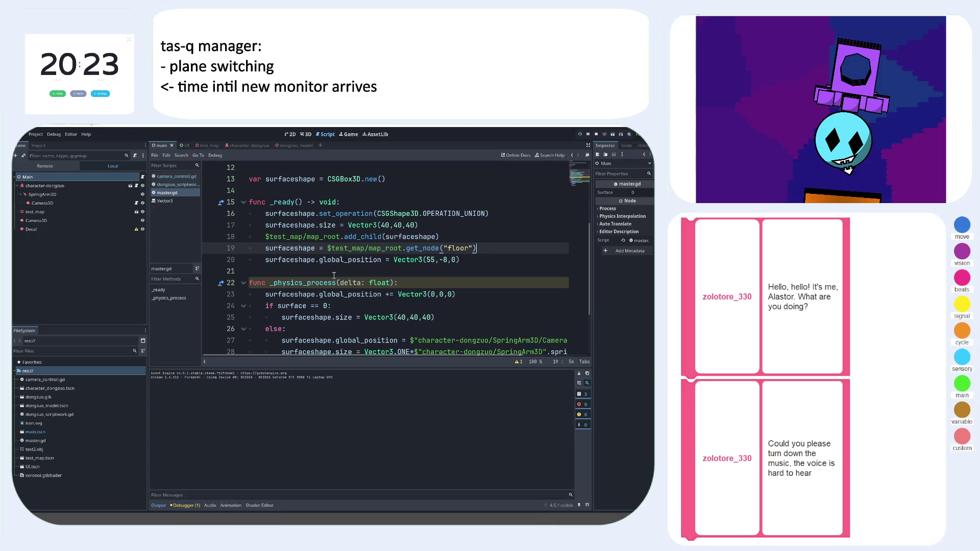
pyautogui.click(467, 284)
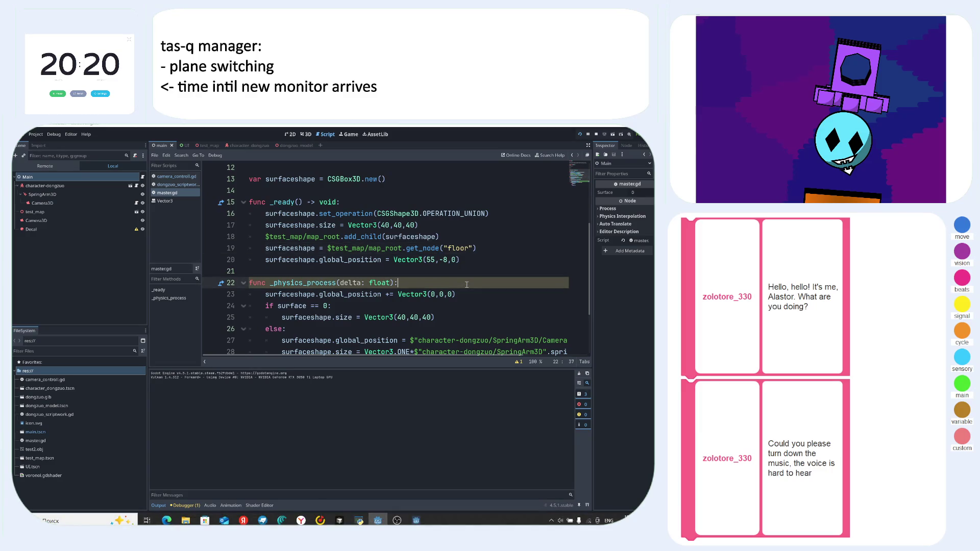
pyautogui.click(336, 259)
pyautogui.hotkey('alt', 'Tab')
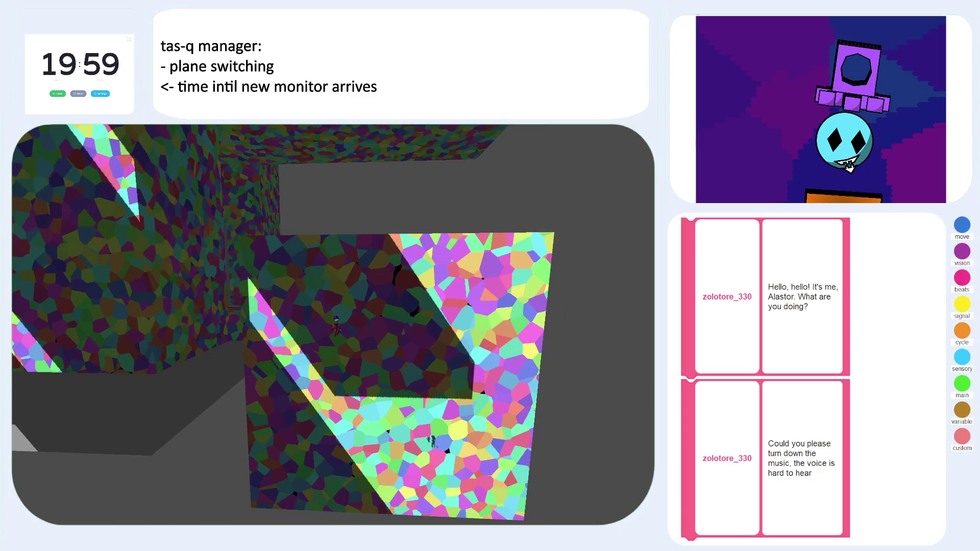
pyautogui.hotkey('alt', 'Tab')
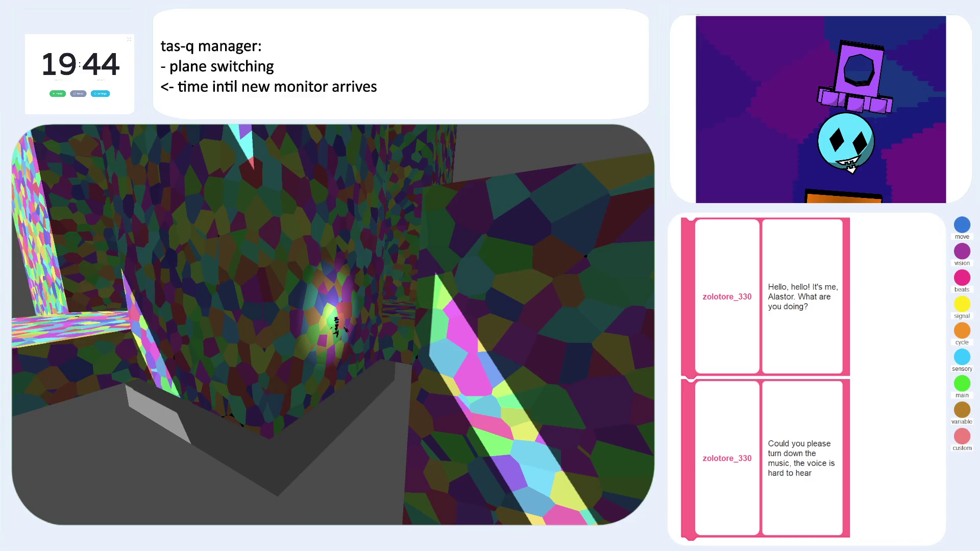
pyautogui.press('F8')
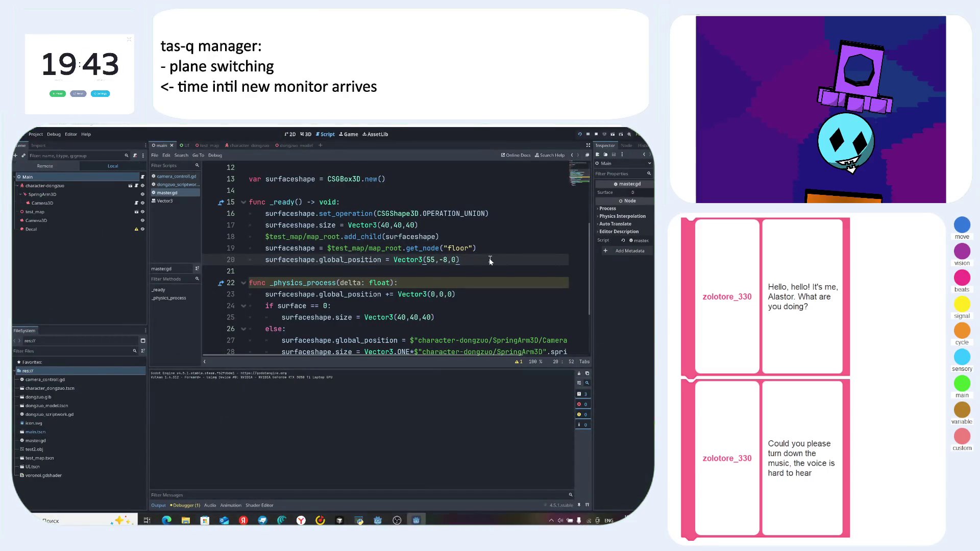
# - Review the get_node, position and per-frame offset lines in master.gd
pyautogui.click(468, 270)
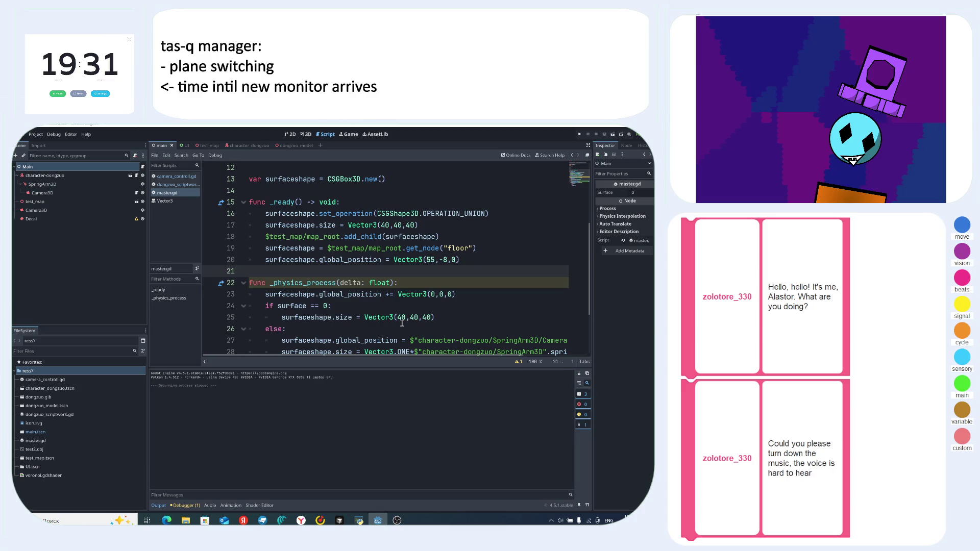
pyautogui.click(472, 260)
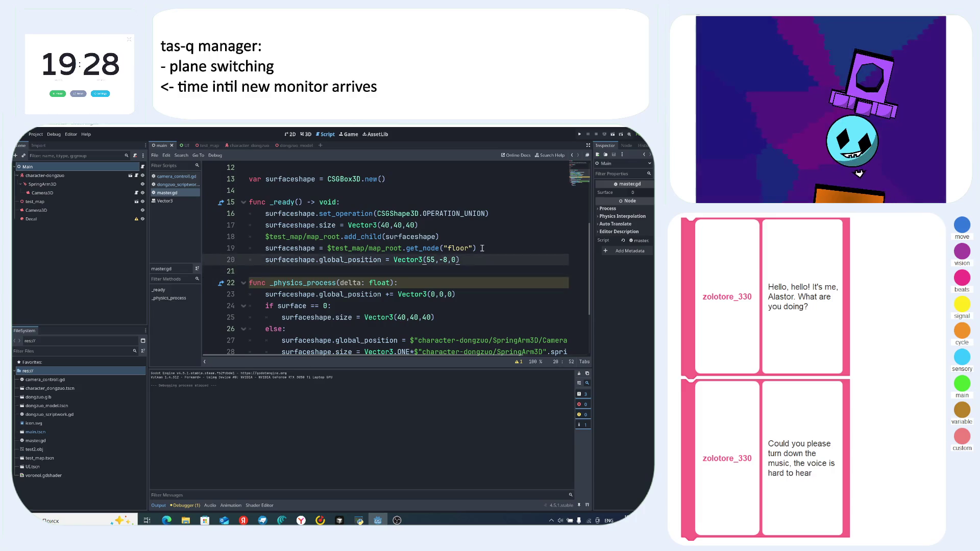
pyautogui.click(482, 248)
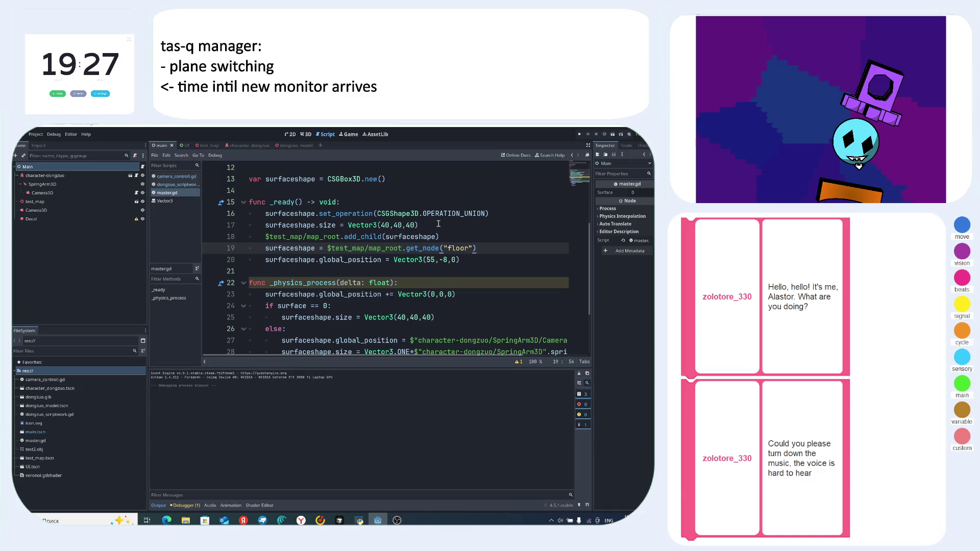
pyautogui.click(424, 248)
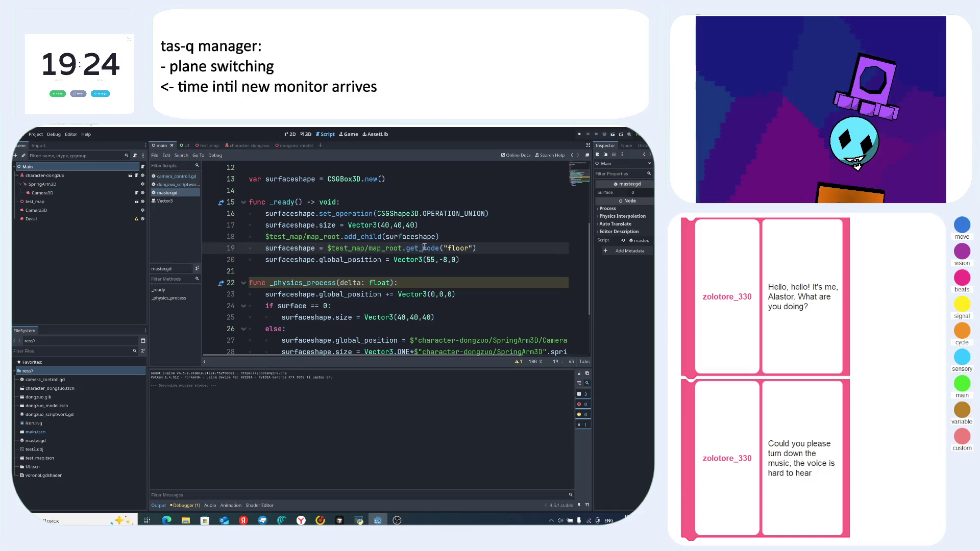
pyautogui.press('End')
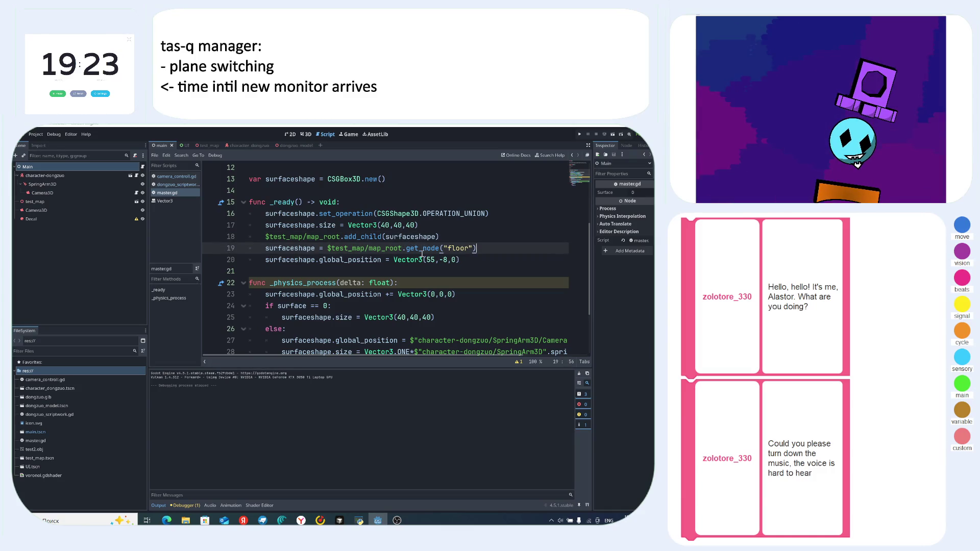
pyautogui.click(409, 259)
pyautogui.scroll(-1, 407, 301)
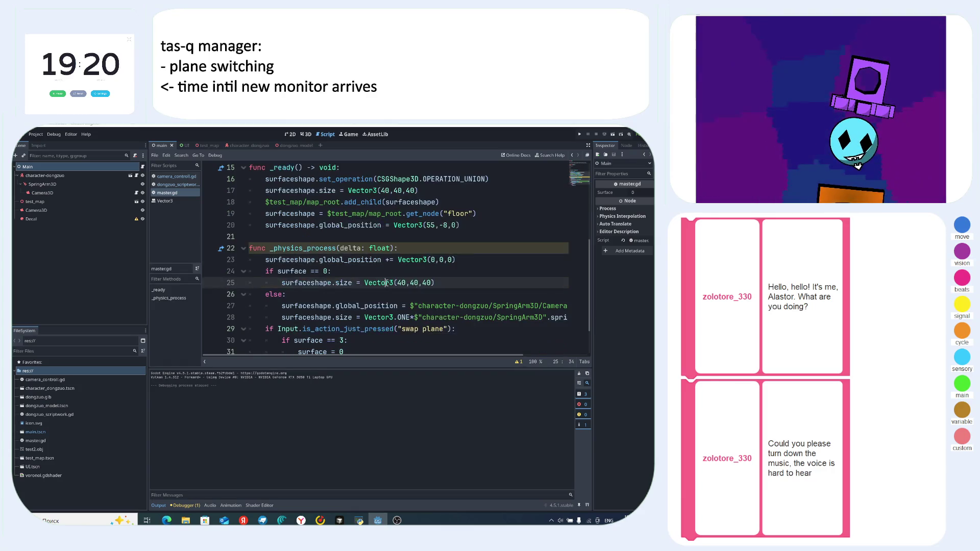
pyautogui.click(436, 261)
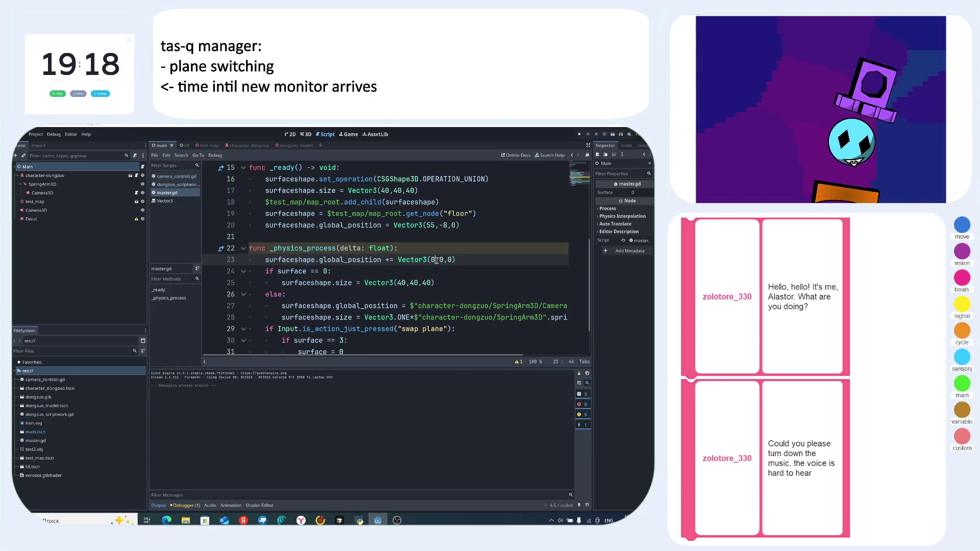
pyautogui.scroll(1, 449, 254)
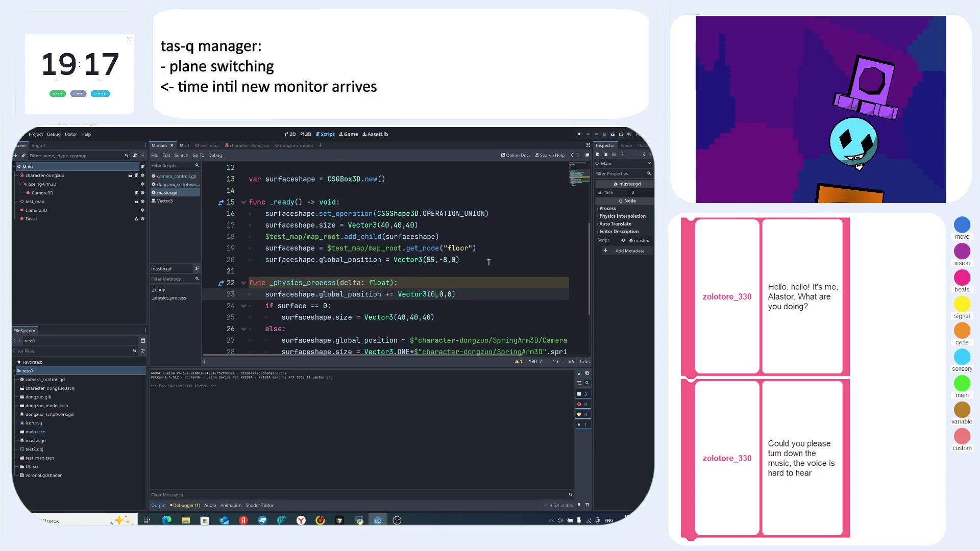
# - Replace "floor" in get_node with CSGShape3D, copied from the _ready function
pyautogui.doubleClick(457, 249)
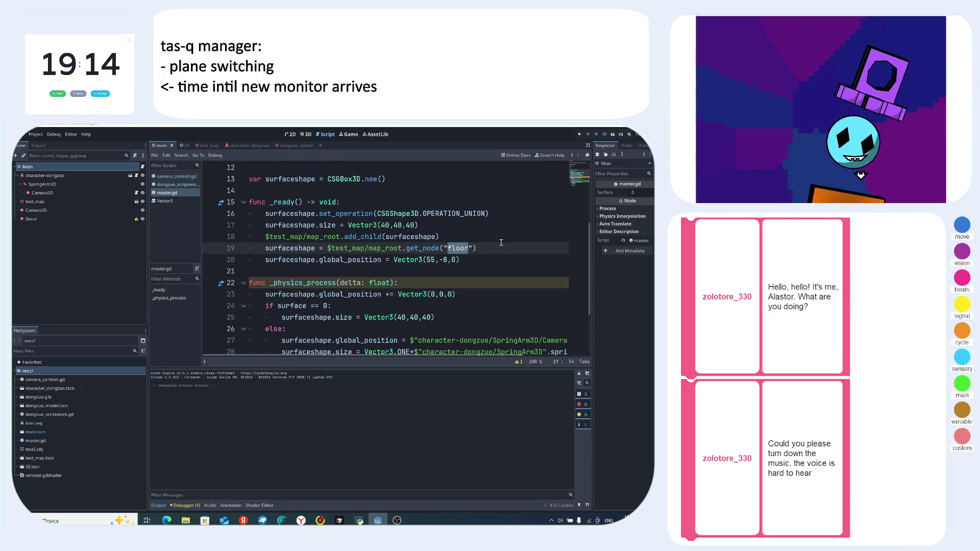
pyautogui.scroll(1, 508, 242)
pyautogui.click(408, 236)
pyautogui.moveTo(379, 248); pyautogui.dragTo(418, 245)
pyautogui.hotkey('ctrl', 'c')
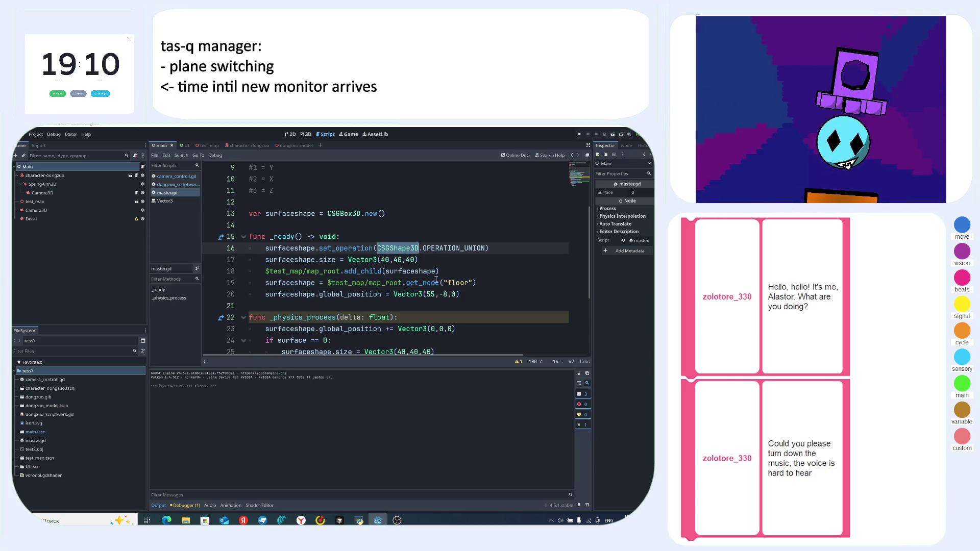
pyautogui.doubleClick(458, 282)
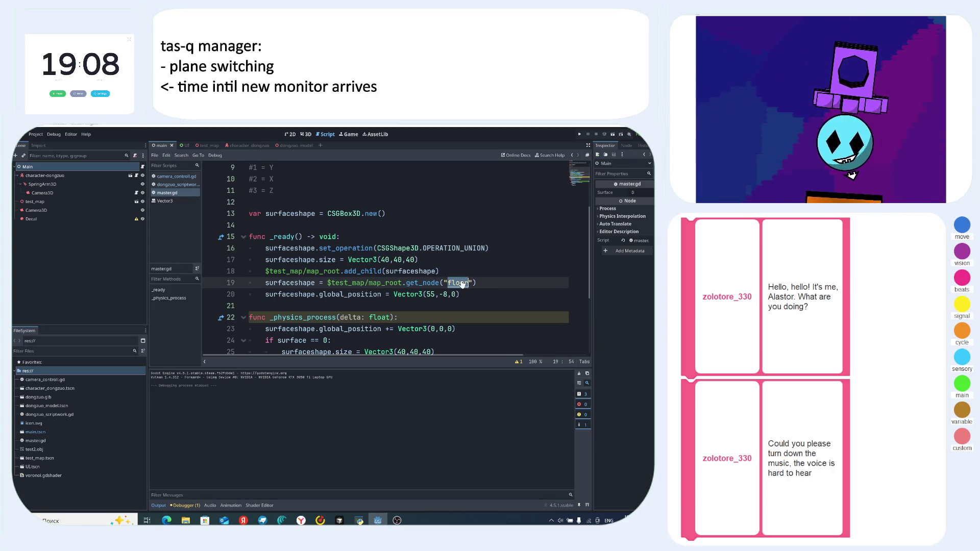
pyautogui.hotkey('ctrl', 'v')
pyautogui.click(511, 282)
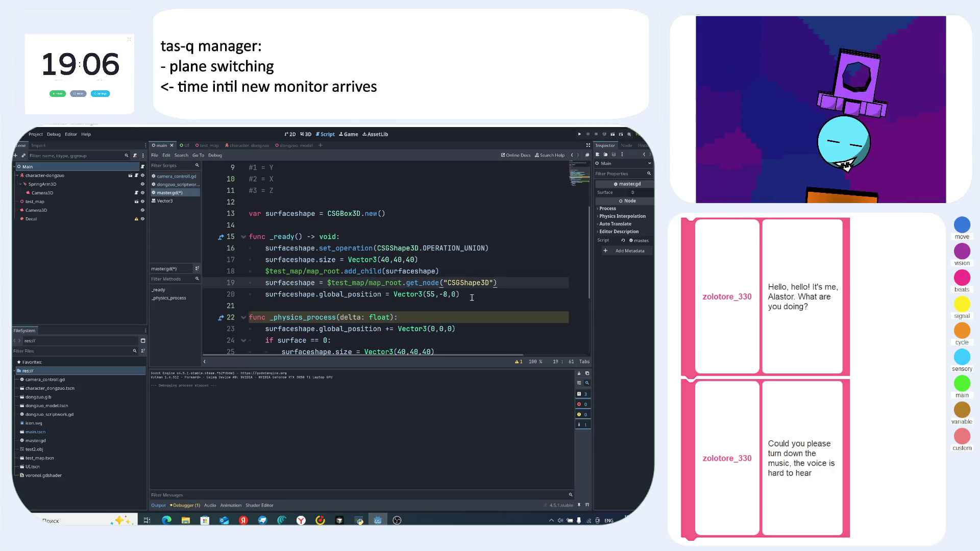
# - Change the per-frame offset to Vector3(1,0,0) and run the project
pyautogui.scroll(-3, 475, 296)
pyautogui.click(435, 226)
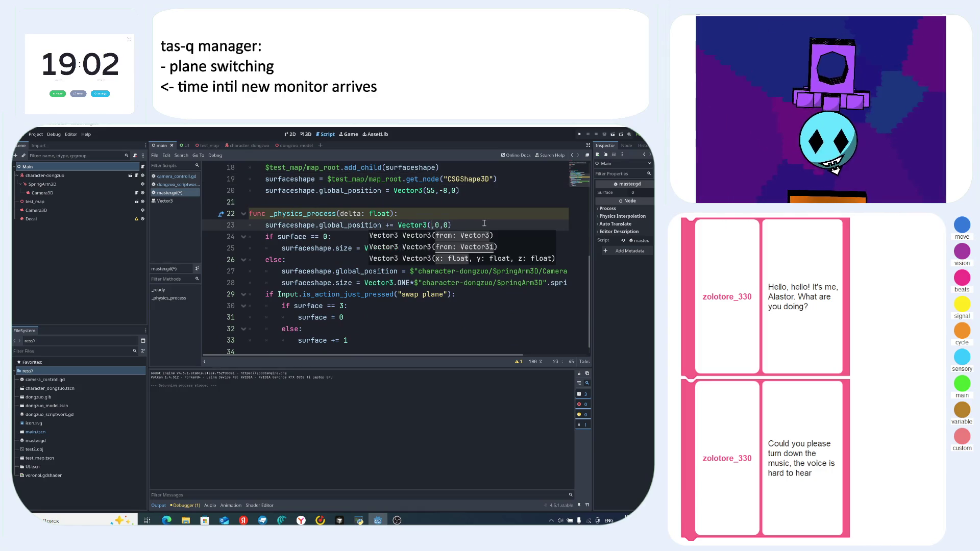
pyautogui.write('1')
pyautogui.click(484, 223)
pyautogui.press('F5')
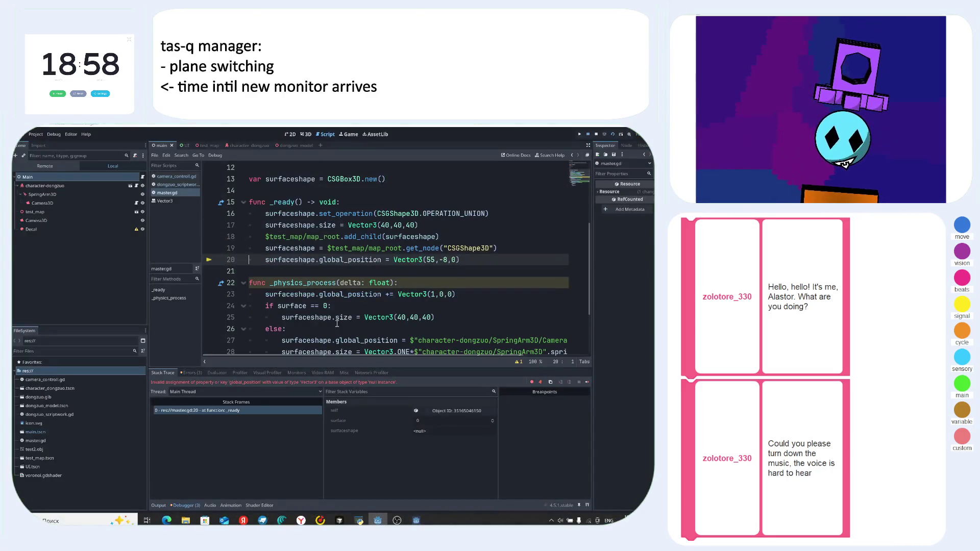
# - Add a new line after the box size line, starting with the surfaceshape variable
pyautogui.scroll(-1, 409, 291)
pyautogui.scroll(1, 449, 273)
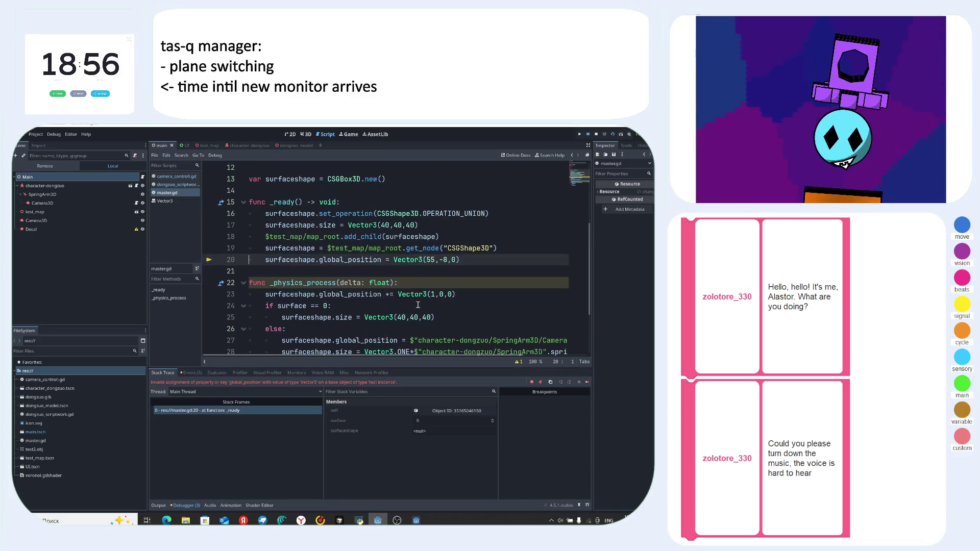
pyautogui.click(430, 225)
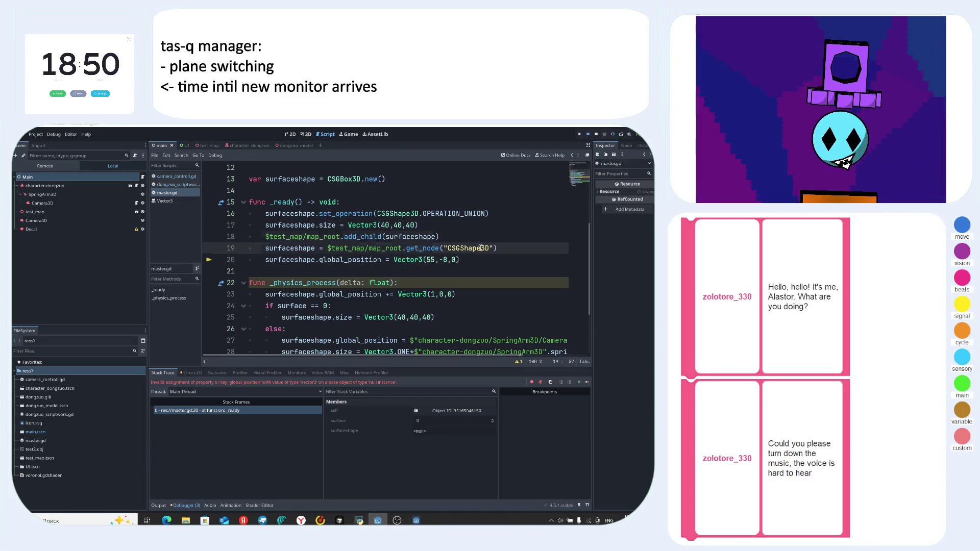
pyautogui.click(506, 248)
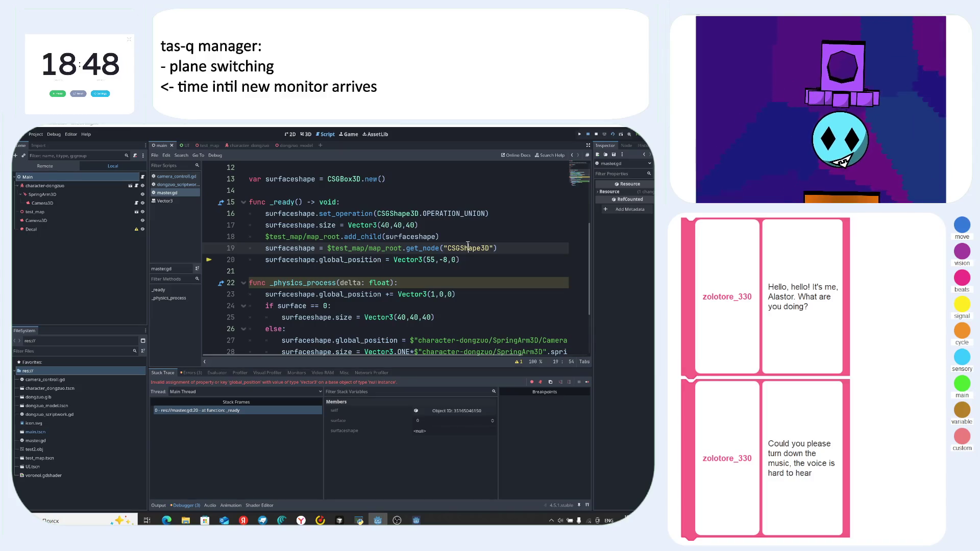
pyautogui.click(428, 219)
pyautogui.click(508, 225)
pyautogui.press('Return')
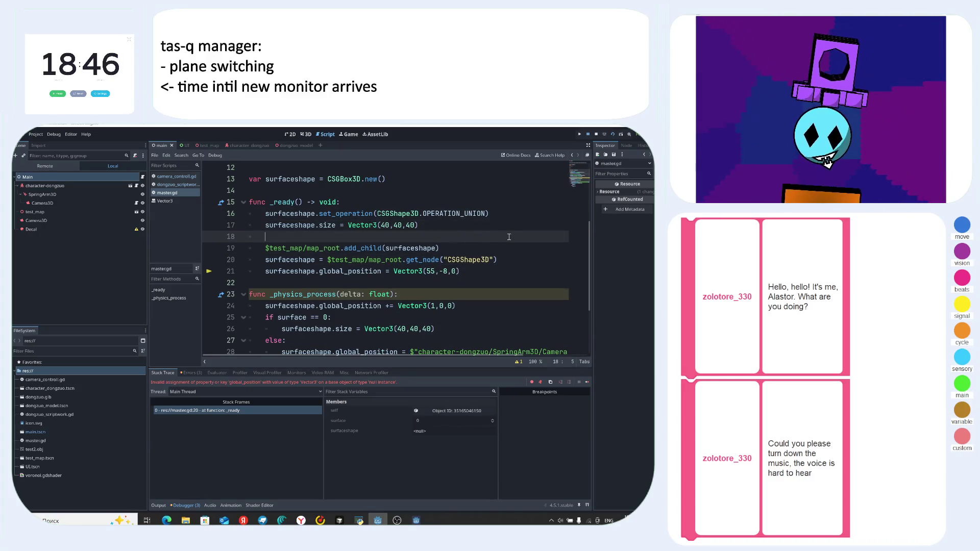
pyautogui.write('sur')
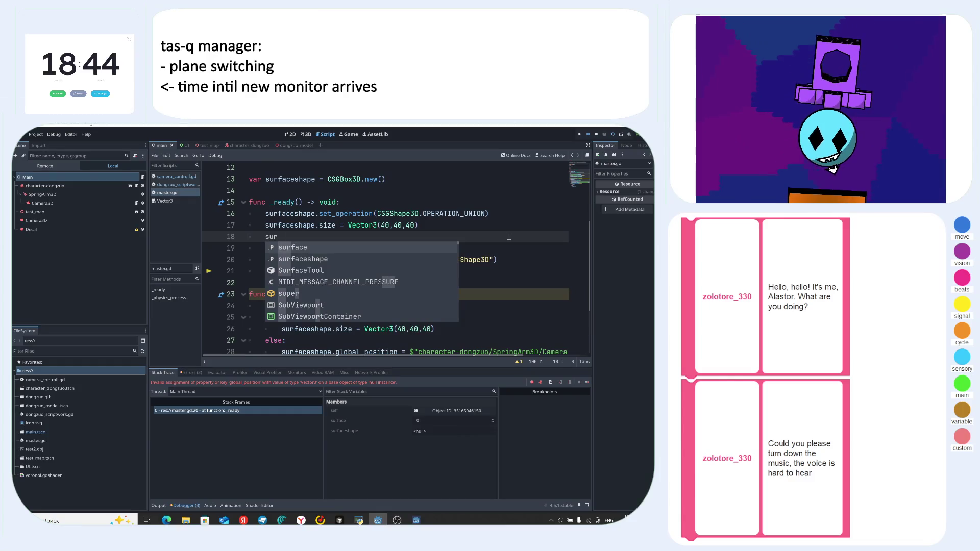
pyautogui.press('Down')
pyautogui.press('Return')
# - Complete the new line as surfaceshape.name = "lul"
pyautogui.write('.')
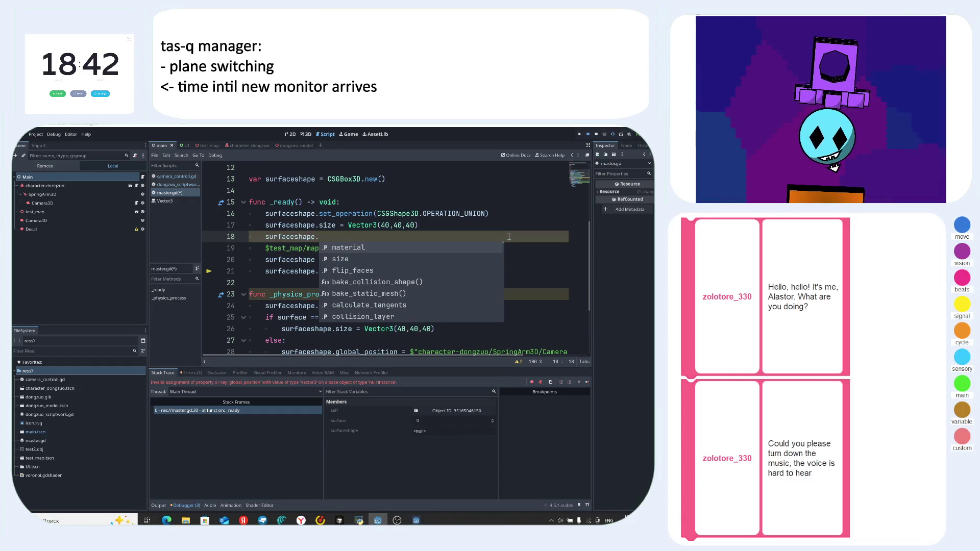
pyautogui.press('Down')
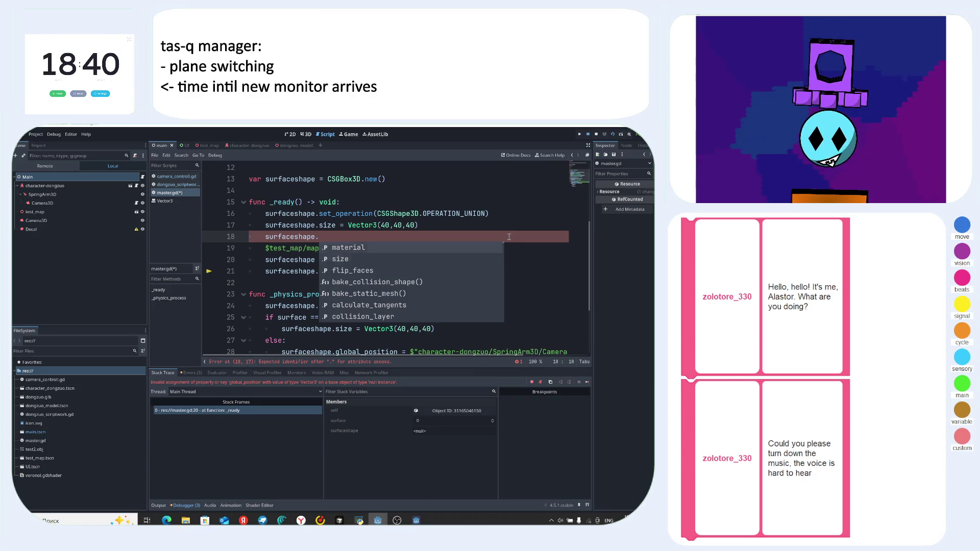
pyautogui.press('Up')
pyautogui.press('Down')
pyautogui.press('Up')
pyautogui.press('Down')
pyautogui.press('Up')
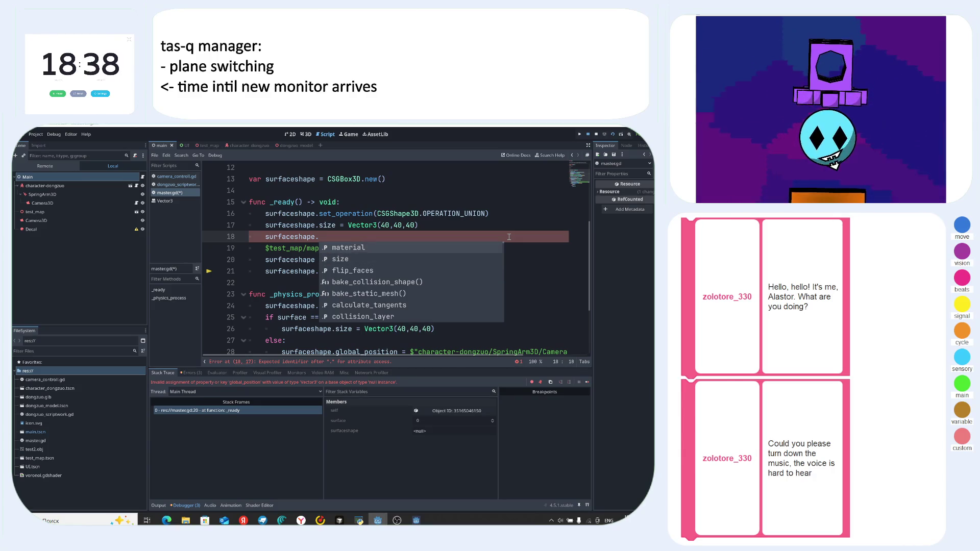
pyautogui.press('Down')
pyautogui.press('Down')
pyautogui.press('Escape')
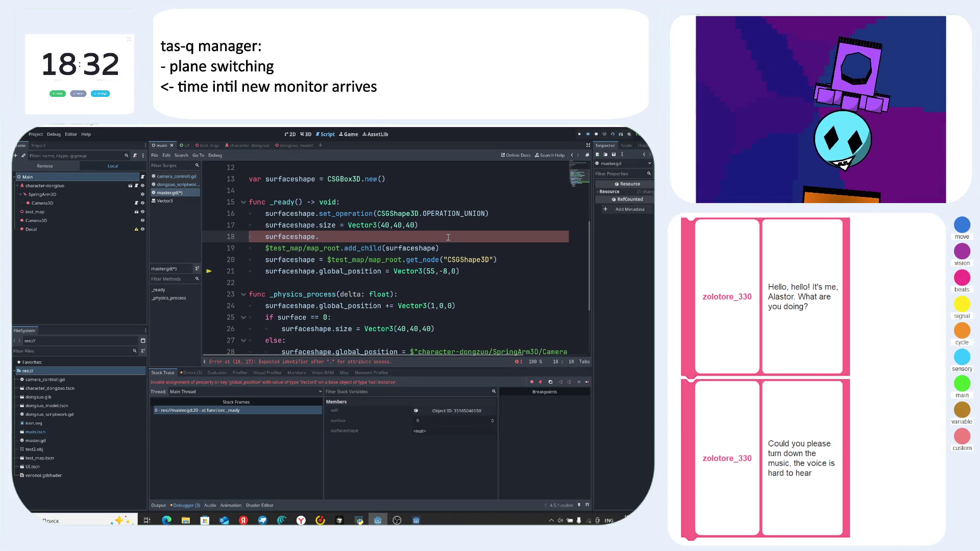
pyautogui.write('name')
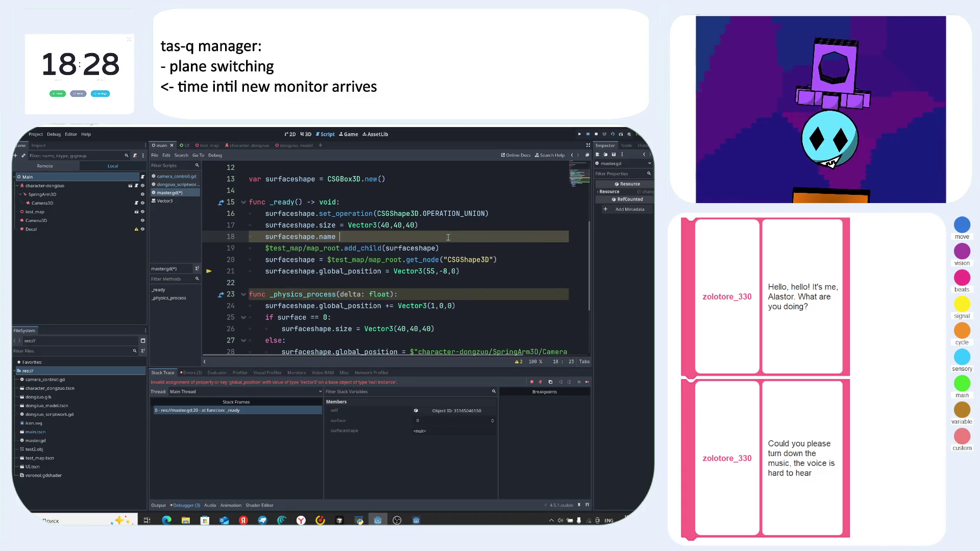
pyautogui.write(' = "')
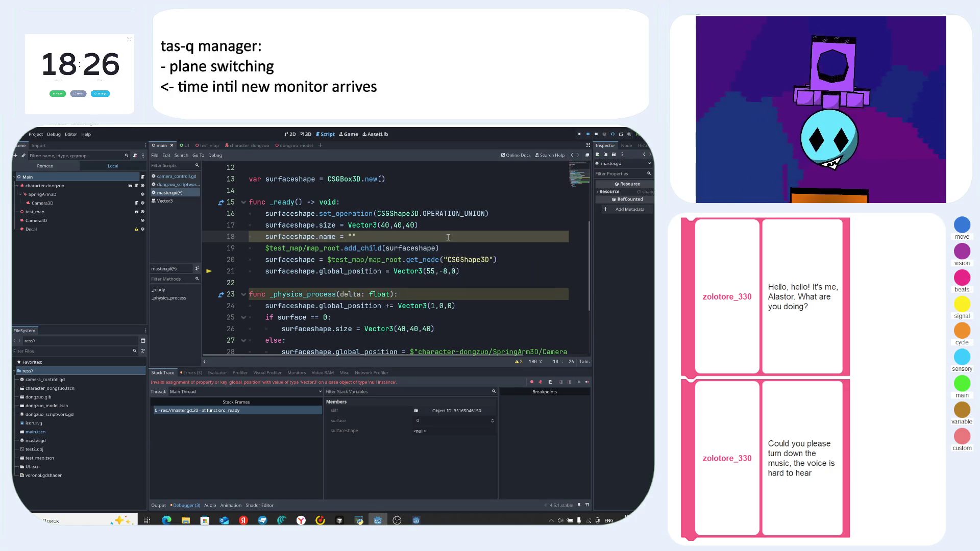
pyautogui.write('lul')
# - Change the get_node lookup from "CSGShape3D" to "lul" and run the game
pyautogui.doubleClick(467, 259)
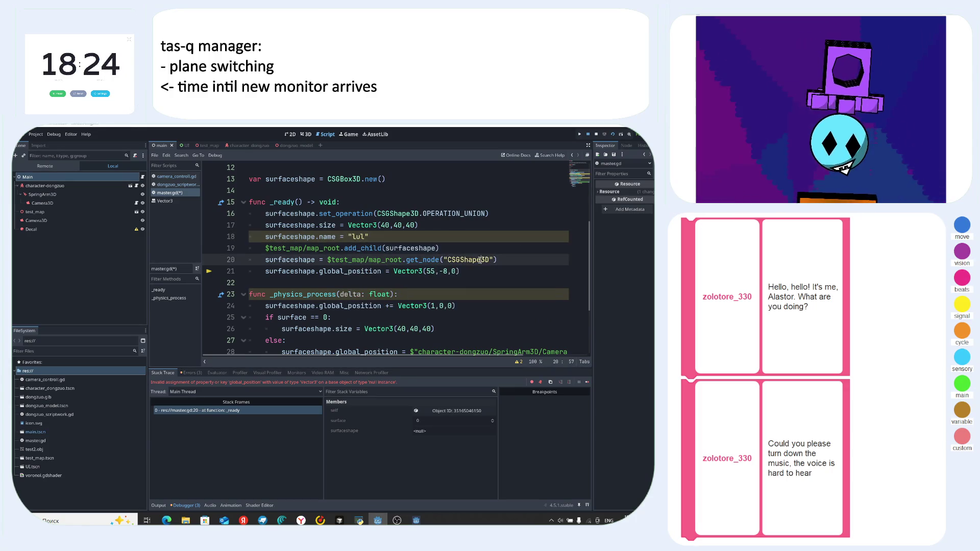
pyautogui.write('lul")')
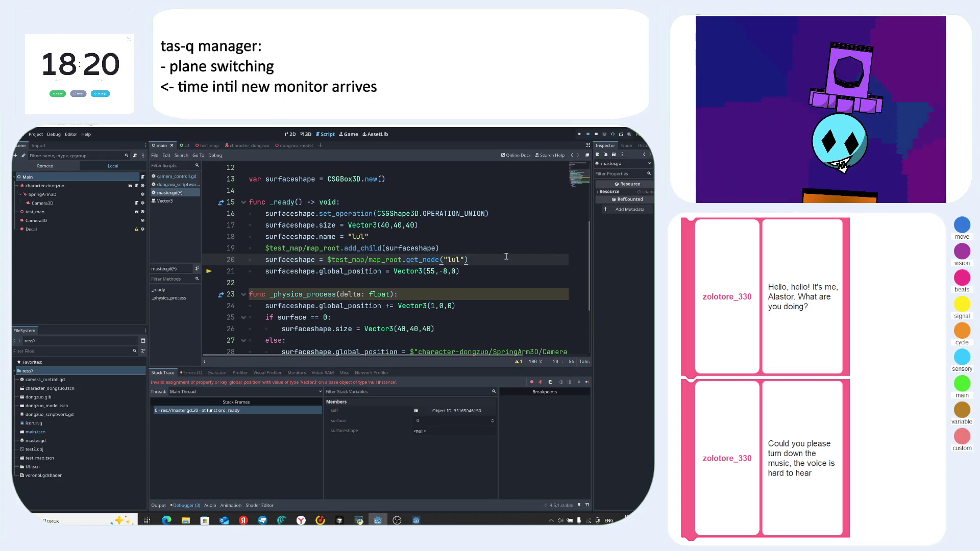
pyautogui.press('F5')
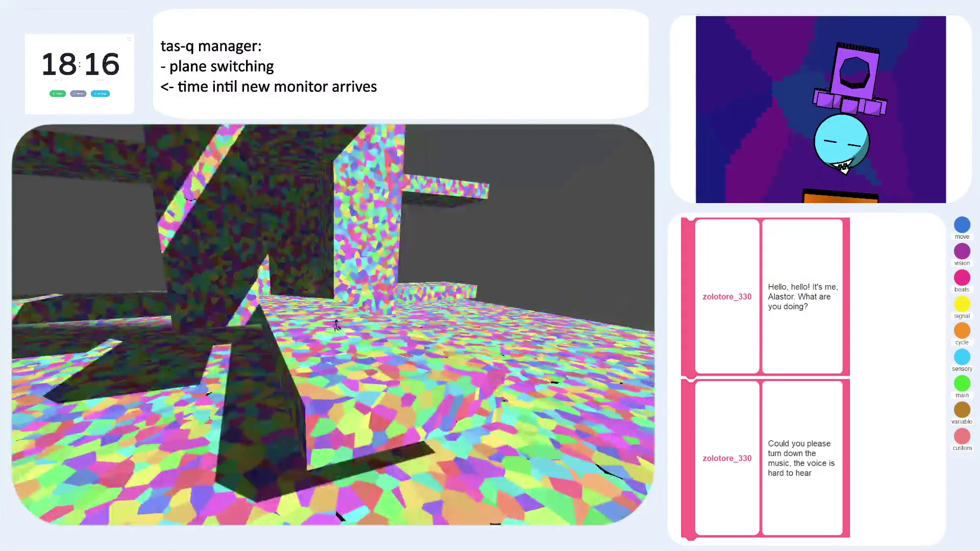
# - Stop the game, change the per-frame offset to Vector3(0.01,0,0), and rerun it
pyautogui.press('F8')
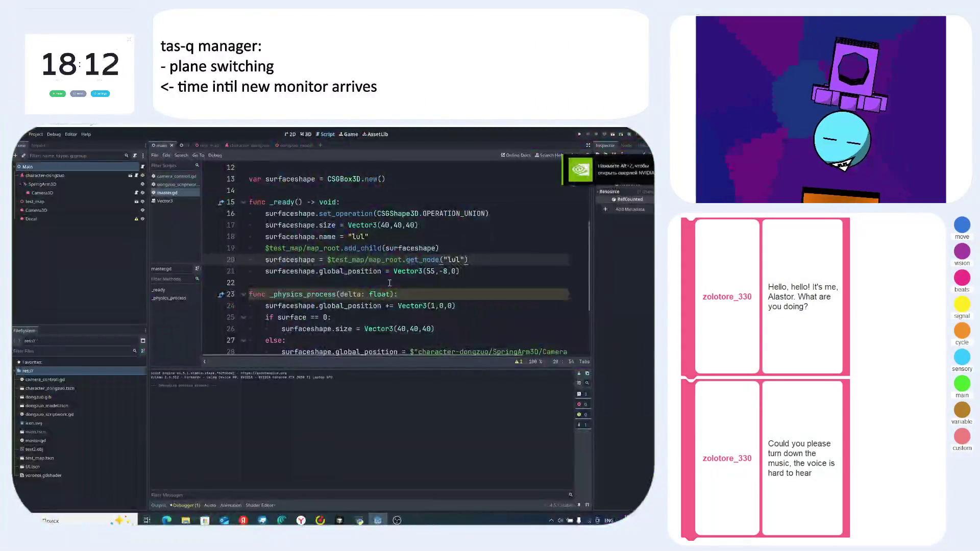
pyautogui.scroll(-1, 452, 272)
pyautogui.click(452, 272)
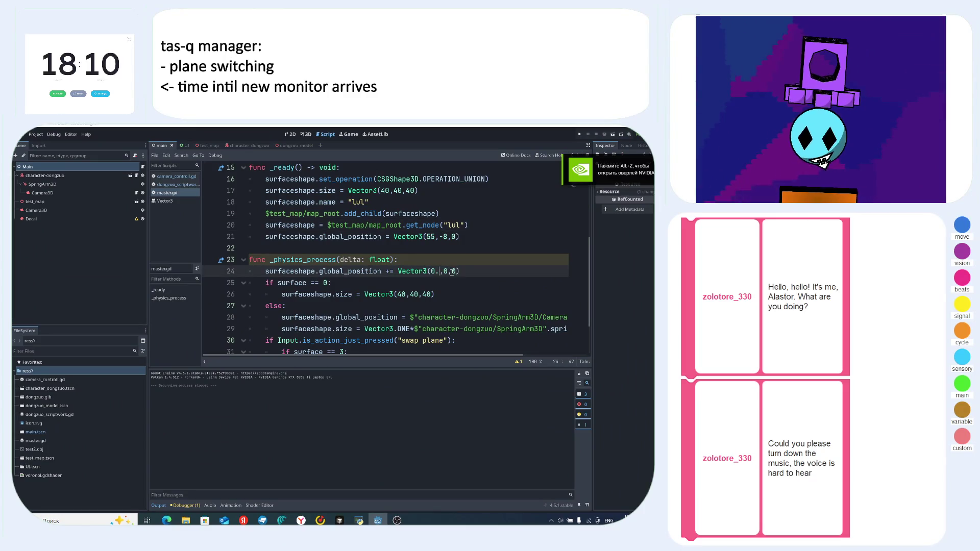
pyautogui.press('Left')
pyautogui.press('Left')
pyautogui.press('Left')
pyautogui.write('0.0')
pyautogui.click(450, 261)
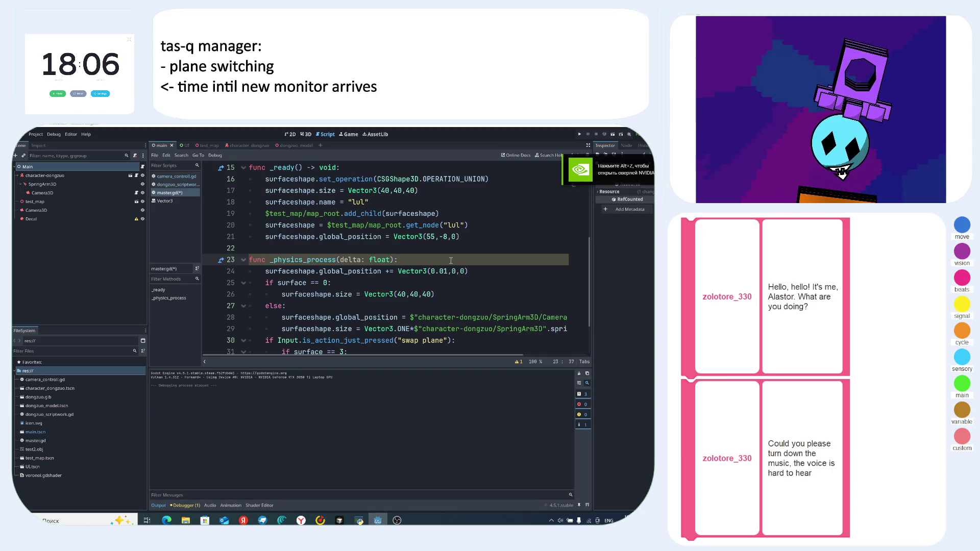
pyautogui.press('F5')
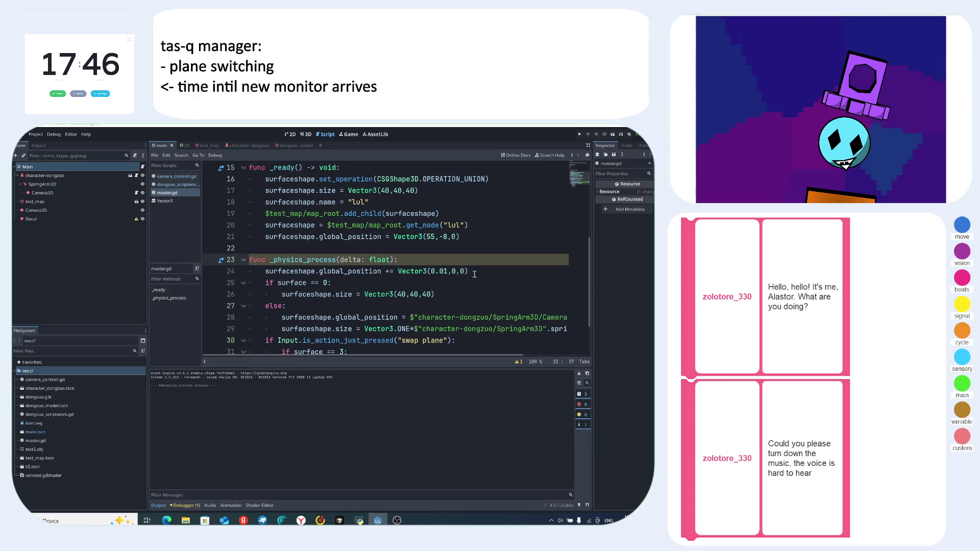
pyautogui.moveTo(474, 273); pyautogui.dragTo(294, 282)
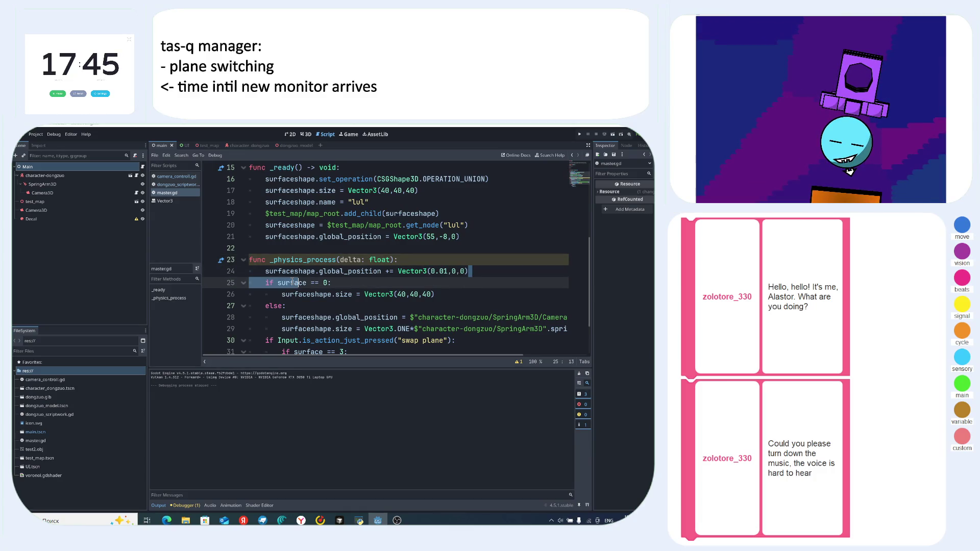
pyautogui.tripleClick(351, 271)
pyautogui.press('BackSpace')
pyautogui.press('BackSpace')
pyautogui.scroll(2, 352, 270)
pyautogui.doubleClick(468, 248)
pyautogui.click(468, 248)
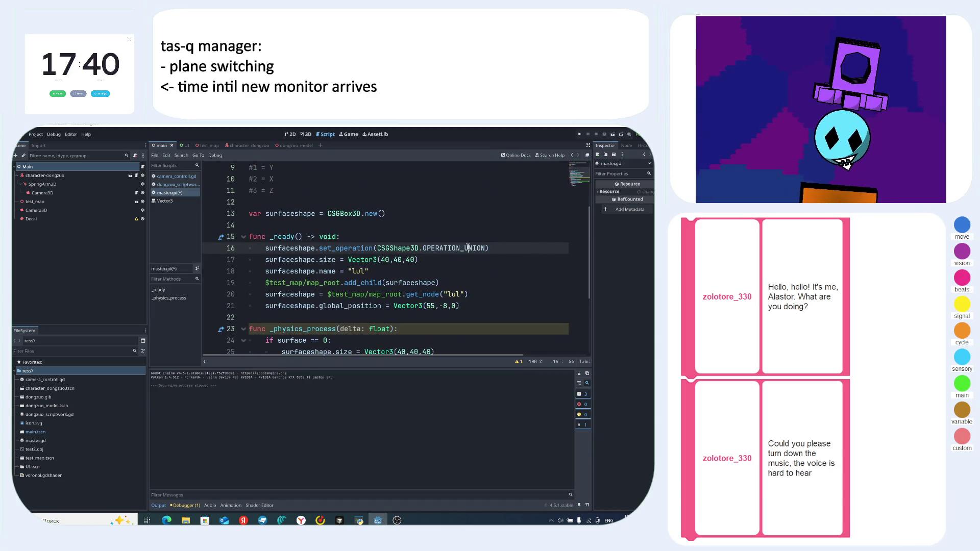
pyautogui.moveTo(465, 248); pyautogui.dragTo(485, 248)
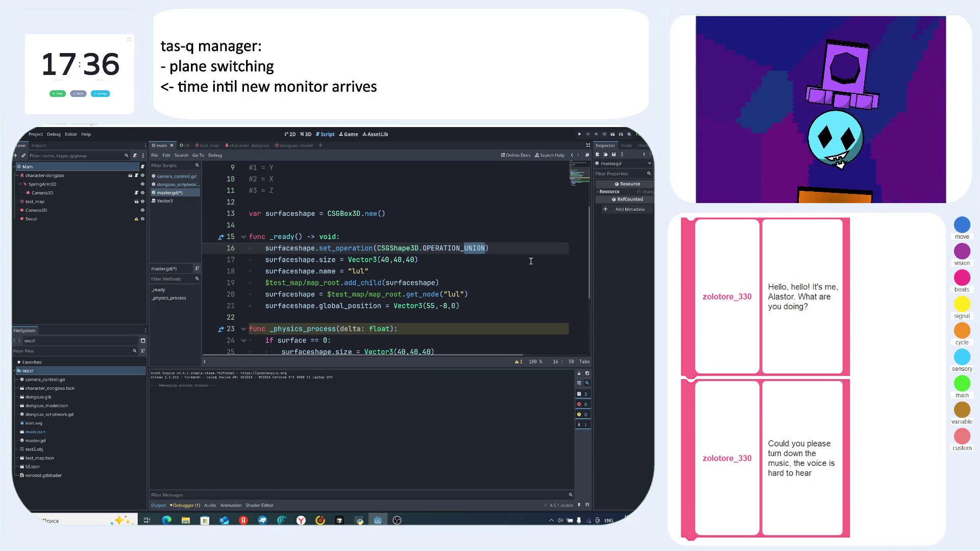
pyautogui.press('BackSpace')
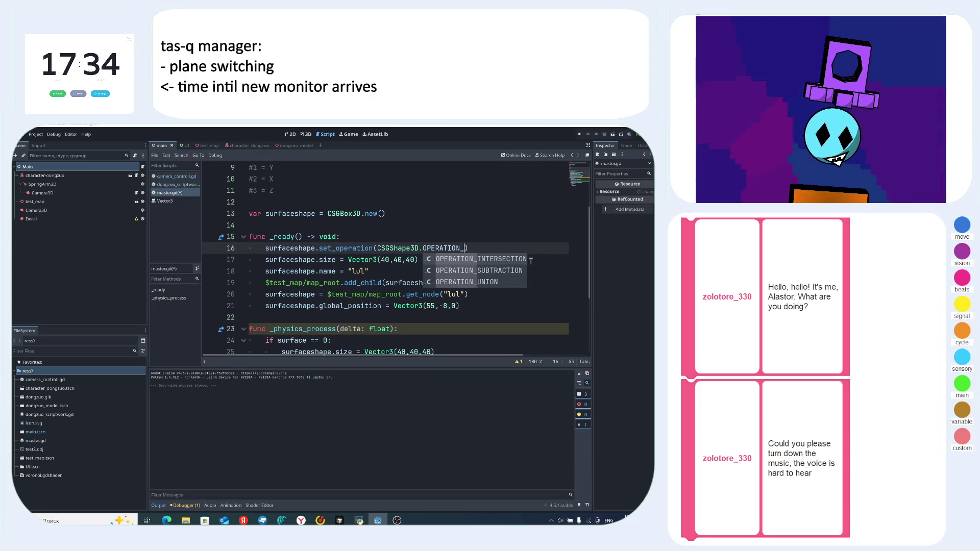
pyautogui.click(509, 270)
pyautogui.scroll(-2, 528, 252)
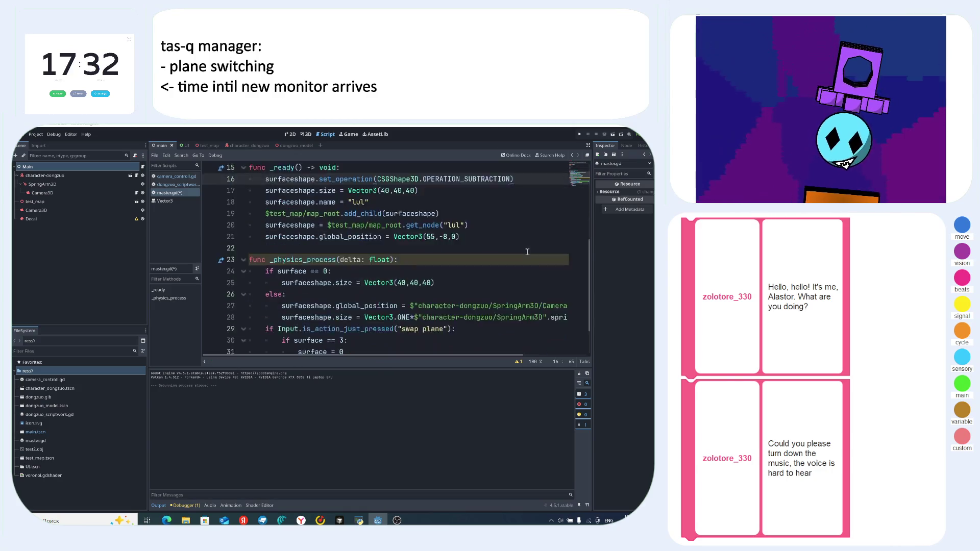
pyautogui.scroll(-1, 527, 252)
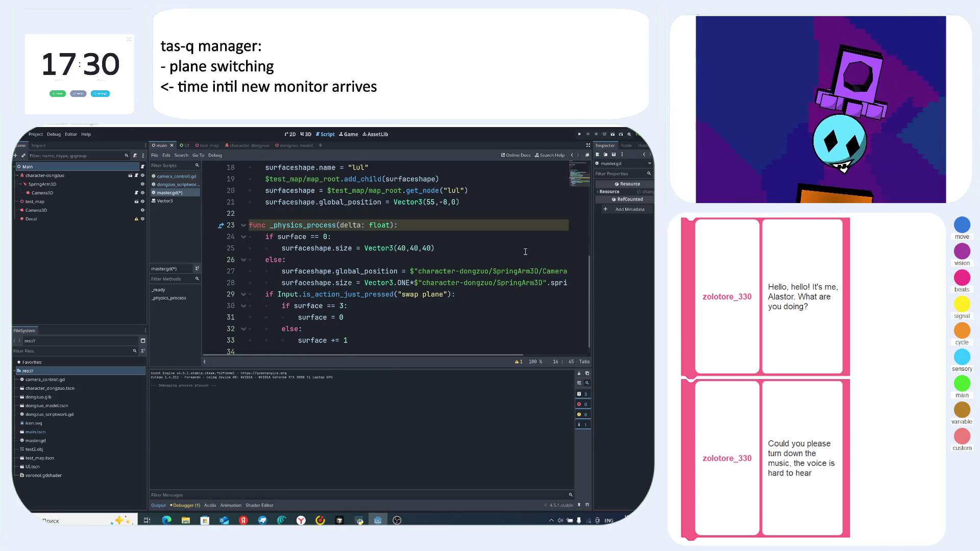
pyautogui.click(320, 521)
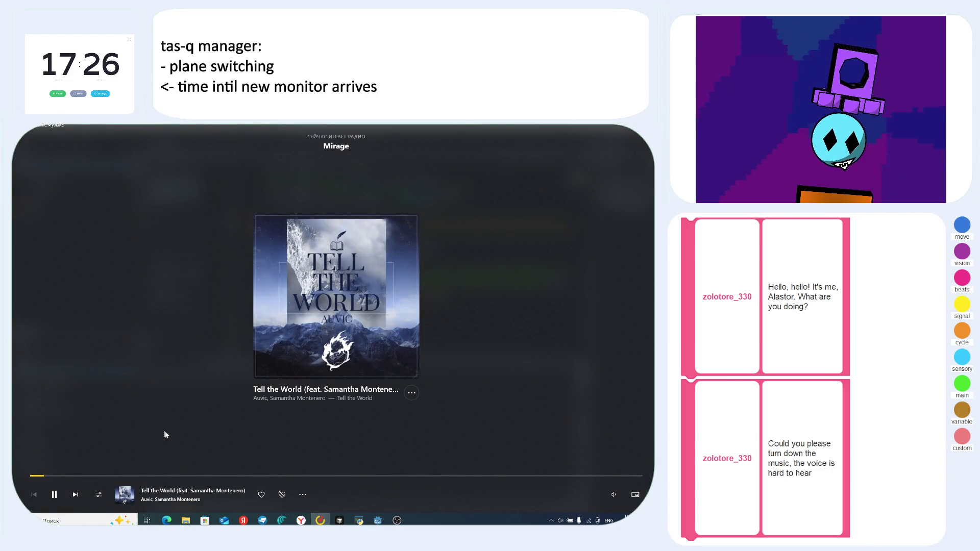
pyautogui.click(378, 520)
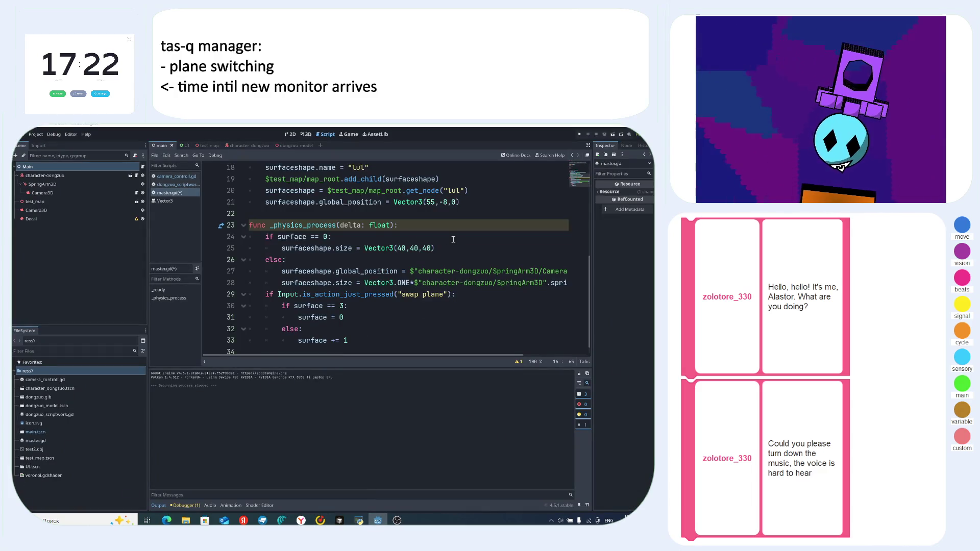
pyautogui.press('F5')
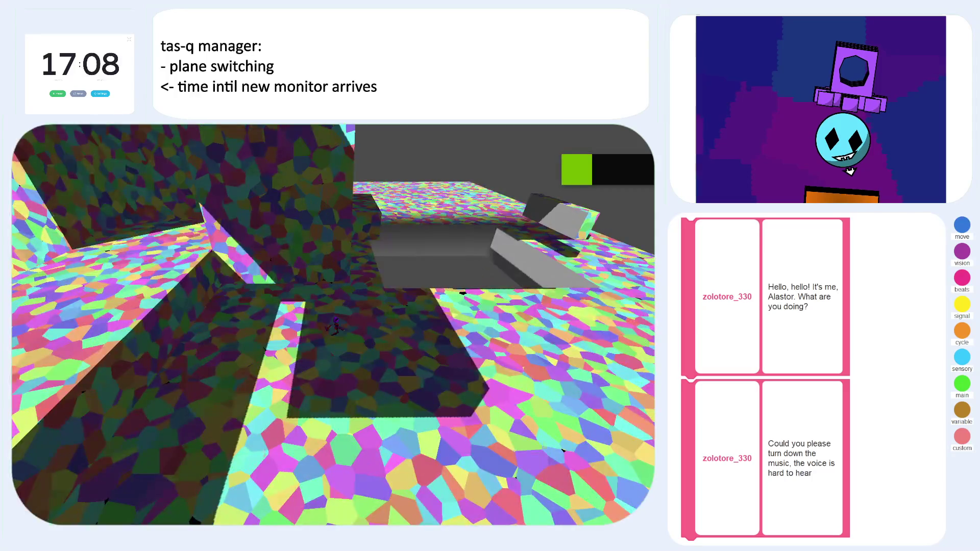
pyautogui.press('F8')
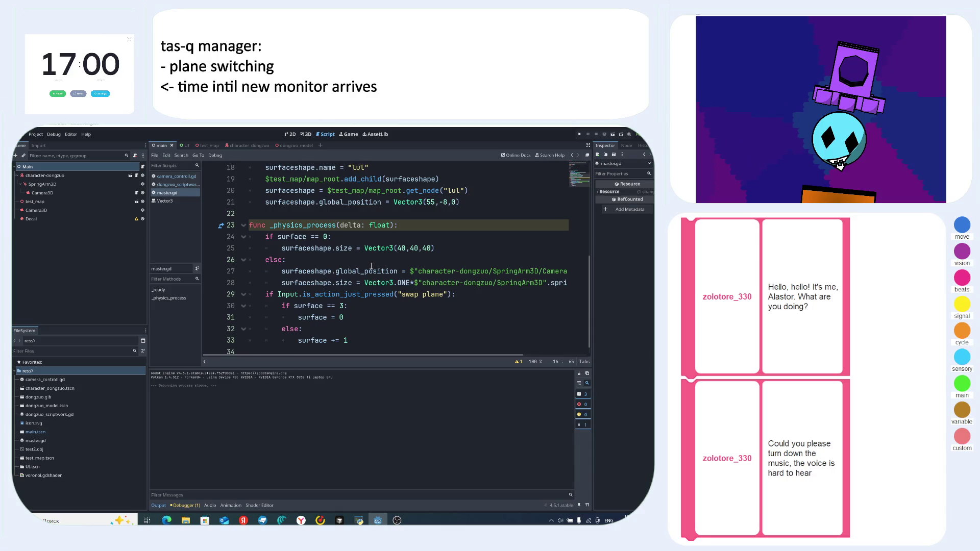
# - Replace Vector3(40,40,40) on line 25 with Vector3.ONE
pyautogui.scroll(4, 372, 265)
pyautogui.scroll(-4, 457, 248)
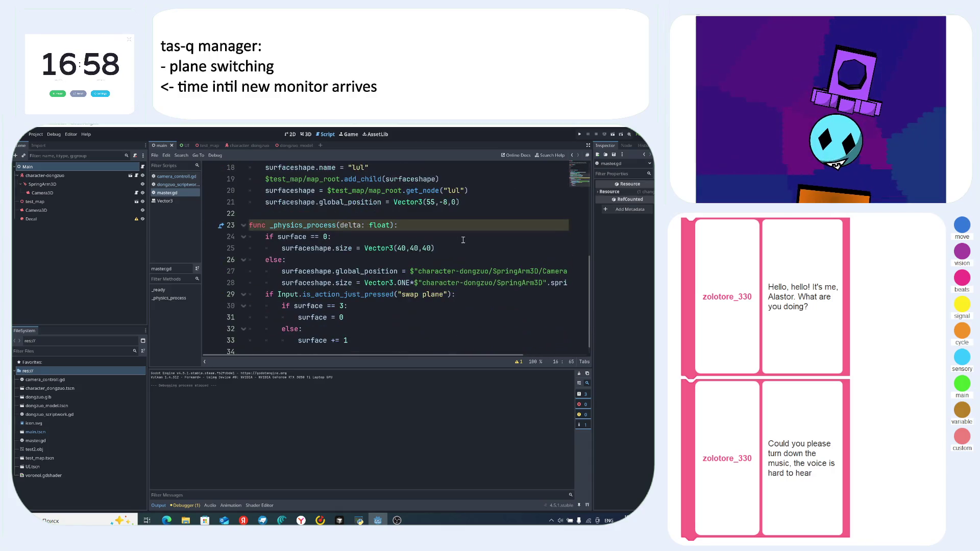
pyautogui.click(457, 248)
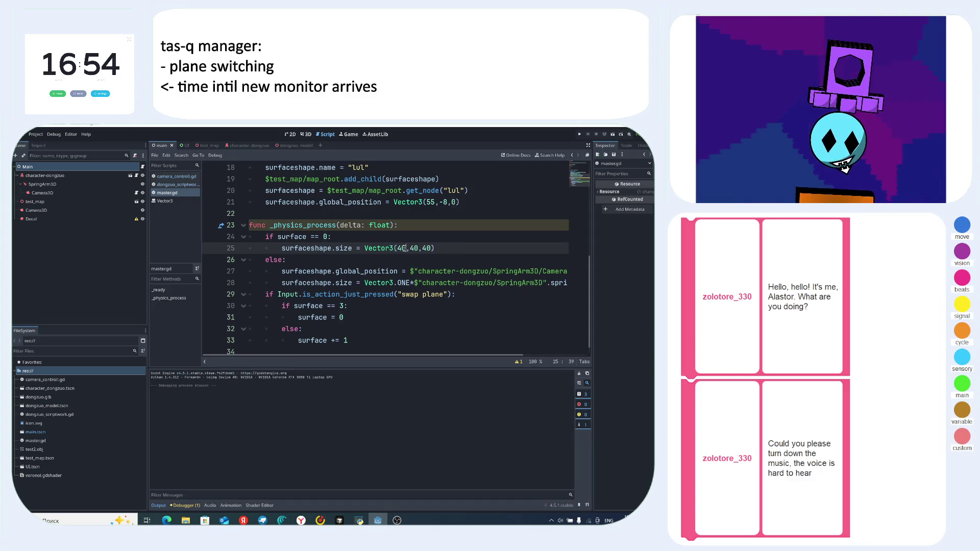
pyautogui.click(399, 248)
pyautogui.write('1')
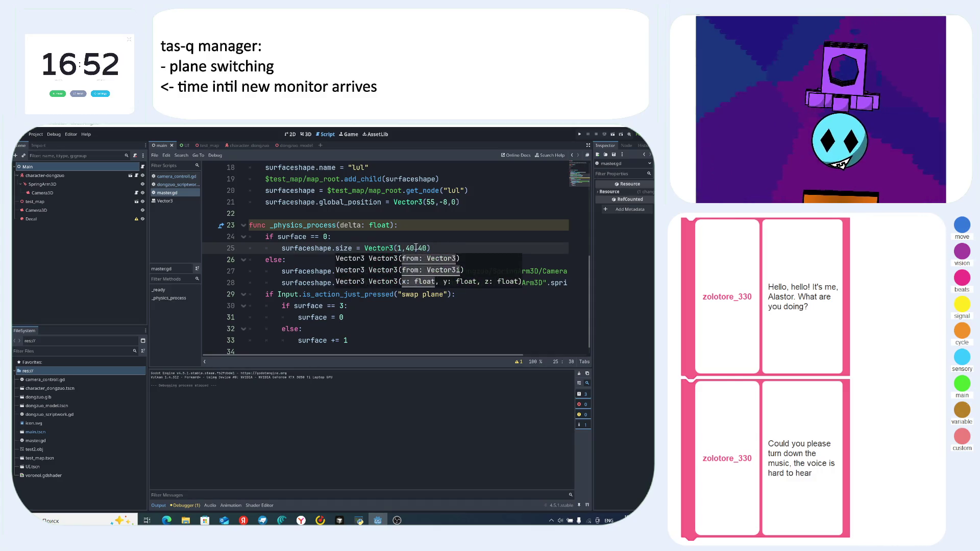
pyautogui.moveTo(430, 248); pyautogui.dragTo(394, 248)
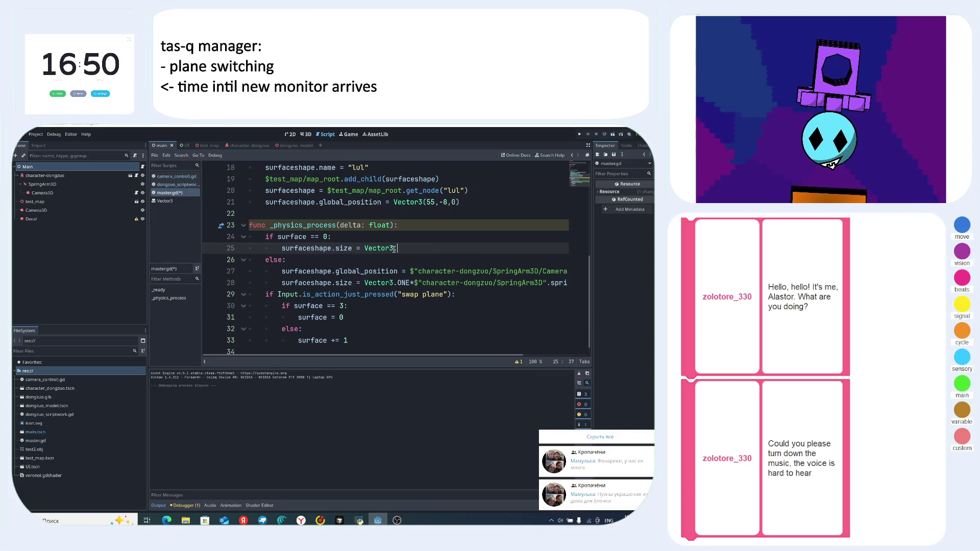
pyautogui.write('.')
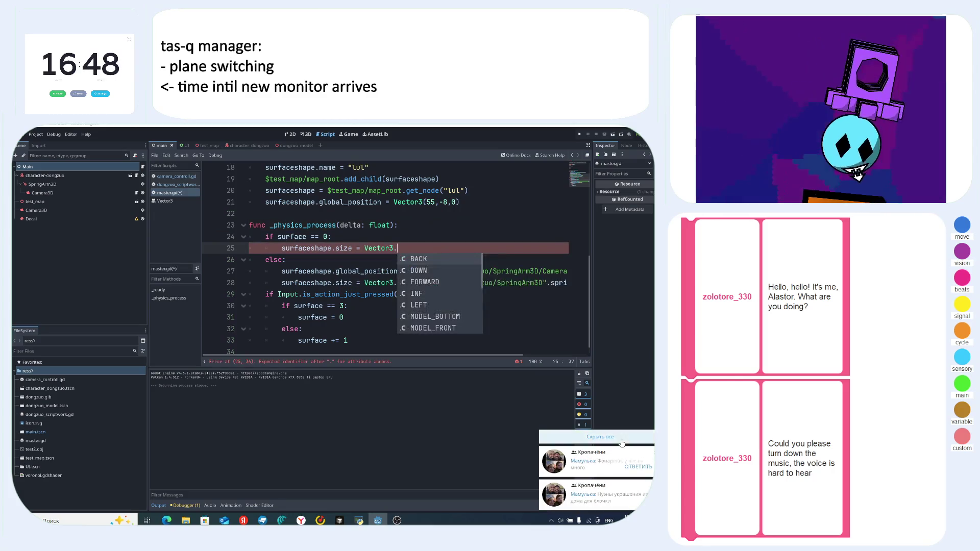
pyautogui.write('ONE')
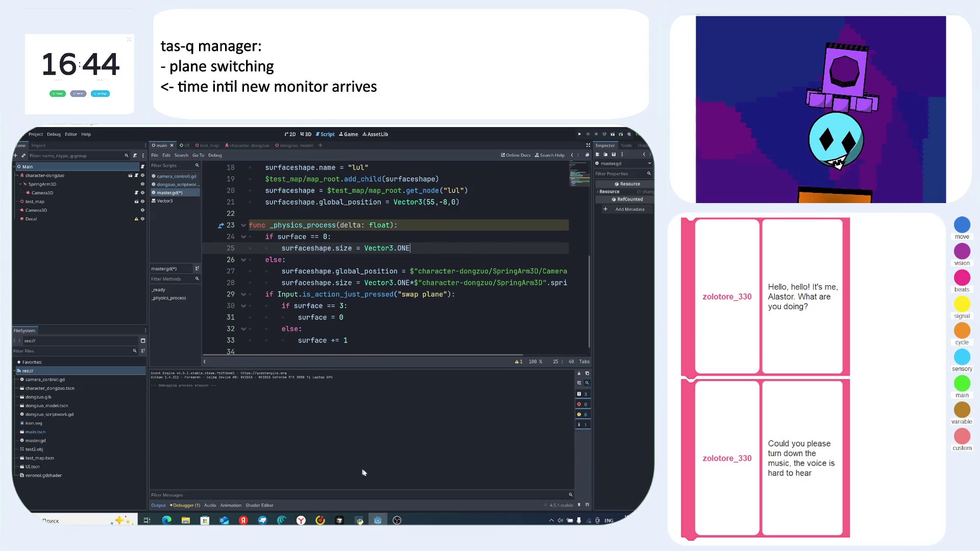
# - Skip to the next music track, then return to Godot and run the game
pyautogui.click(320, 520)
pyautogui.click(75, 493)
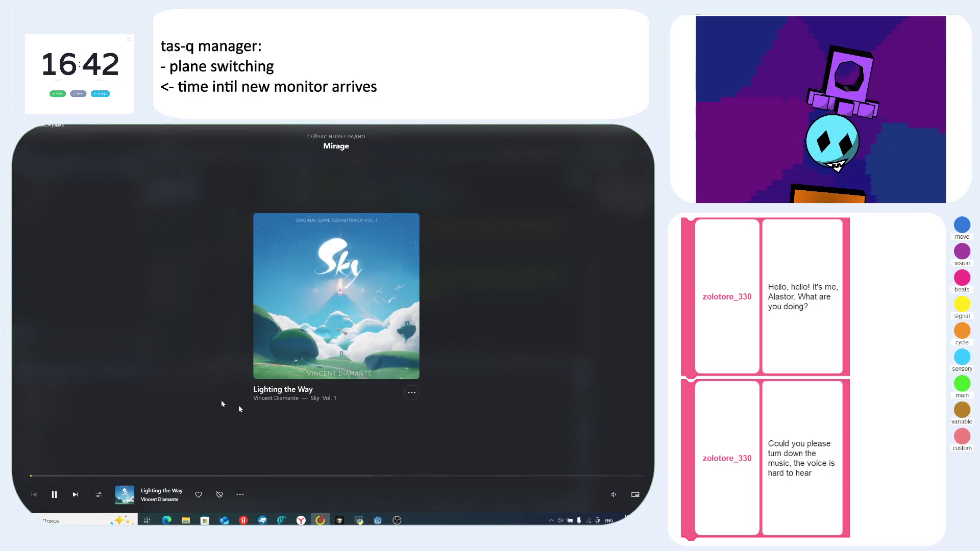
pyautogui.click(377, 520)
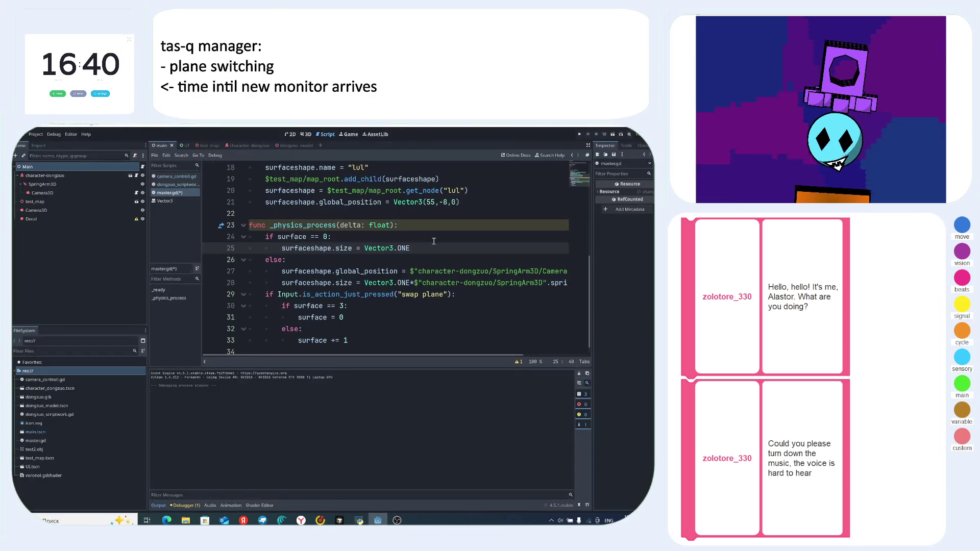
pyautogui.press('F5')
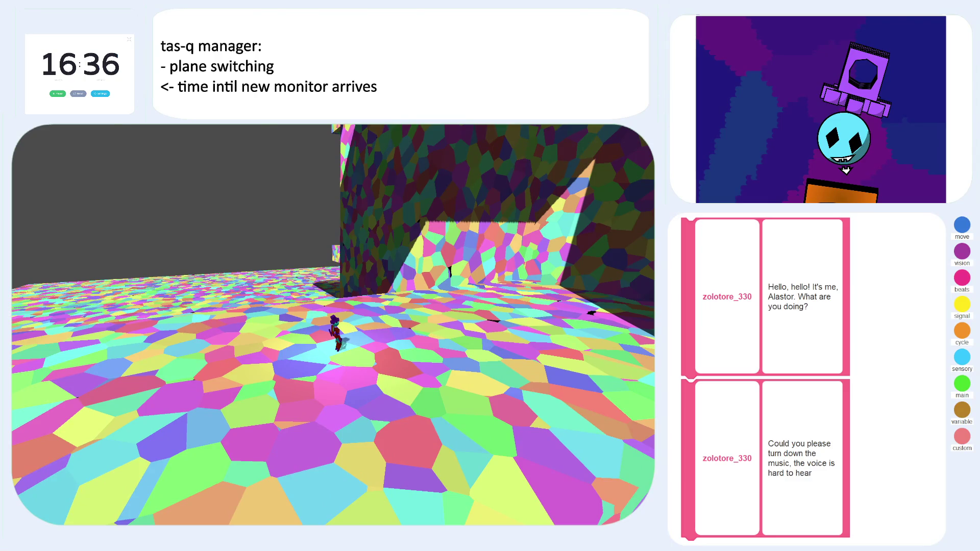
# - Swap the character onto the next plane with the E key
pyautogui.press('e')
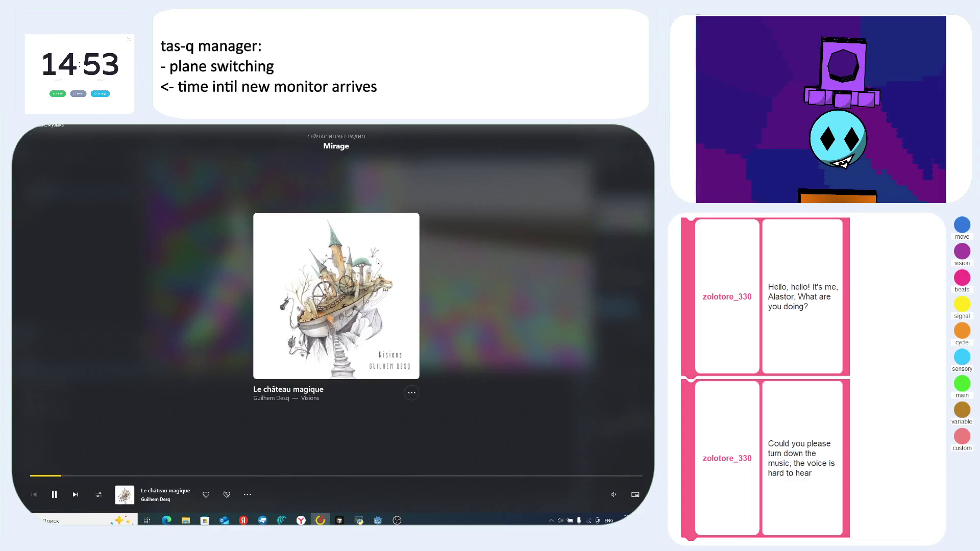
# - Delete the Decal node in Godot, check the stream in OBS, and lower the music volume to 7
pyautogui.hotkey('alt', 'Tab')
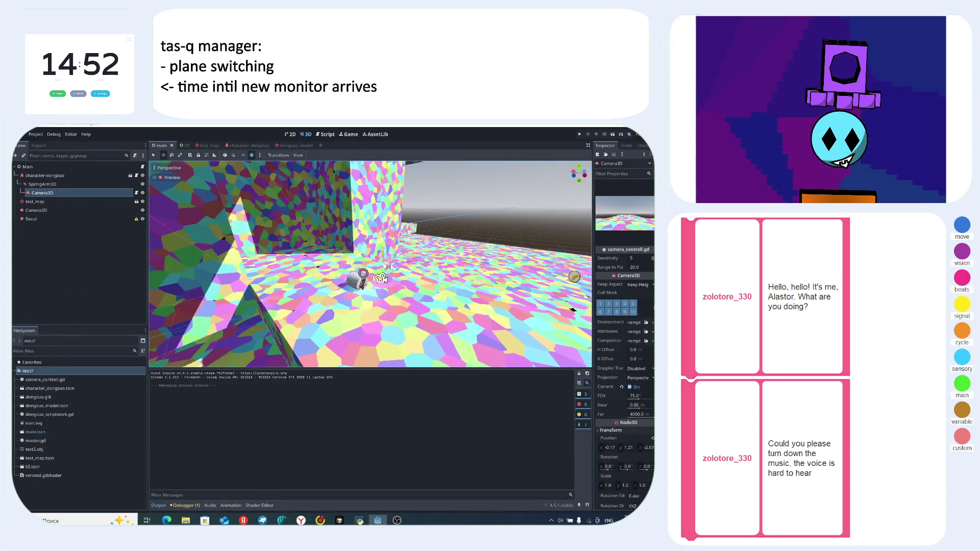
pyautogui.press('Delete')
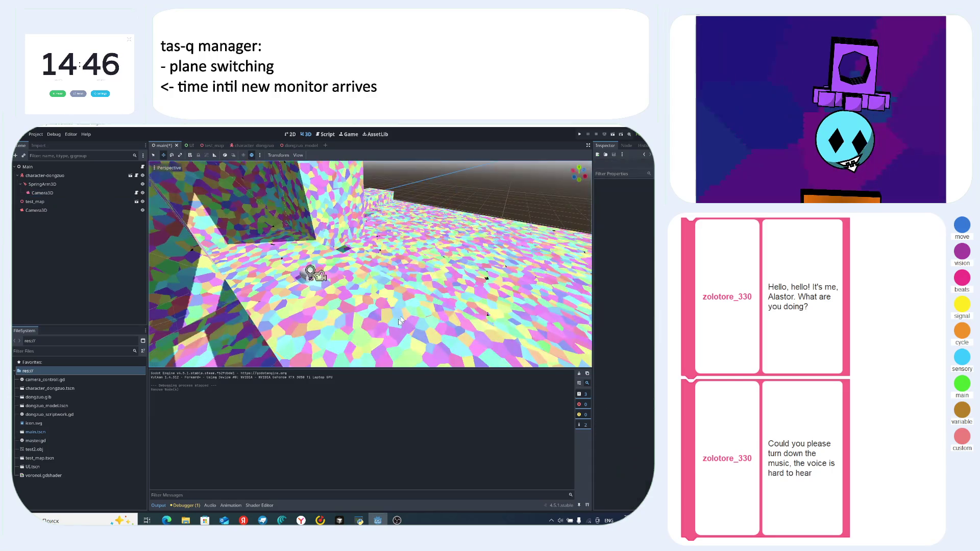
pyautogui.hotkey('alt', 'Tab')
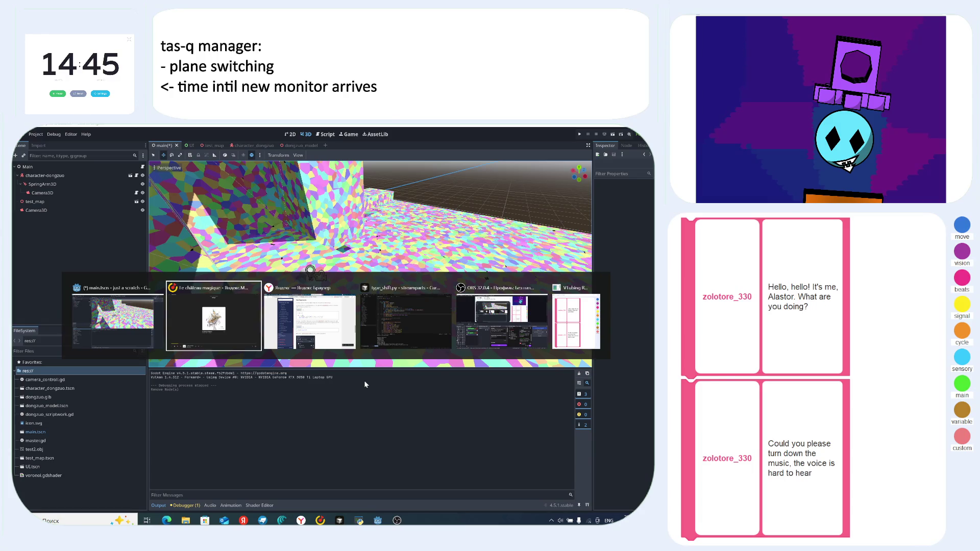
pyautogui.press('Tab')
pyautogui.press('Tab')
pyautogui.press('Tab')
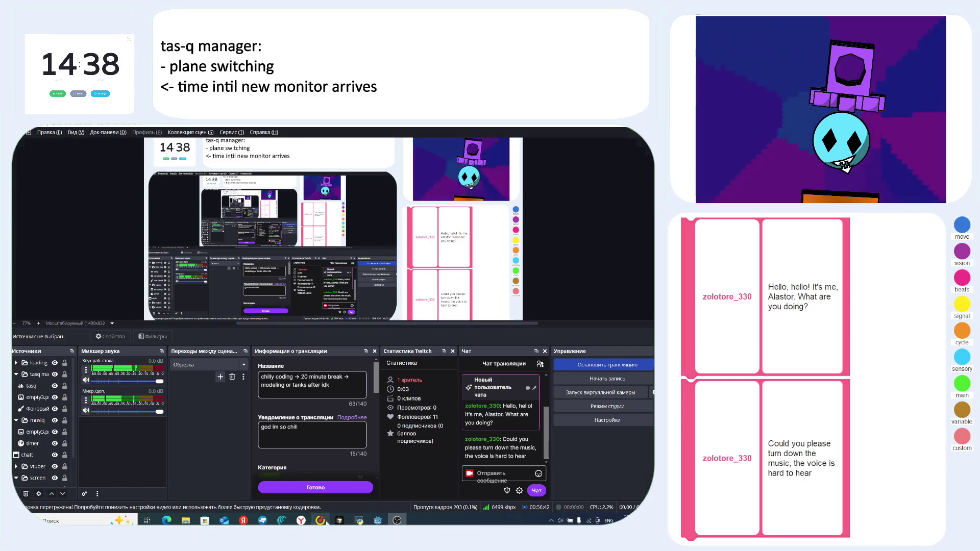
pyautogui.hotkey('alt', 'Tab')
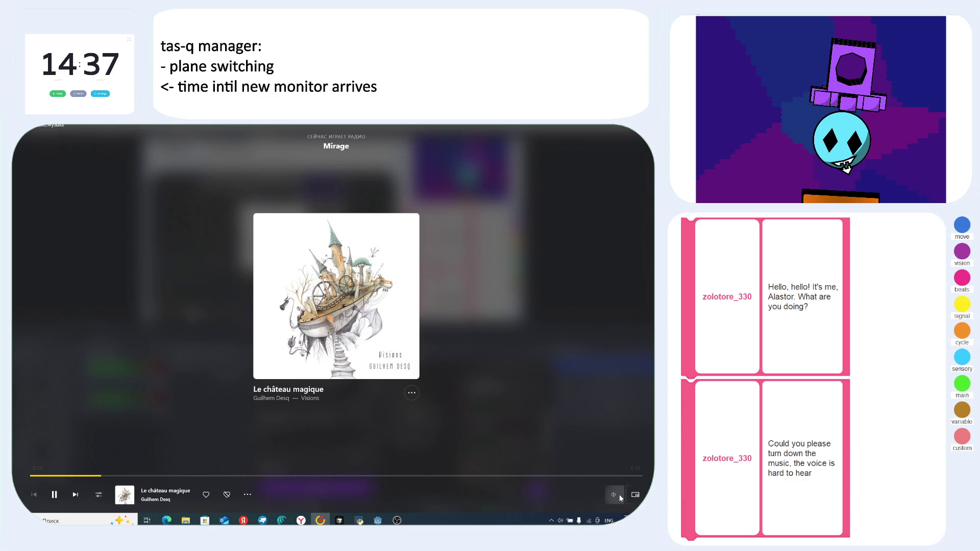
pyautogui.moveTo(619, 495)
pyautogui.scroll(-1, 630, 472)
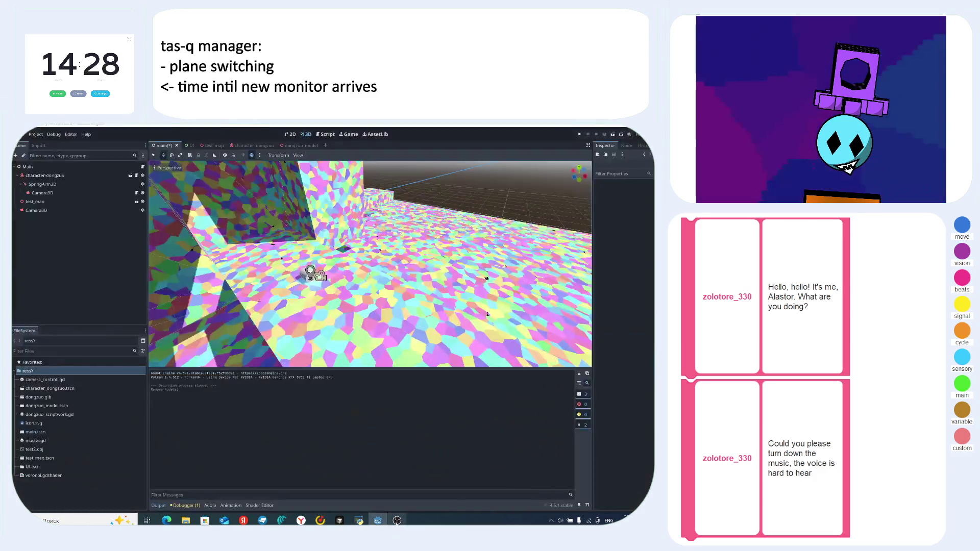
# - Return to Godot, orbit the 3D view for a close look along the wall, and open master.gd
pyautogui.click(396, 520)
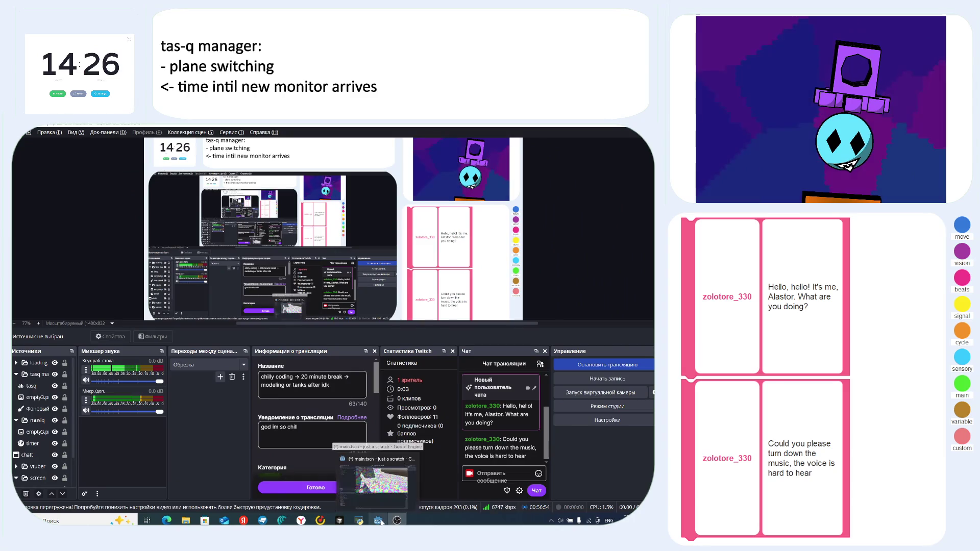
pyautogui.click(381, 521)
pyautogui.hotkey('alt', 'Tab')
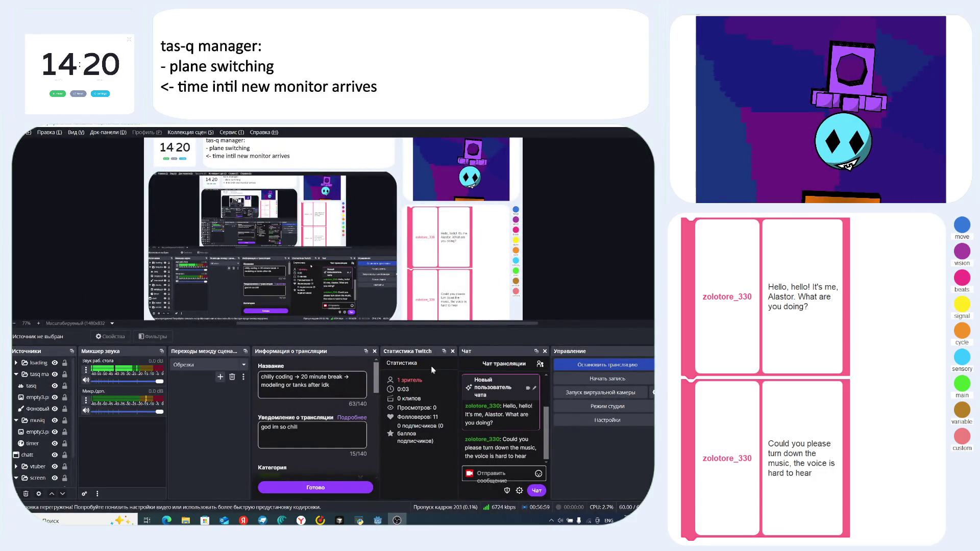
pyautogui.hotkey('alt', 'Tab')
pyautogui.moveTo(400, 367)
pyautogui.mouseDown()
pyautogui.moveTo(428, 252)
pyautogui.moveTo(498, 290)
pyautogui.mouseUp()
pyautogui.moveTo(363, 267)
pyautogui.mouseDown()
pyautogui.moveTo(294, 282)
pyautogui.moveTo(432, 279)
pyautogui.moveTo(300, 266)
pyautogui.mouseUp()
pyautogui.scroll(1, 432, 280)
pyautogui.moveTo(241, 263); pyautogui.dragTo(378, 268)
pyautogui.scroll(-5, 381, 267)
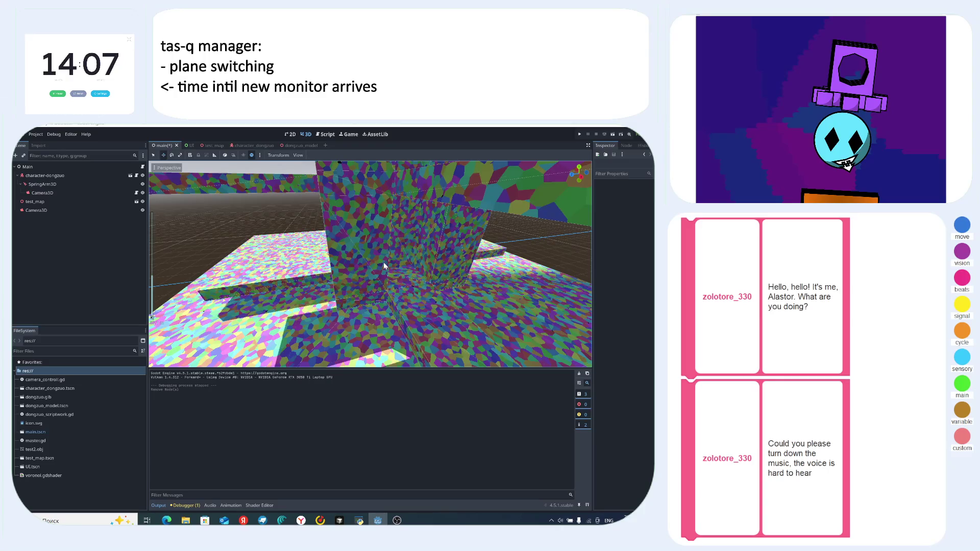
pyautogui.hotkey('ctrl', 'F3')
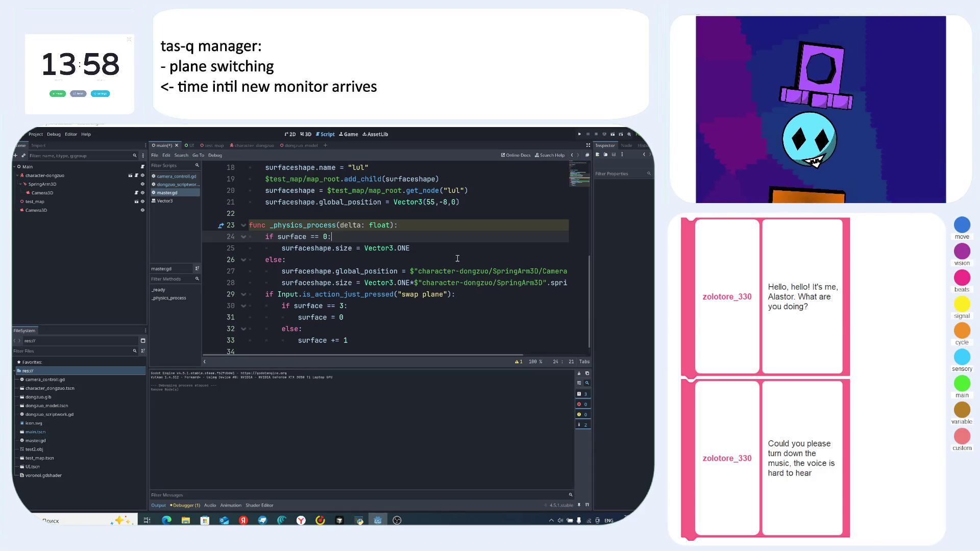
# - Replace line 28's spring_length size expression with Vector3(120,120,120)
pyautogui.click(396, 271)
pyautogui.moveTo(410, 271); pyautogui.dragTo(570, 271)
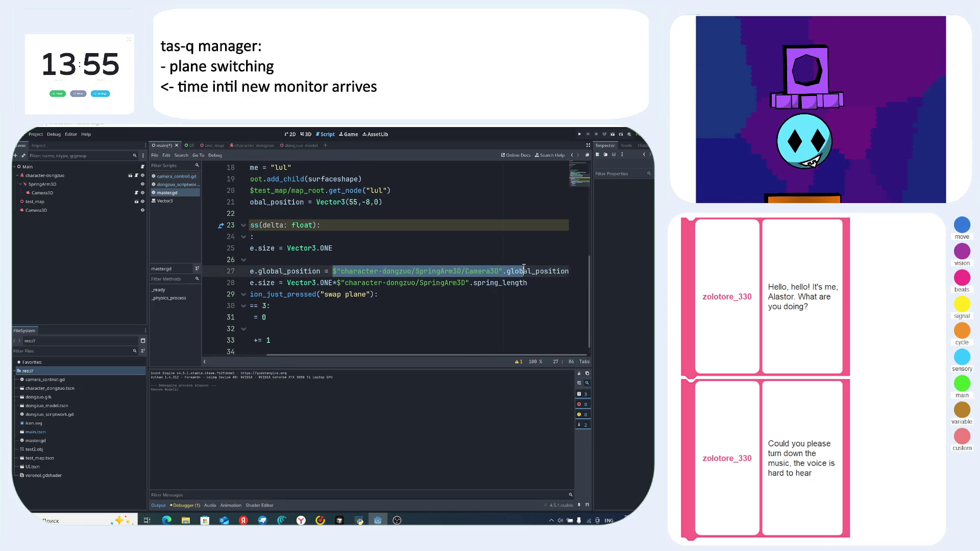
pyautogui.click(571, 271)
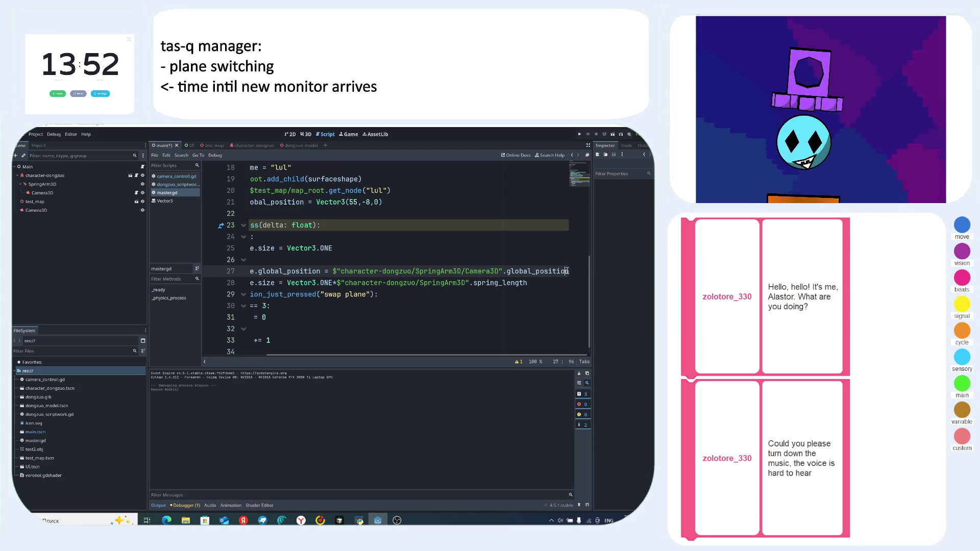
pyautogui.click(528, 283)
pyautogui.moveTo(528, 283)
pyautogui.mouseDown()
pyautogui.moveTo(265, 283)
pyautogui.moveTo(282, 282)
pyautogui.mouseUp()
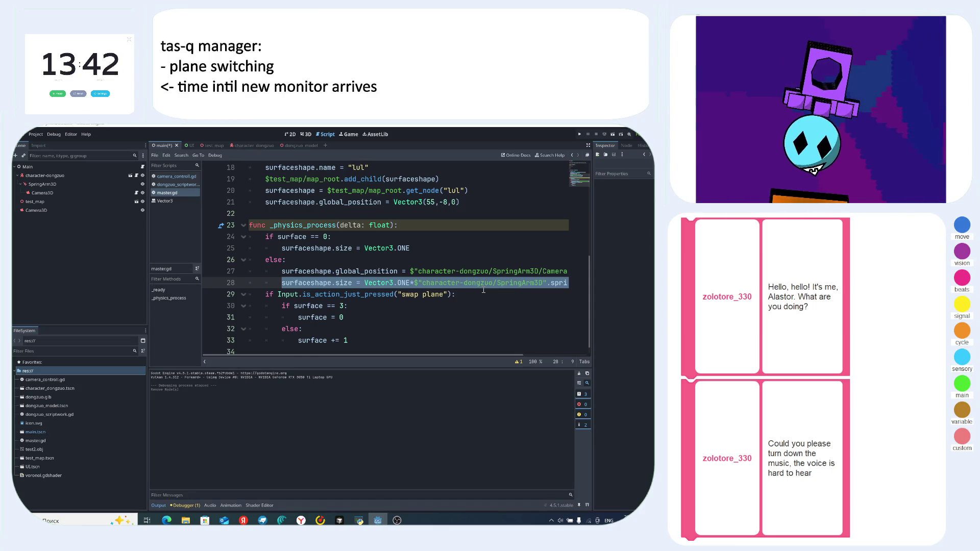
pyautogui.click(366, 284)
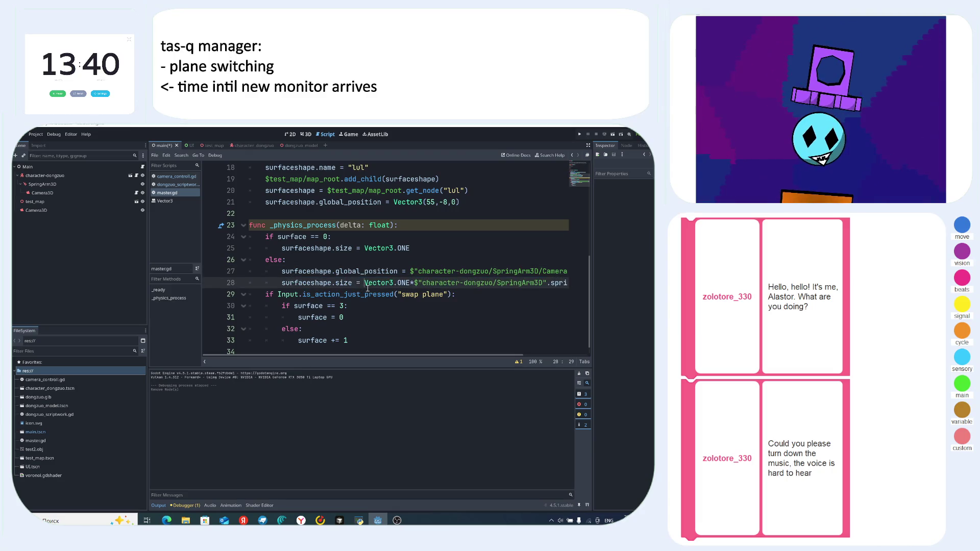
pyautogui.moveTo(396, 283); pyautogui.dragTo(621, 287)
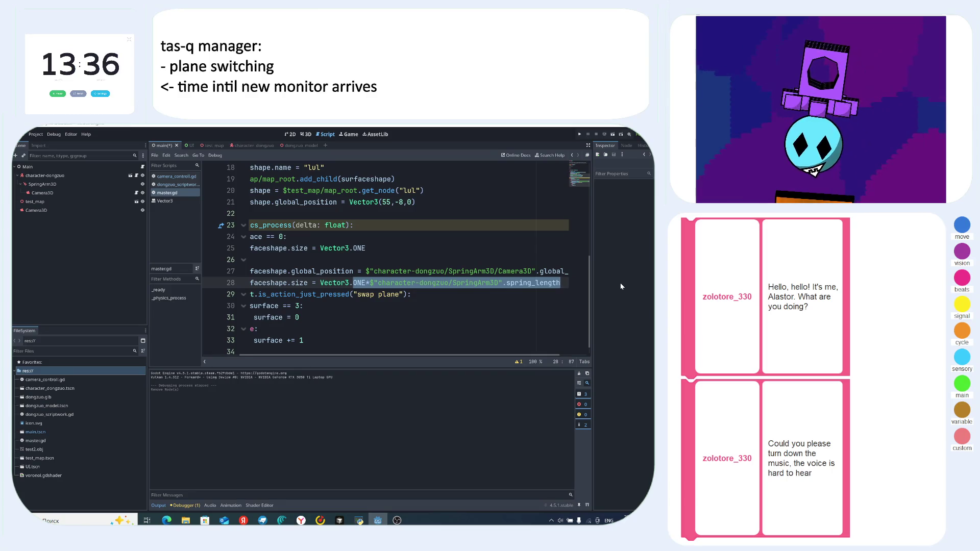
pyautogui.write('(1290')
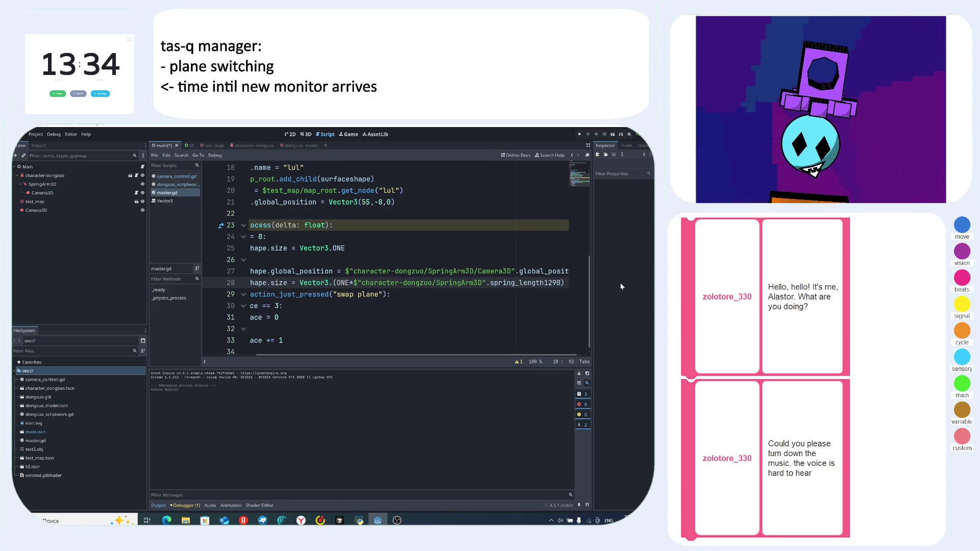
pyautogui.press('BackSpace')
pyautogui.press('BackSpace')
pyautogui.press('BackSpace')
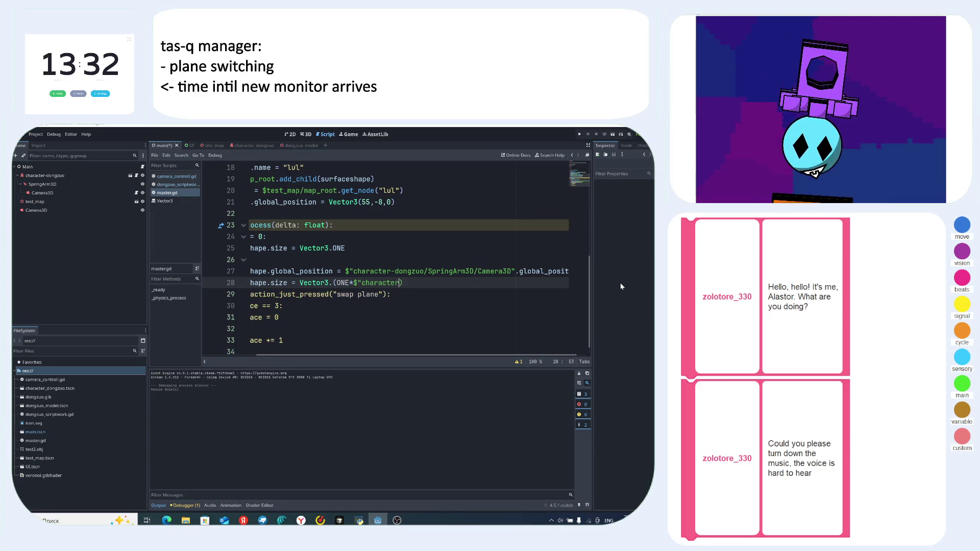
pyautogui.press('BackSpace')
pyautogui.press('BackSpace')
pyautogui.press('BackSpace')
pyautogui.write('0')
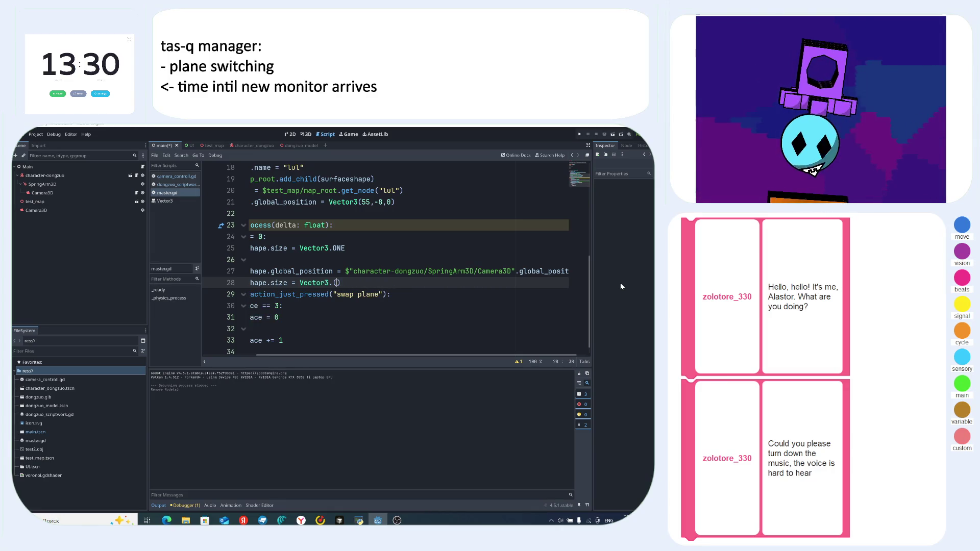
pyautogui.write('1')
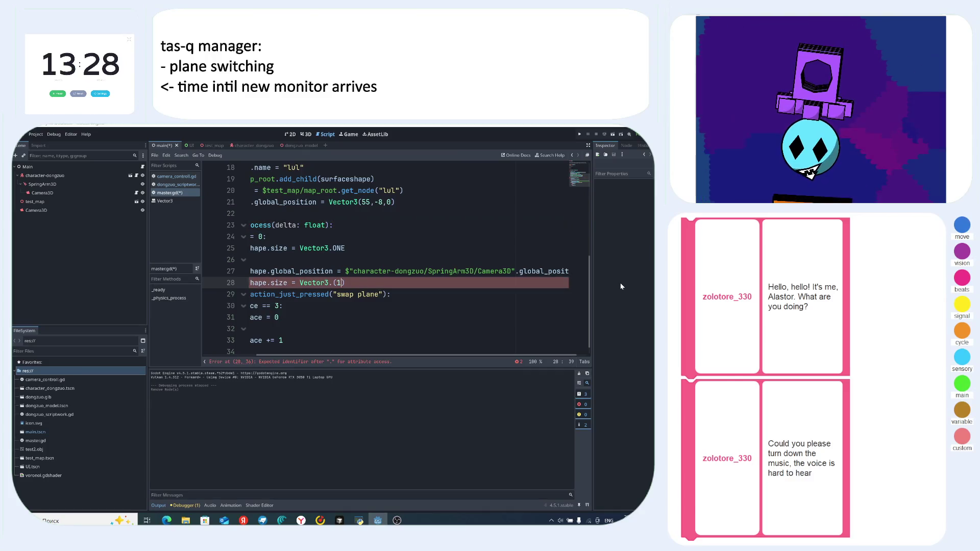
pyautogui.write('20,102')
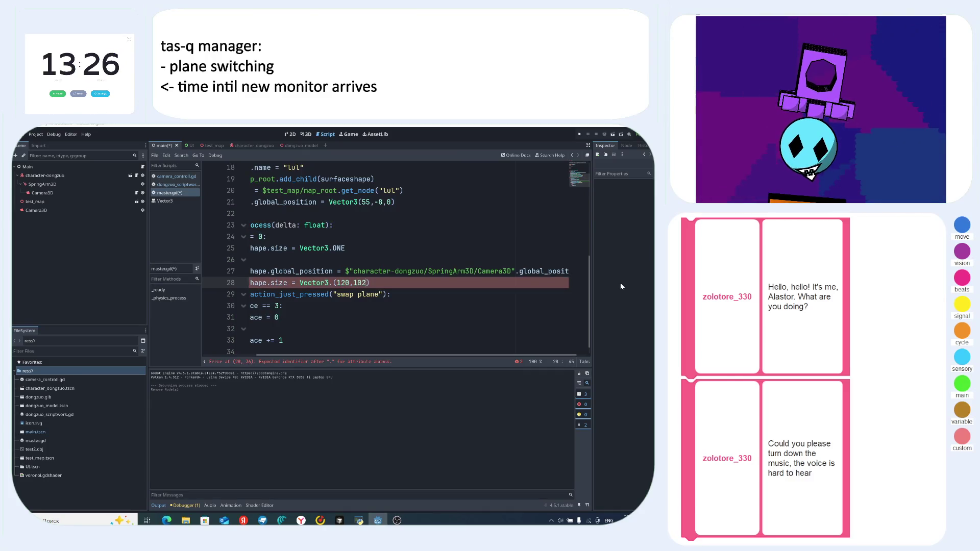
pyautogui.write('0,11')
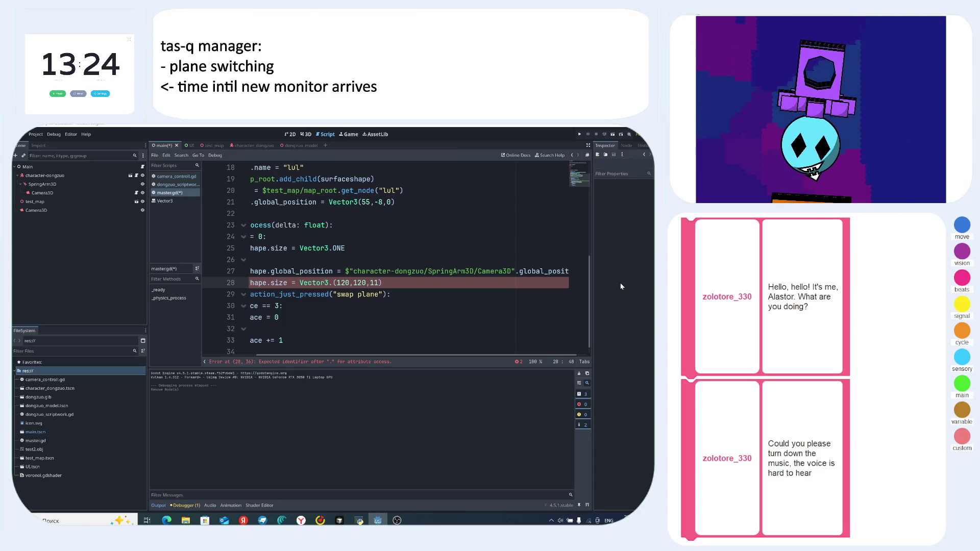
pyautogui.write('20')
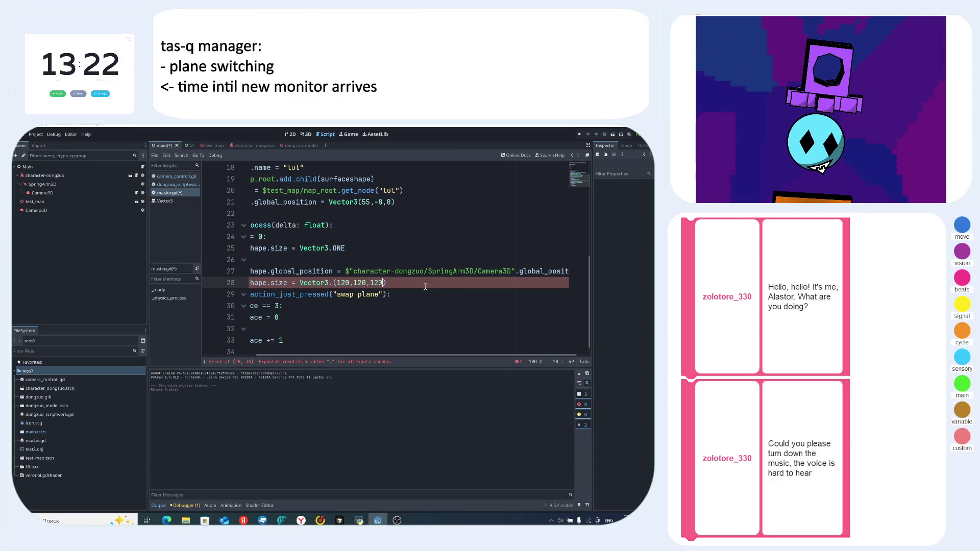
# - Remove the stray dot after Vector3, test-run the game, then close it
pyautogui.click(335, 282)
pyautogui.press('BackSpace')
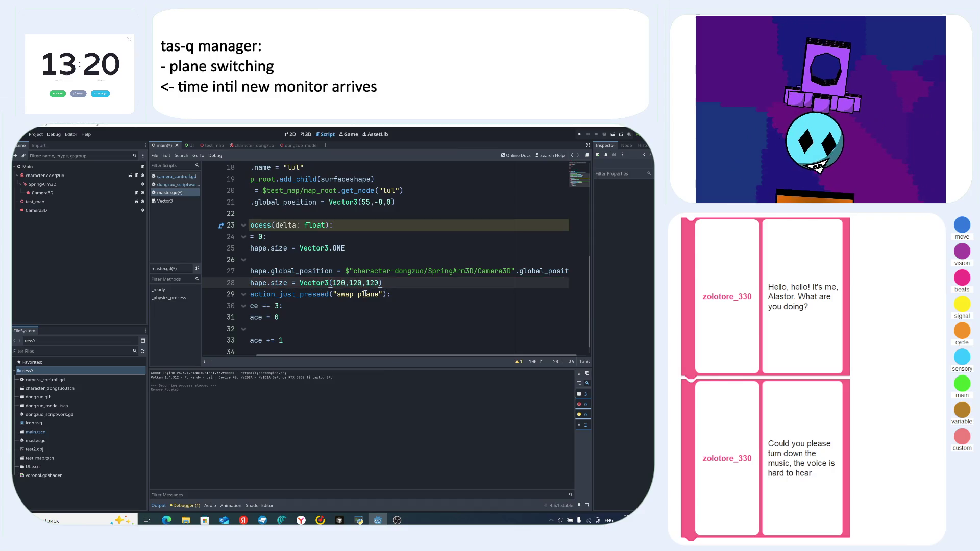
pyautogui.click(404, 299)
pyautogui.press('F5')
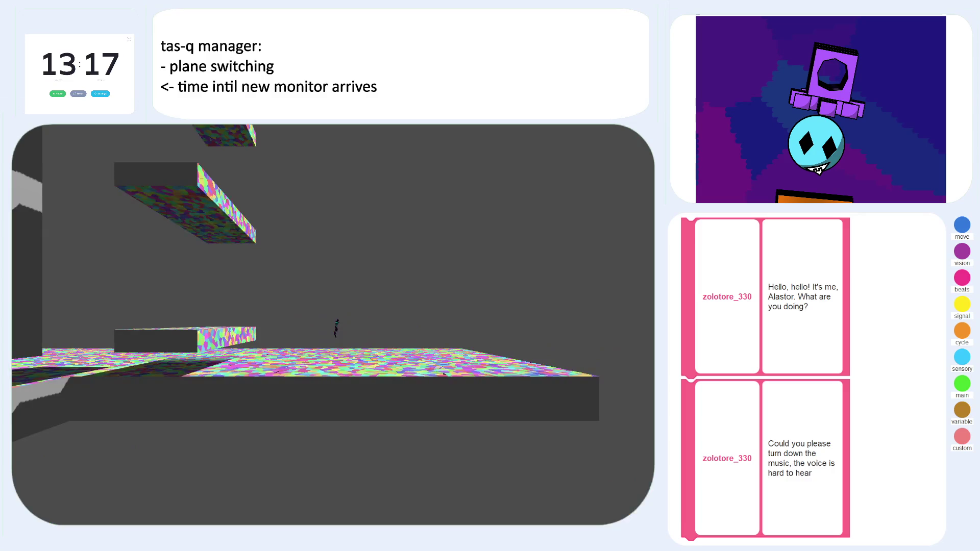
pyautogui.press('F8')
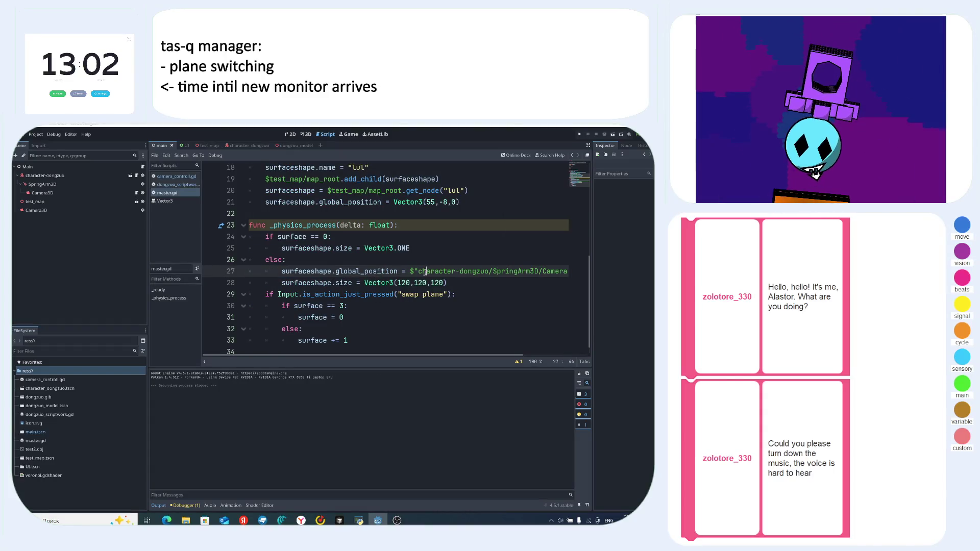
# - Rewrite line 27 with the character node path followed by the SpringArm3D/Camera3D node path
pyautogui.click(447, 271)
pyautogui.moveTo(446, 271)
pyautogui.mouseDown()
pyautogui.moveTo(568, 271)
pyautogui.moveTo(337, 271)
pyautogui.mouseUp()
pyautogui.click(568, 271)
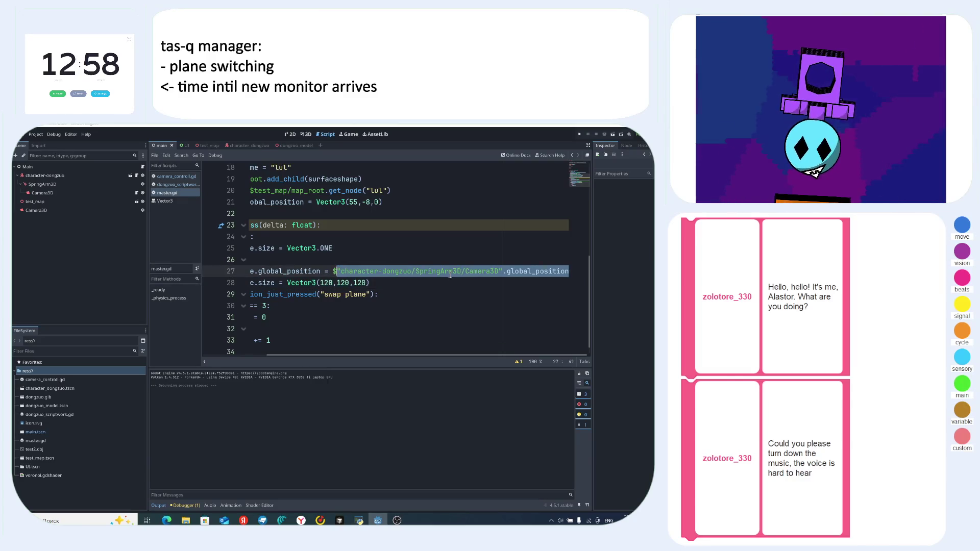
pyautogui.write('"')
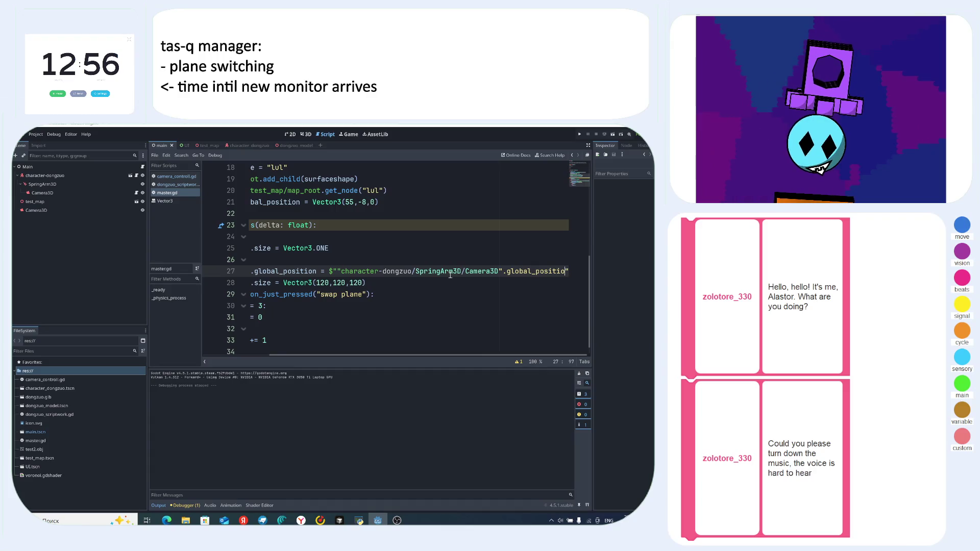
pyautogui.press('BackSpace')
pyautogui.press('BackSpace')
pyautogui.press('BackSpace')
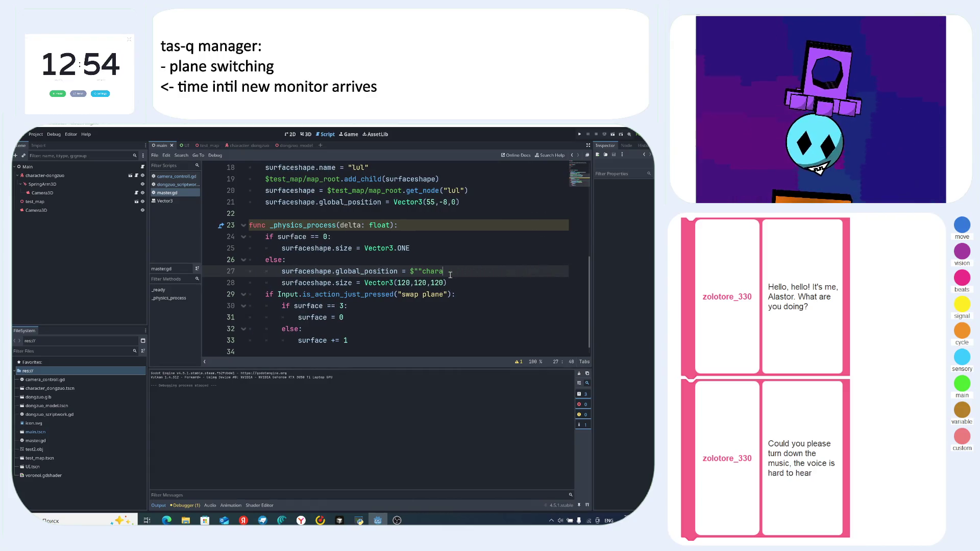
pyautogui.press('BackSpace')
pyautogui.press('BackSpace')
pyautogui.press('BackSpace')
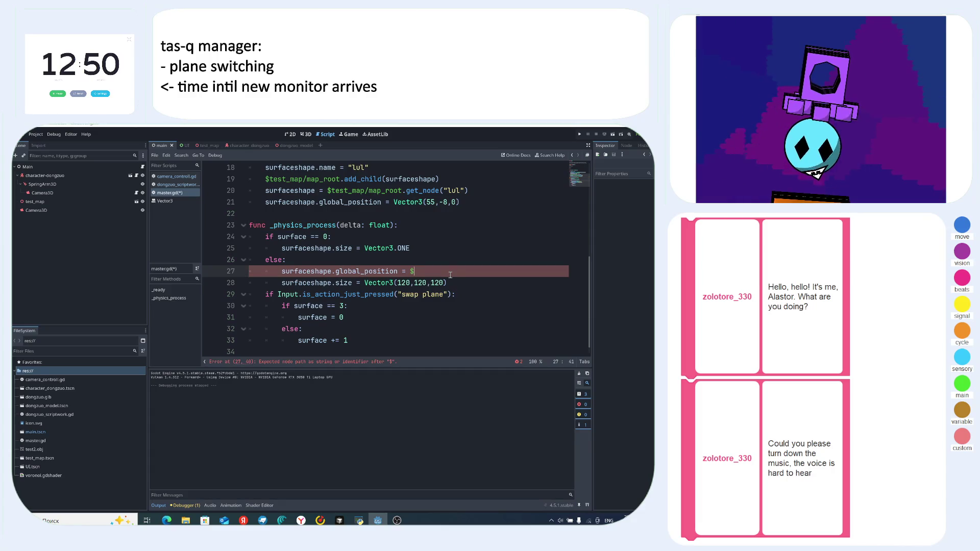
pyautogui.write('char')
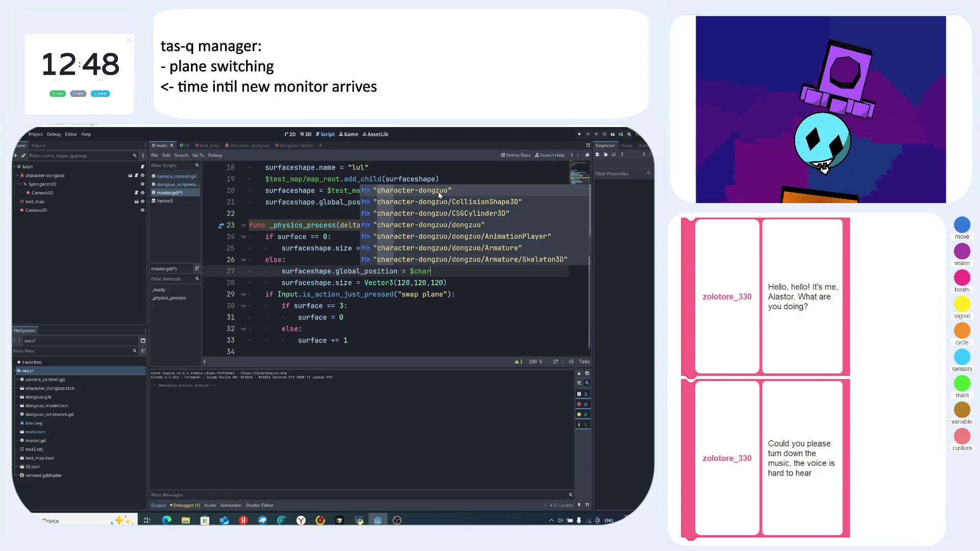
pyautogui.click(438, 193)
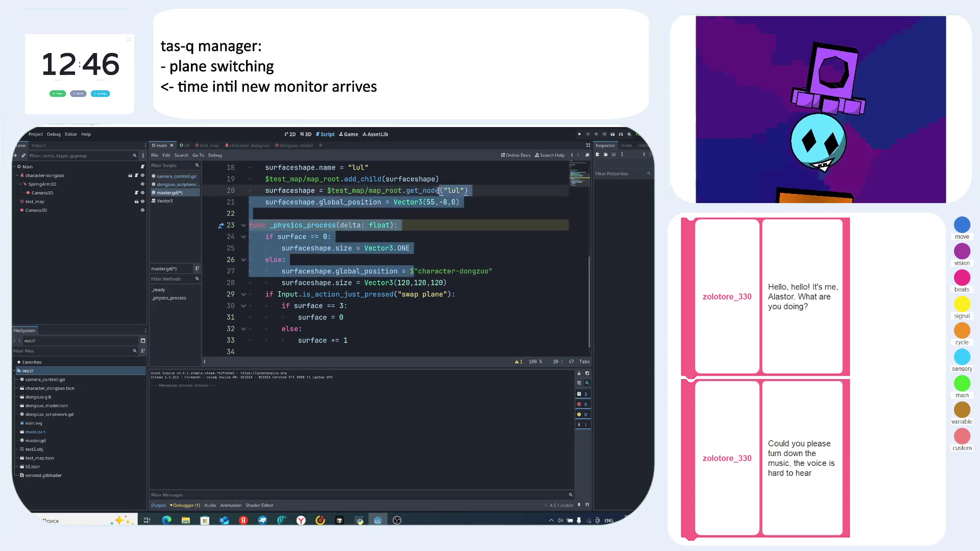
pyautogui.click(502, 272)
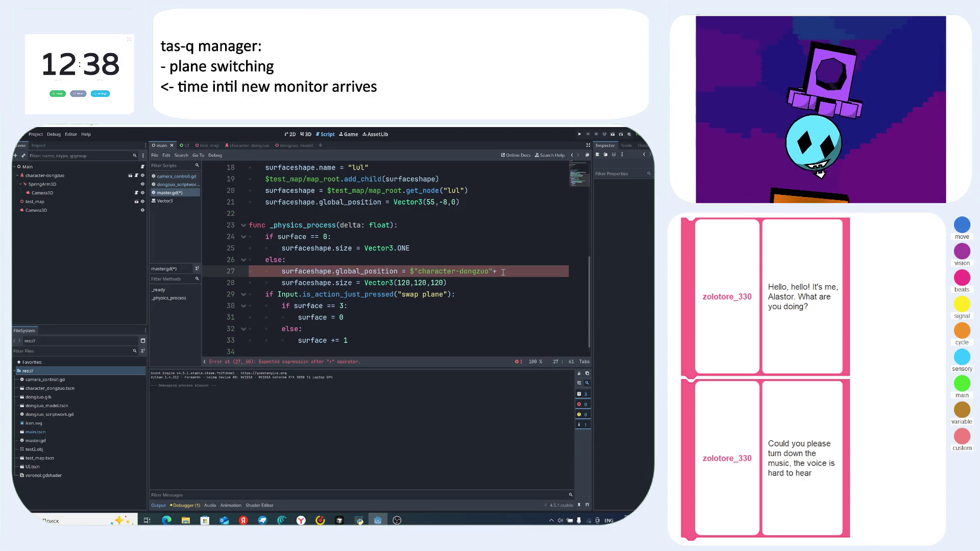
pyautogui.write('-')
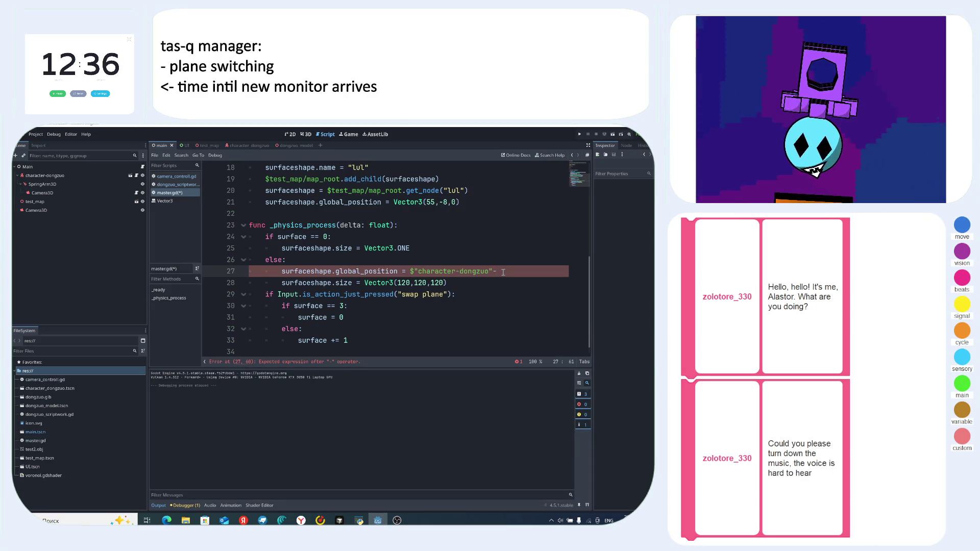
pyautogui.write('$')
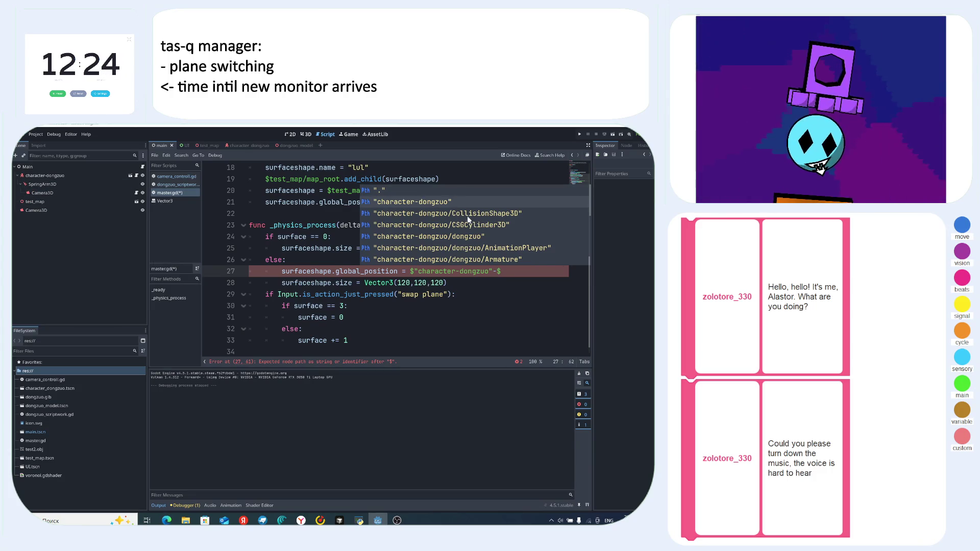
pyautogui.write('c')
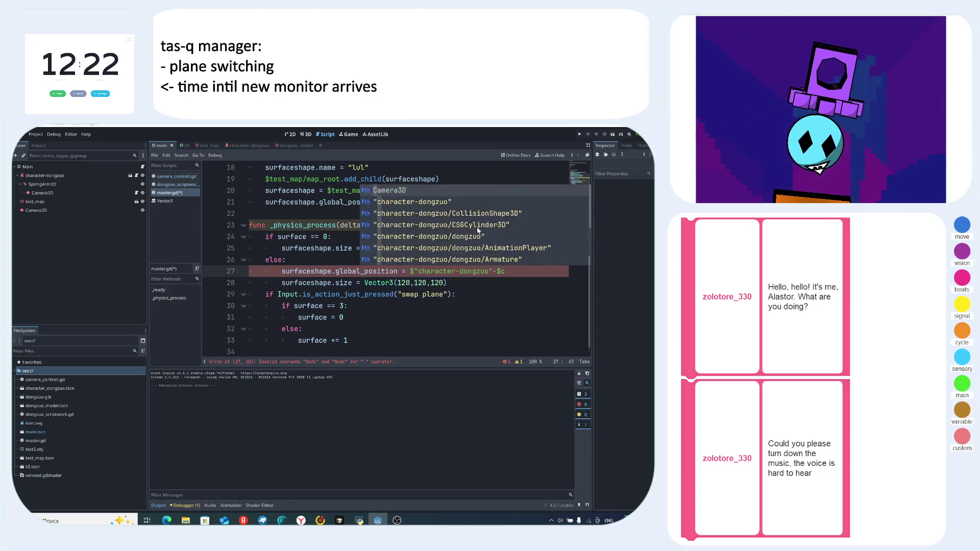
pyautogui.write('ame')
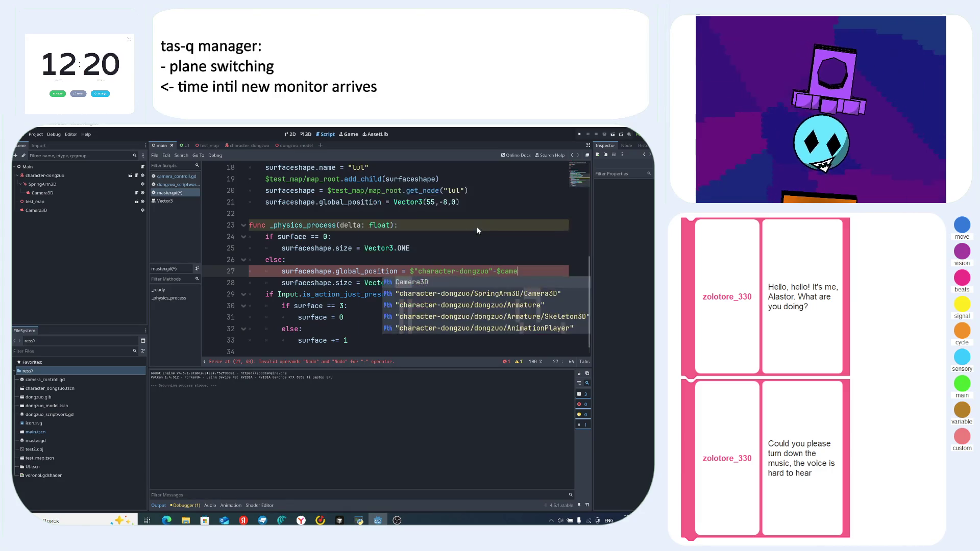
pyautogui.click(556, 294)
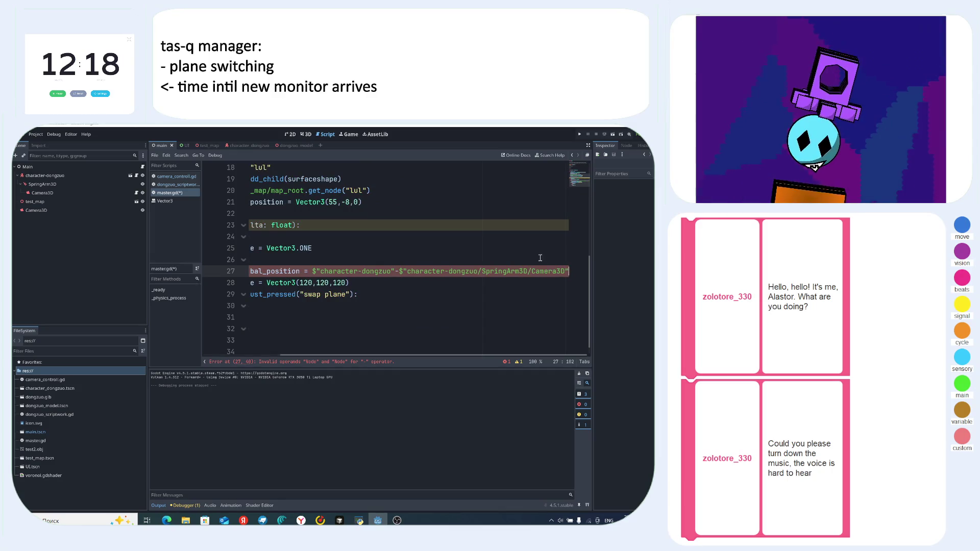
# - Add .global_position to both the character and camera node paths on line 27
pyautogui.click(395, 271)
pyautogui.write('.')
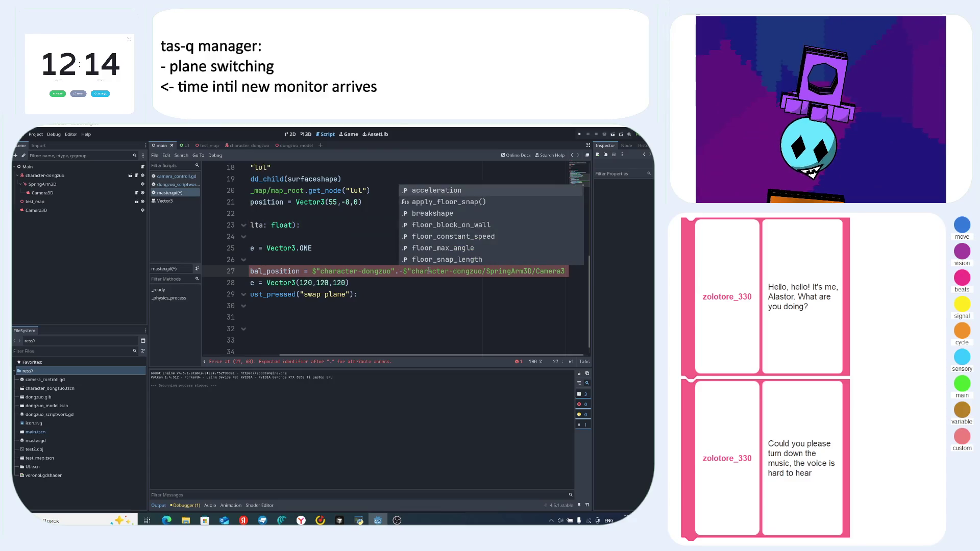
pyautogui.write('glo')
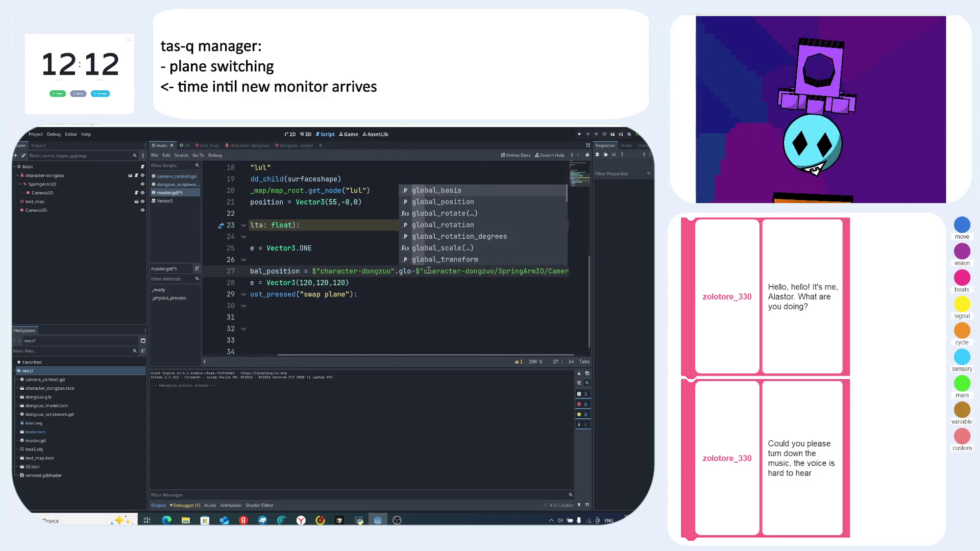
pyautogui.press('Down')
pyautogui.press('Return')
pyautogui.moveTo(473, 271); pyautogui.dragTo(580, 274)
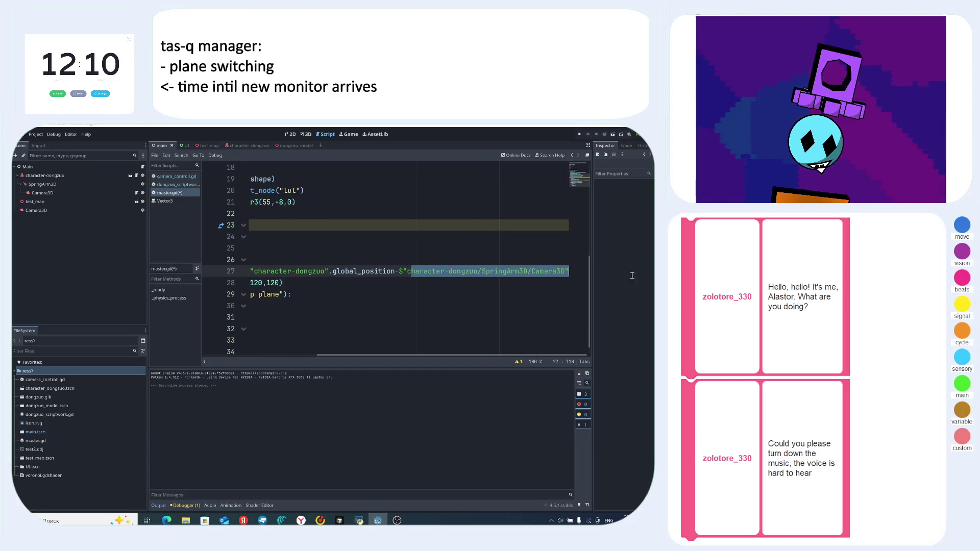
pyautogui.click(598, 272)
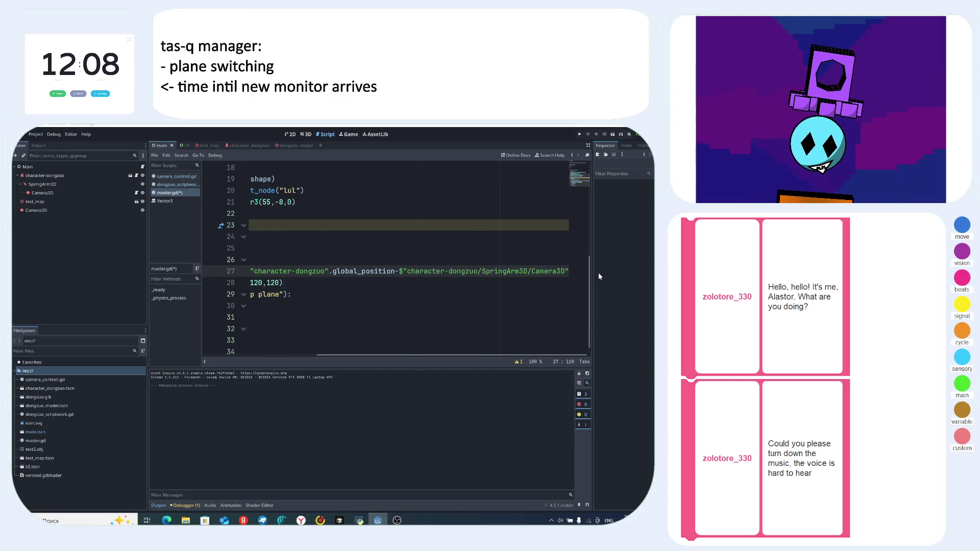
pyautogui.write('.global')
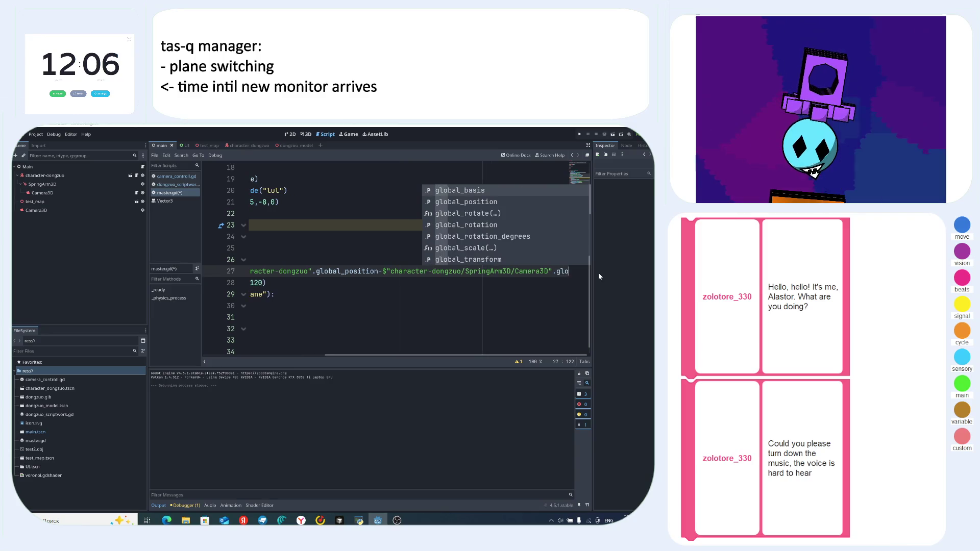
pyautogui.press('Down')
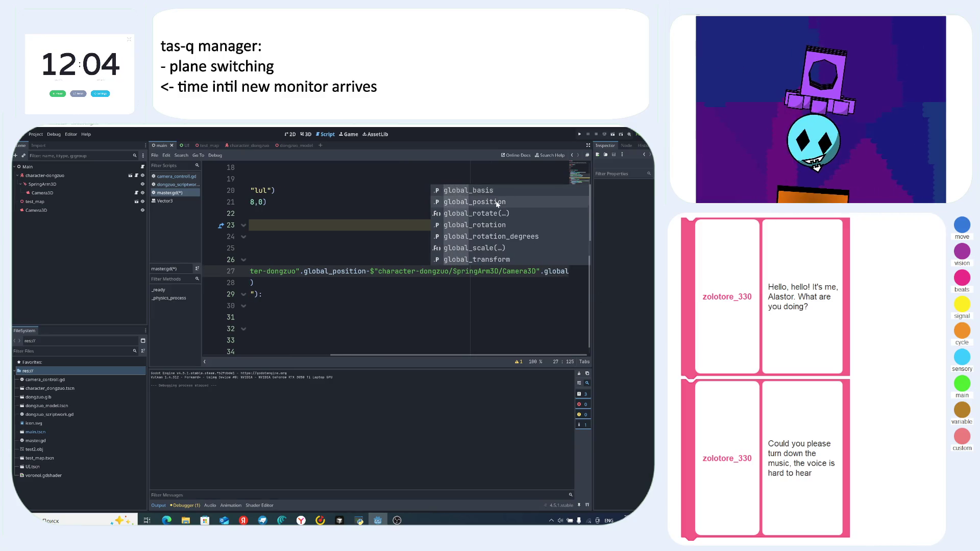
pyautogui.press('Return')
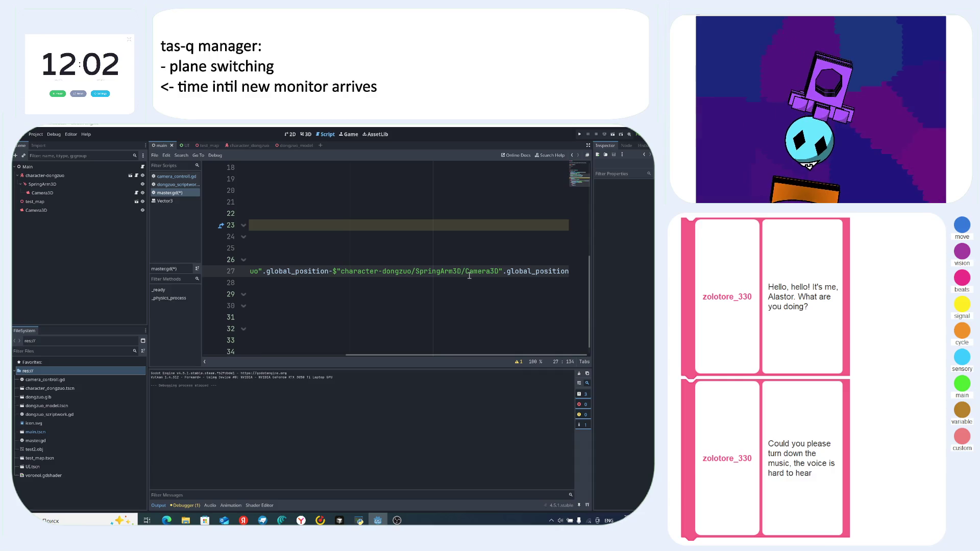
pyautogui.write(')')
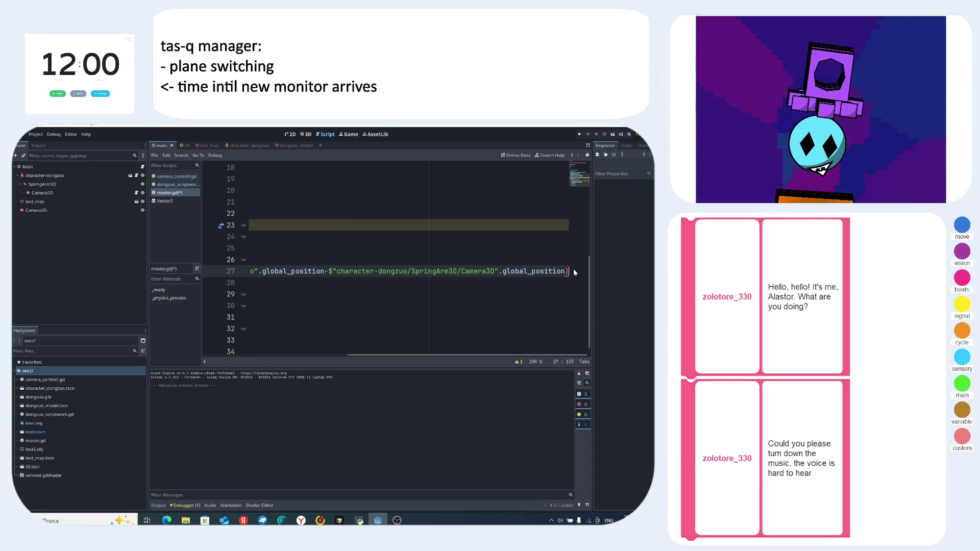
# - Wrap the position difference in parentheses, remove the extra bracket, and run the game
pyautogui.moveTo(571, 270); pyautogui.dragTo(250, 270)
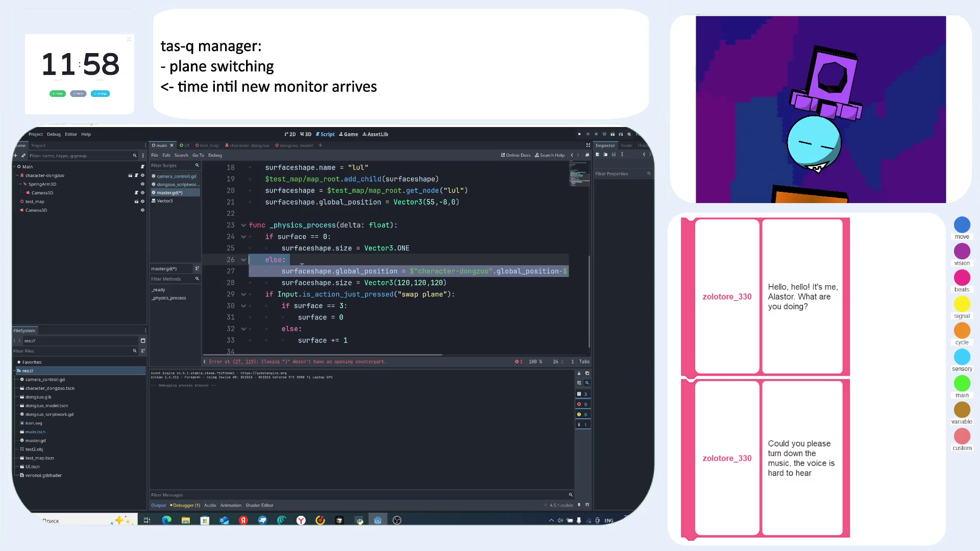
pyautogui.click(413, 271)
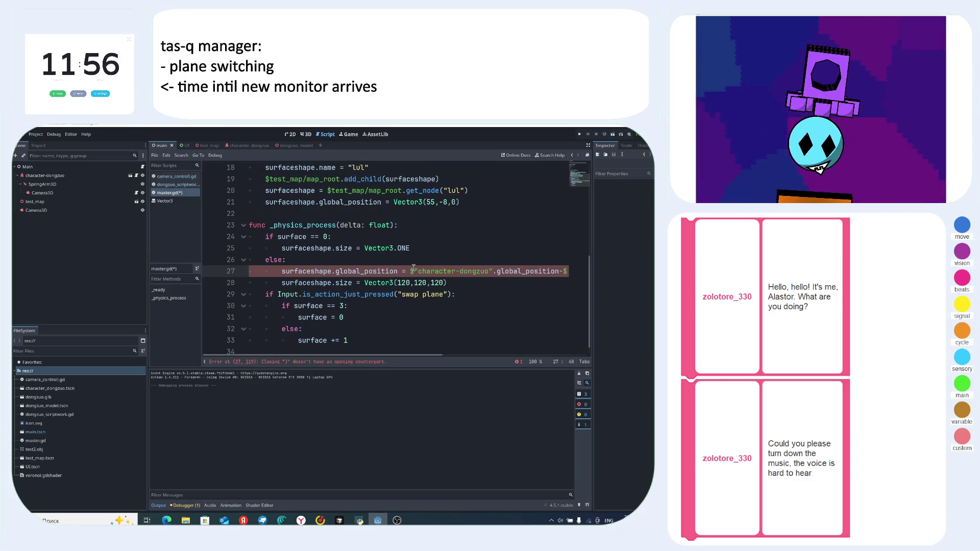
pyautogui.write('()')
pyautogui.press('Delete')
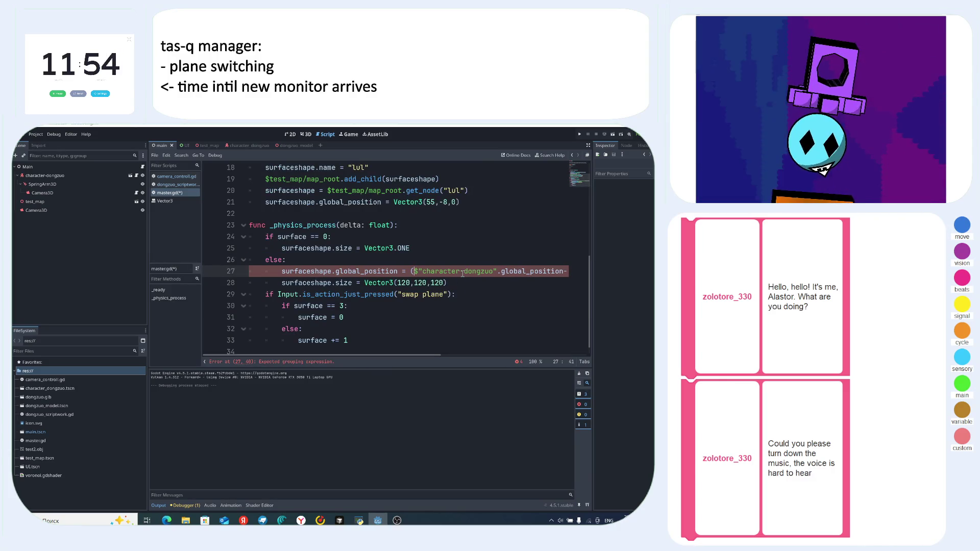
pyautogui.click(462, 271)
pyautogui.press('F5')
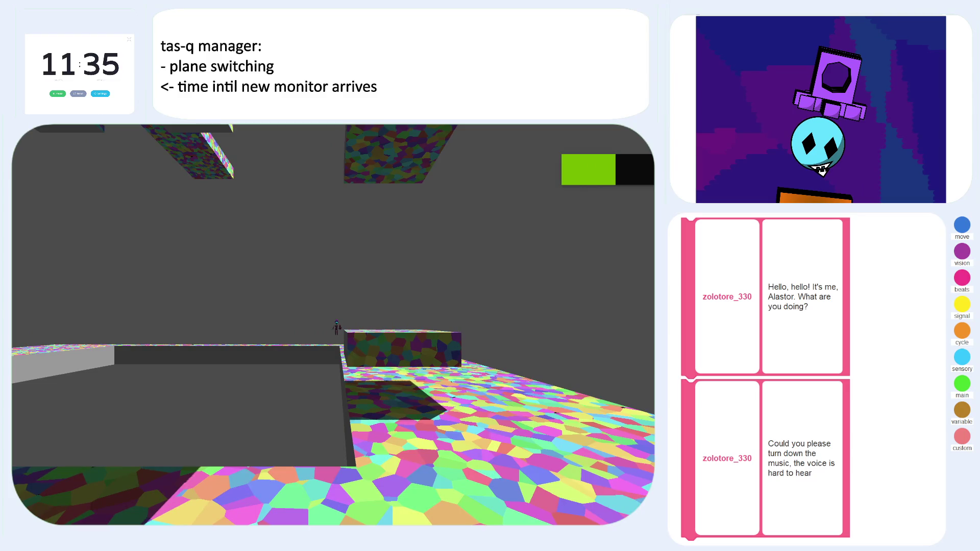
pyautogui.press('F8')
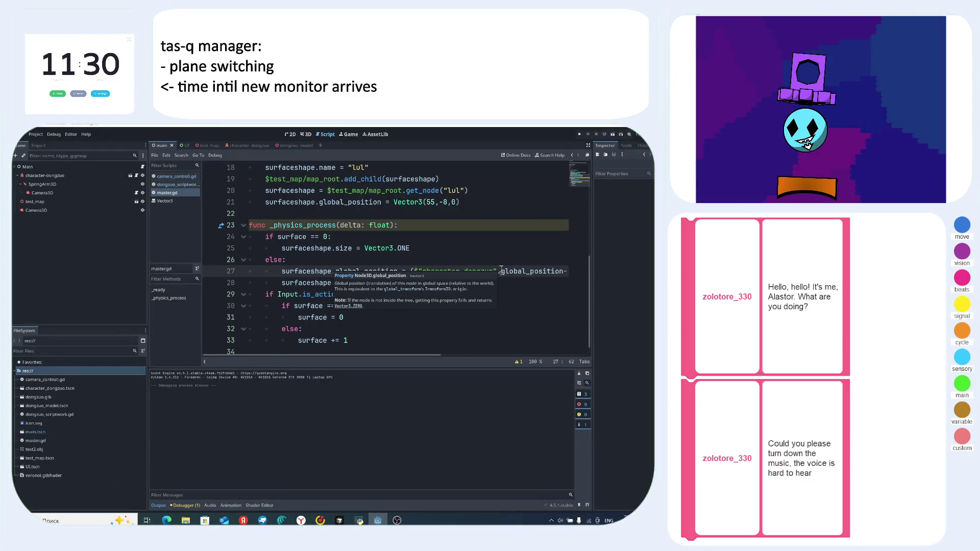
# - Append .normalize() after the closing parenthesis on line 27 and run the game
pyautogui.moveTo(519, 271); pyautogui.dragTo(571, 272)
pyautogui.click(571, 272)
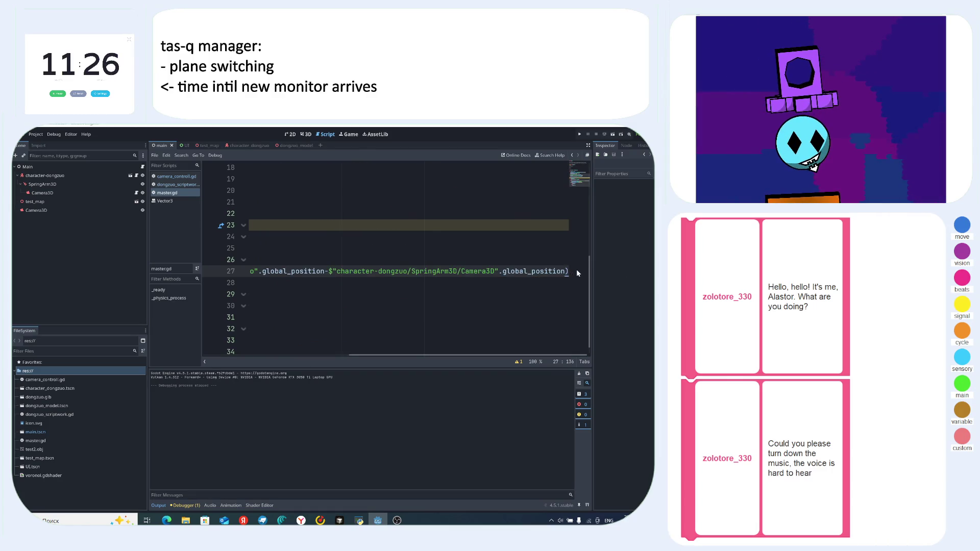
pyautogui.write('.norm')
pyautogui.press('BackSpace')
pyautogui.press('BackSpace')
pyautogui.press('BackSpace')
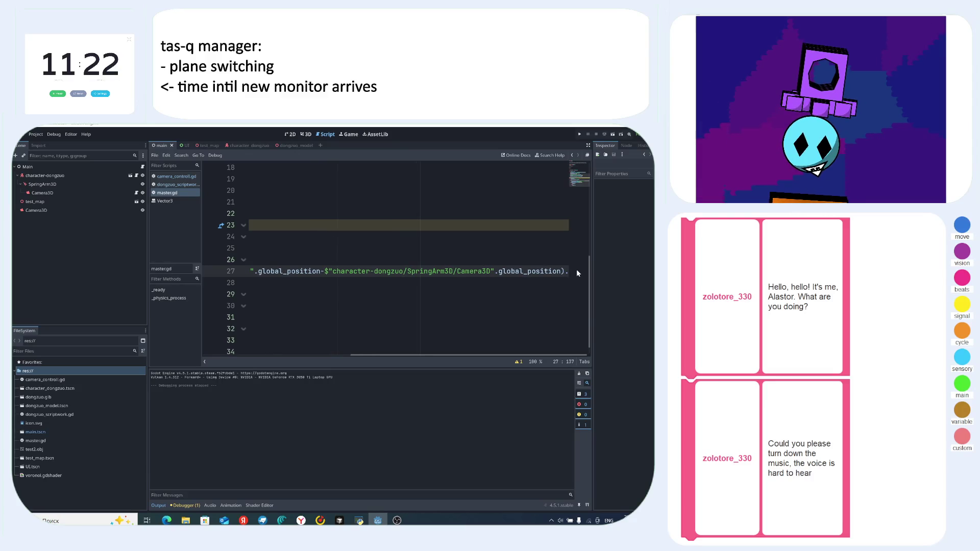
pyautogui.press('BackSpace')
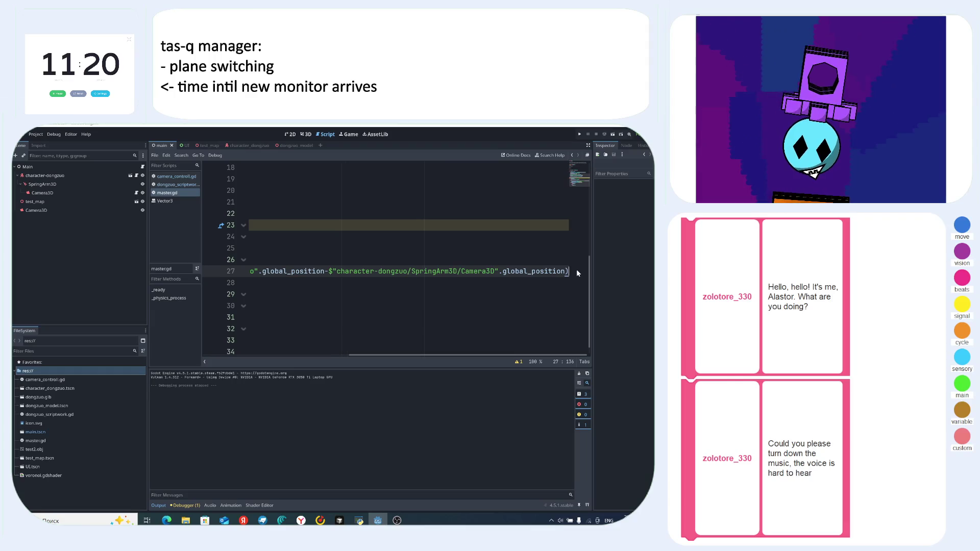
pyautogui.write('.norma')
pyautogui.write('lize')
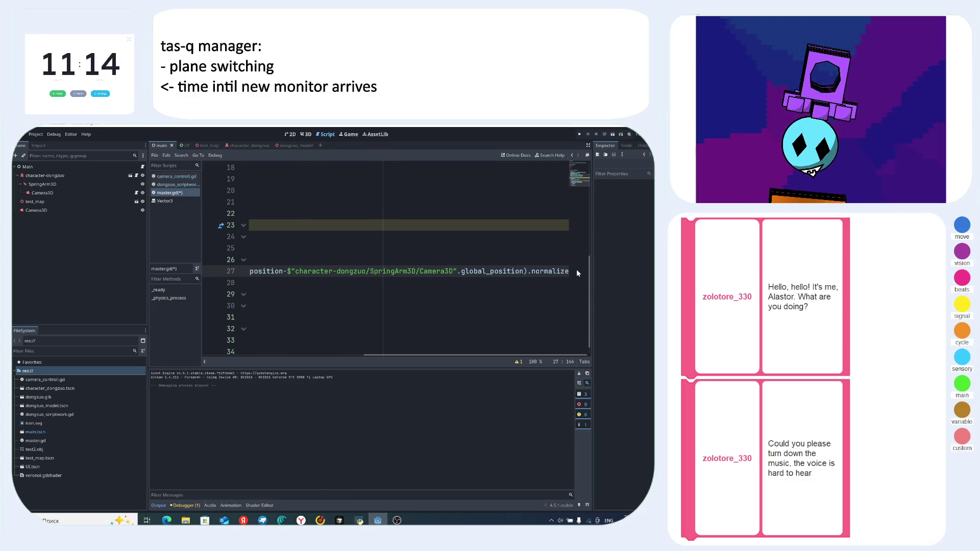
pyautogui.write('(')
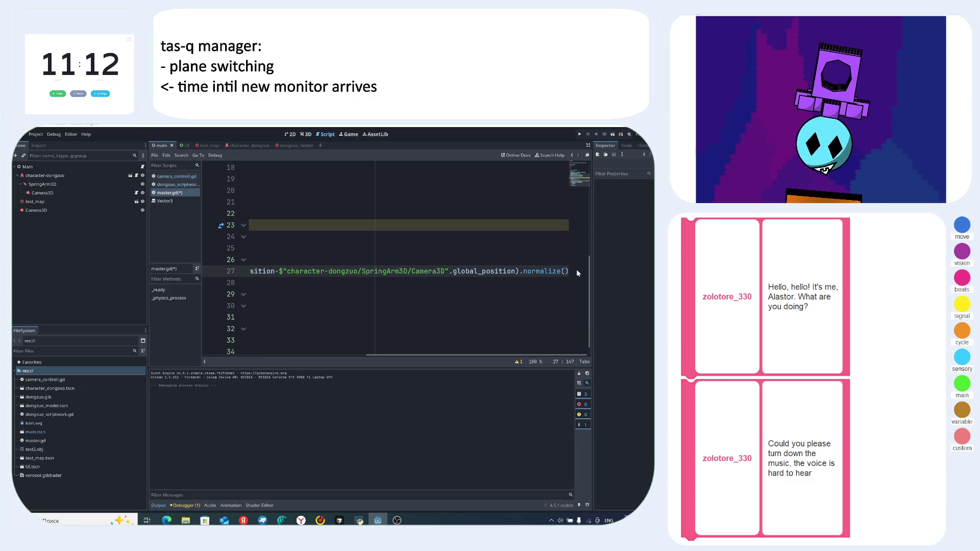
pyautogui.press('F5')
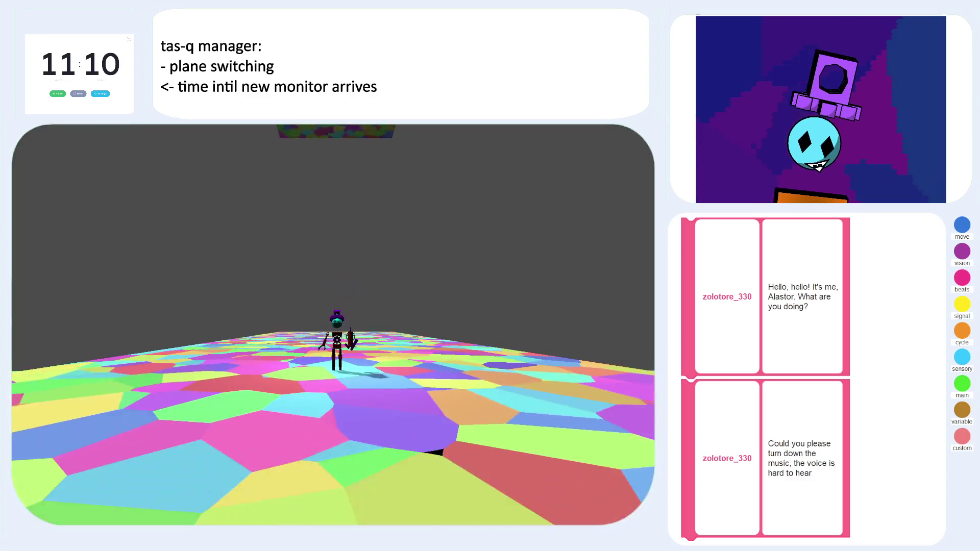
# - Dismiss the normalize error and add a Vector3.ONE.normalized() test line under else:
pyautogui.press('space')
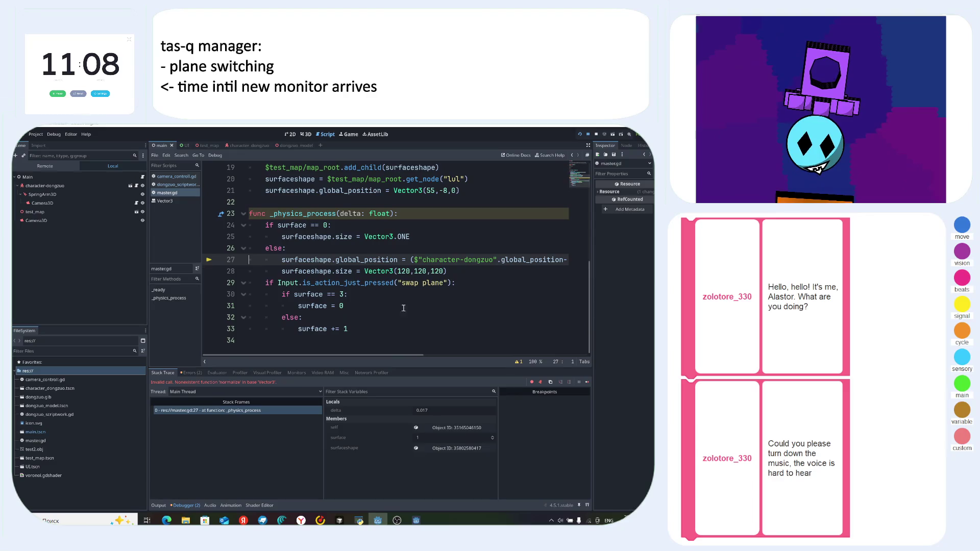
pyautogui.moveTo(472, 274); pyautogui.dragTo(540, 260)
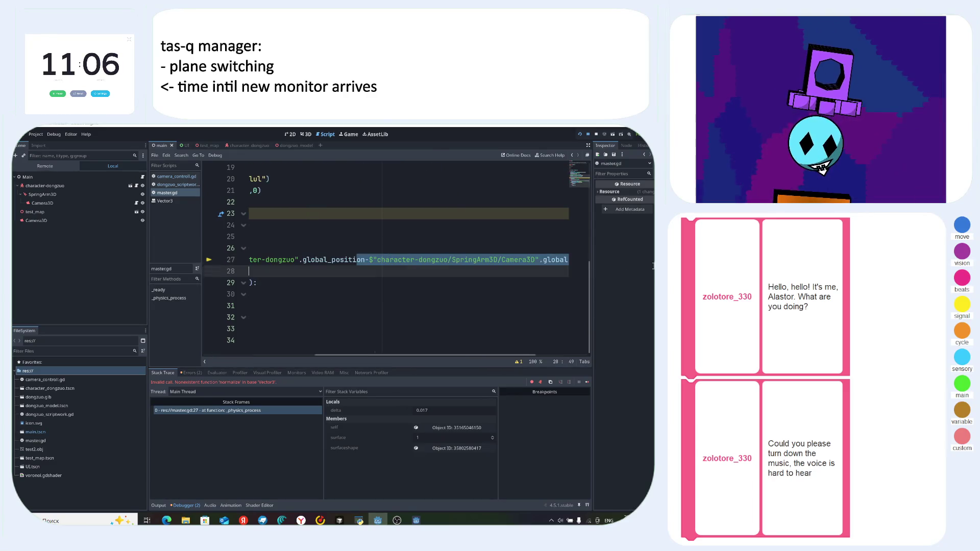
pyautogui.press('End')
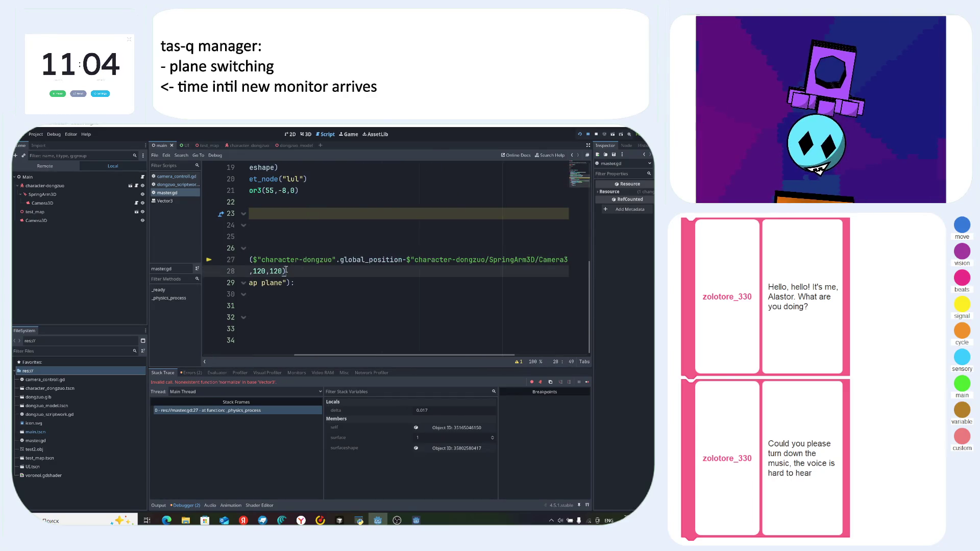
pyautogui.hotkey('shift', 'Home')
pyautogui.hotkey('shift', 'Home')
pyautogui.click(397, 248)
pyautogui.press('Return')
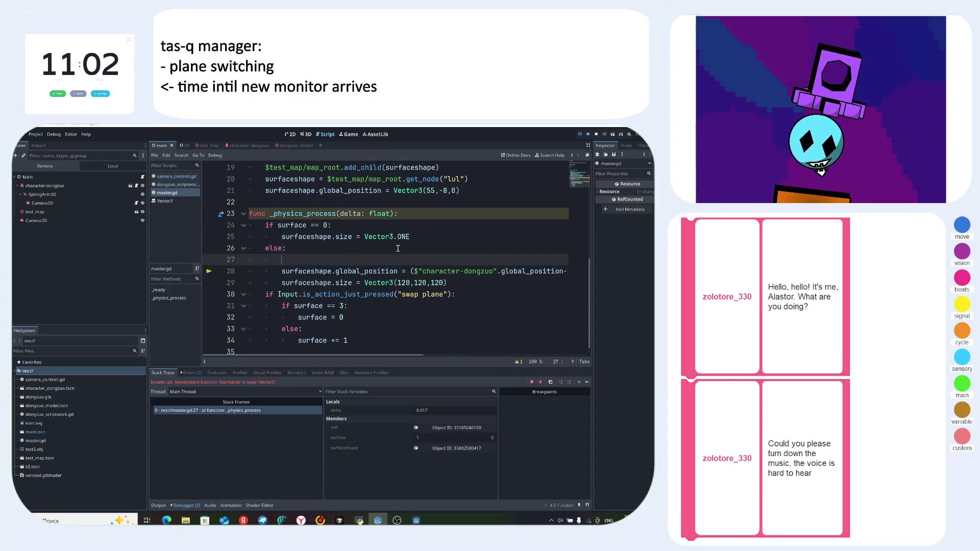
pyautogui.write('vecto')
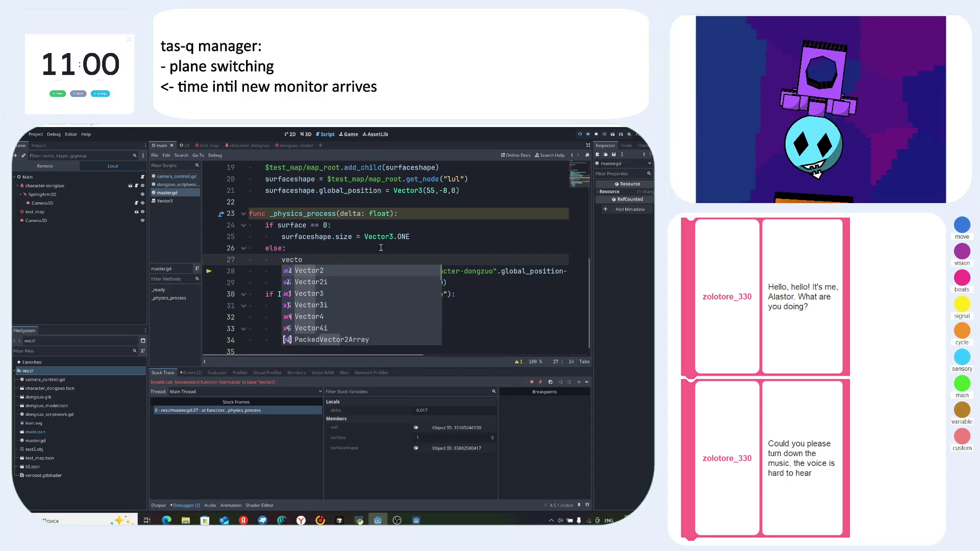
pyautogui.click(331, 293)
pyautogui.write('.')
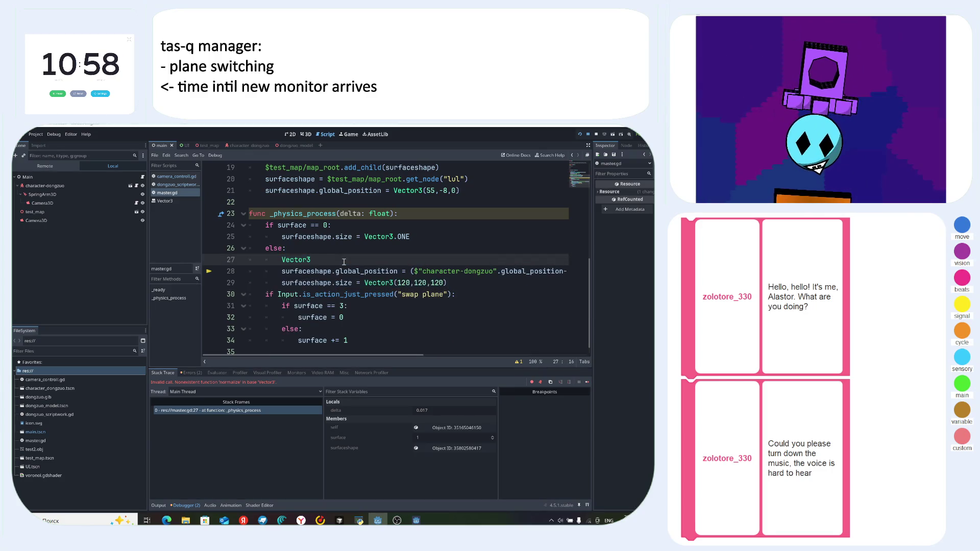
pyautogui.write('nor')
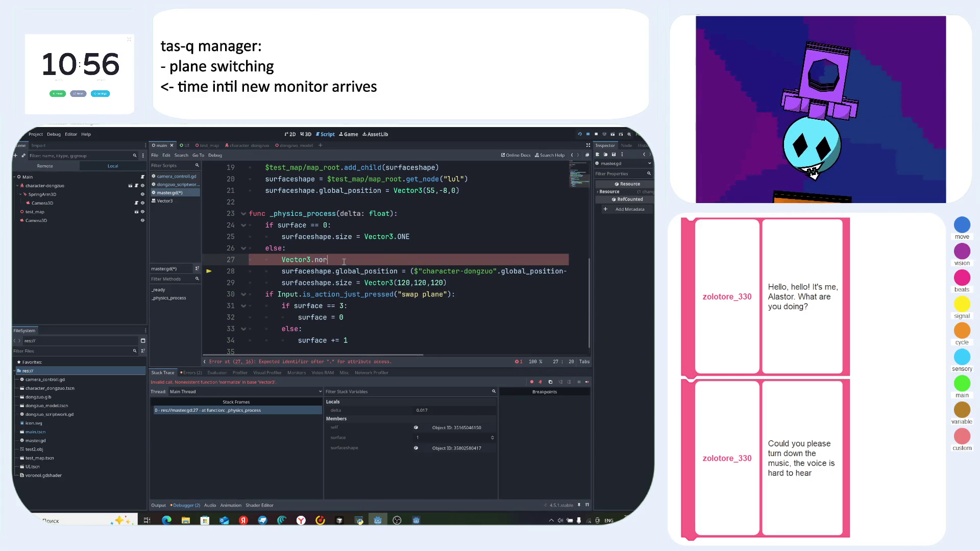
pyautogui.press('BackSpace')
pyautogui.press('BackSpace')
pyautogui.press('BackSpace')
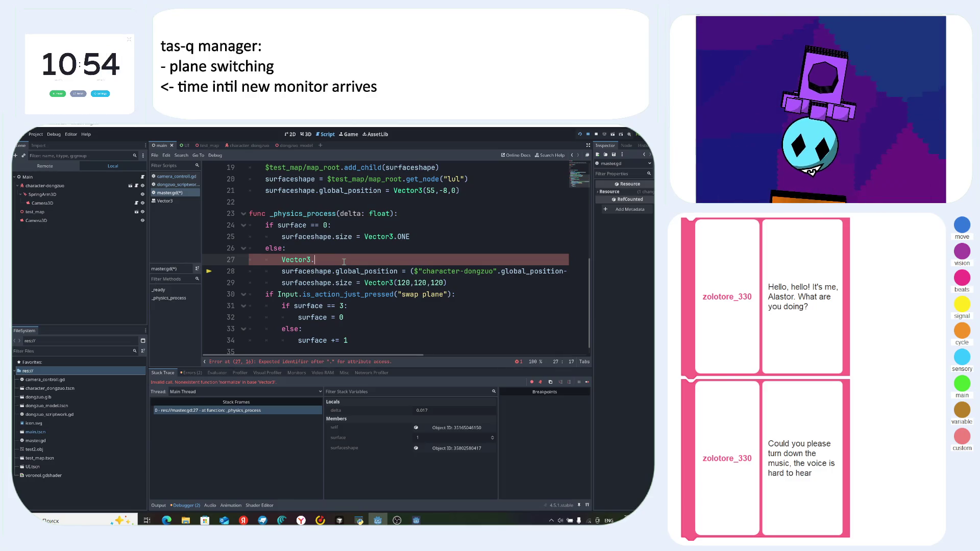
pyautogui.write('nor')
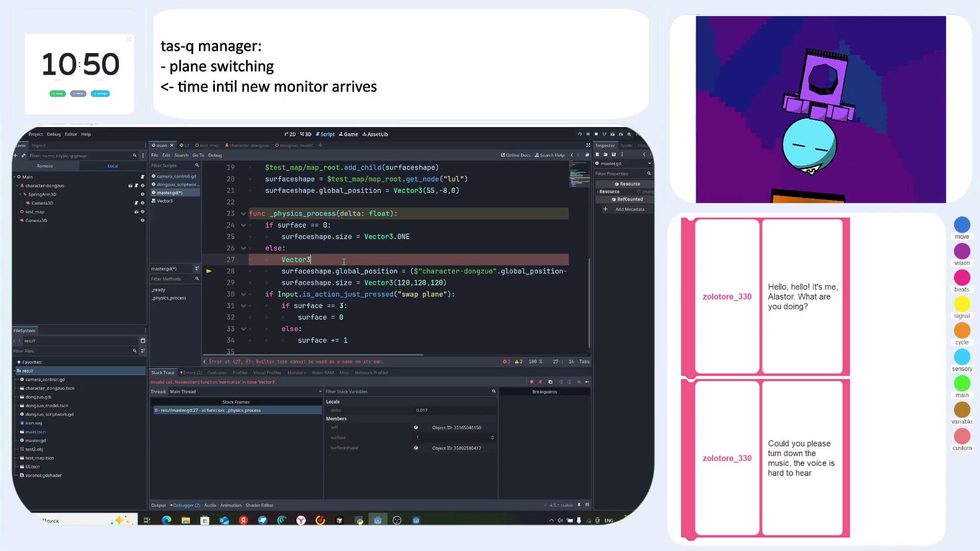
pyautogui.write('(')
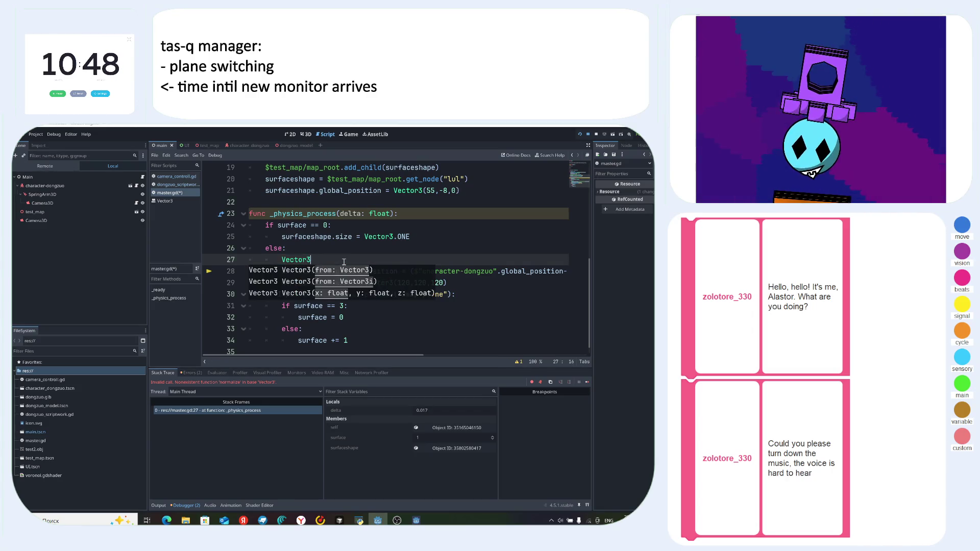
pyautogui.write('ONE.')
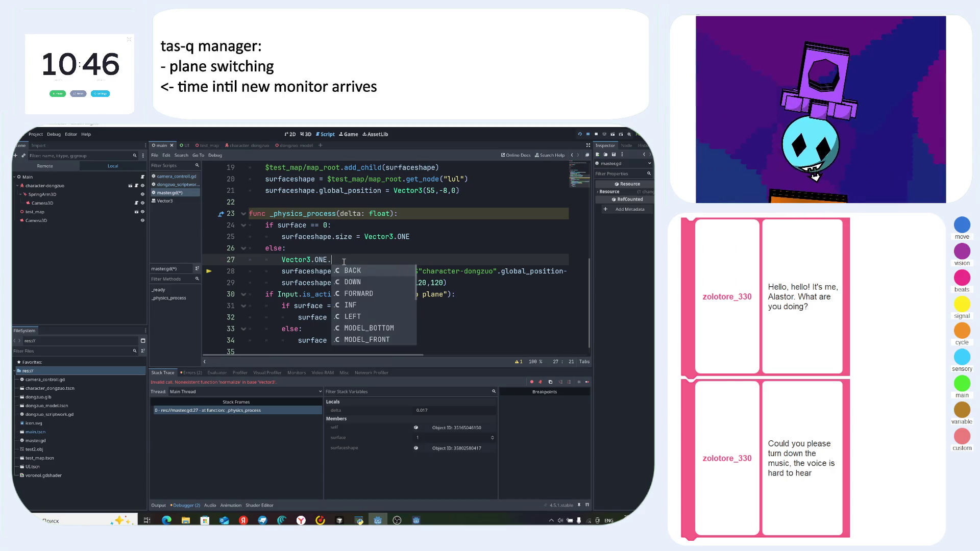
pyautogui.write('no')
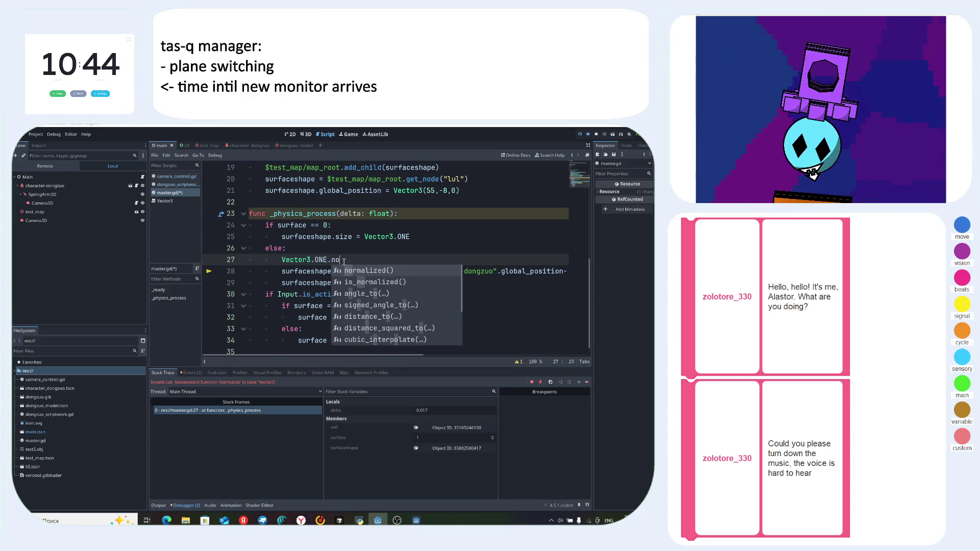
pyautogui.press('Return')
# - Switch over to the music player window and back toward Godot
pyautogui.hotkey('alt', 'Tab')
pyautogui.hotkey('alt', 'Tab')
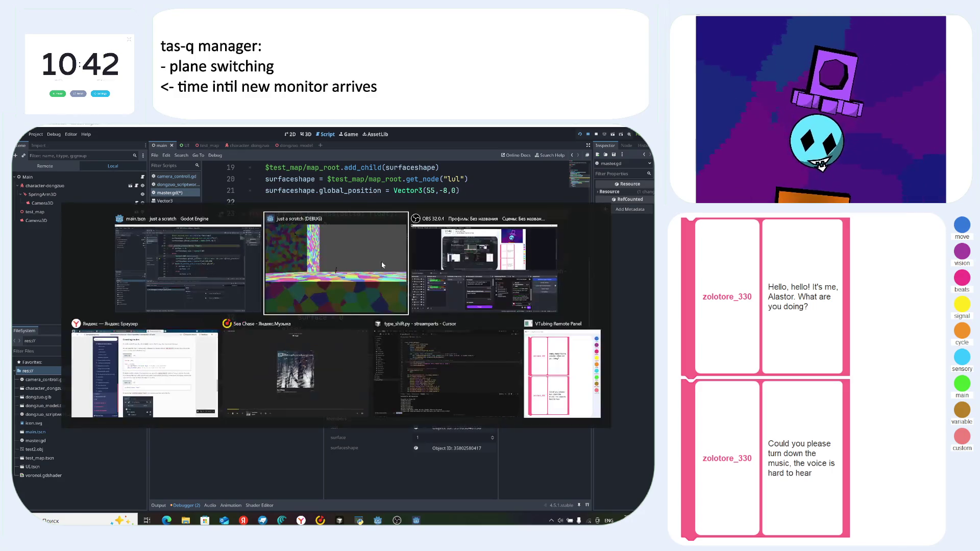
pyautogui.hotkey('alt', 'Tab')
pyautogui.hotkey('alt', 'Tab')
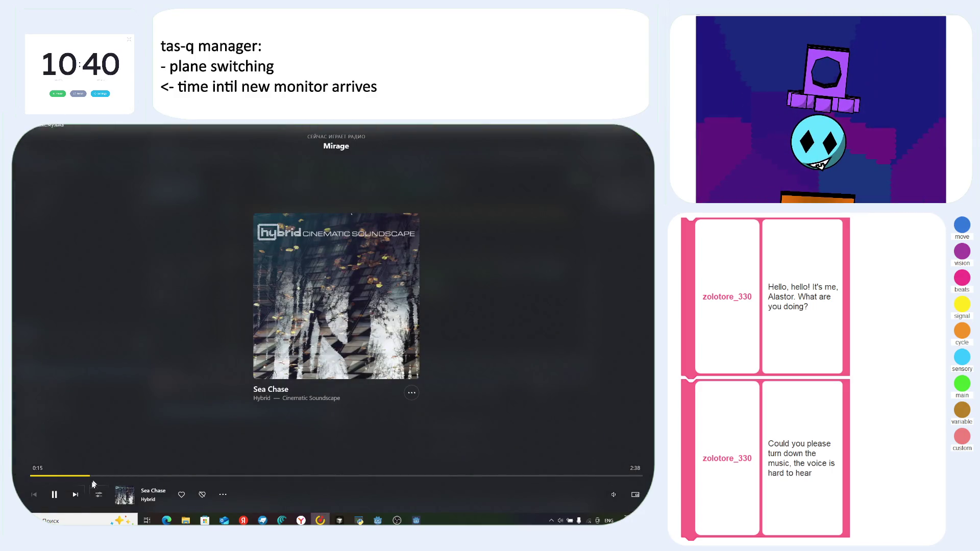
pyautogui.hotkey('alt', 'Tab')
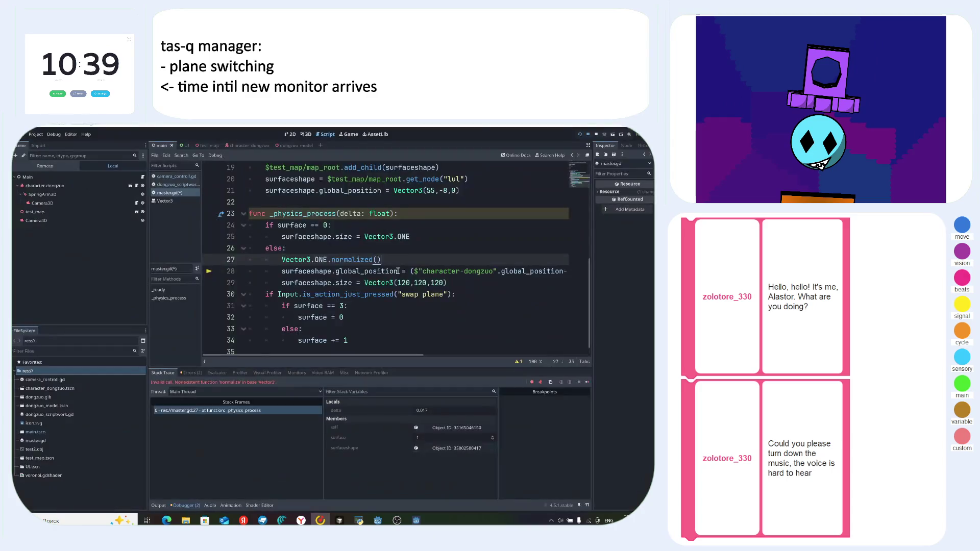
# - Check line 28's normalize call, delete the Vector3.ONE.normalized() test line, and rerun the game
pyautogui.hotkey('alt', 'Tab')
pyautogui.hotkey('alt', 'Tab')
pyautogui.hotkey('alt', 'Tab')
pyautogui.hotkey('alt', 'Tab')
pyautogui.click(427, 235)
pyautogui.moveTo(390, 259); pyautogui.dragTo(323, 260)
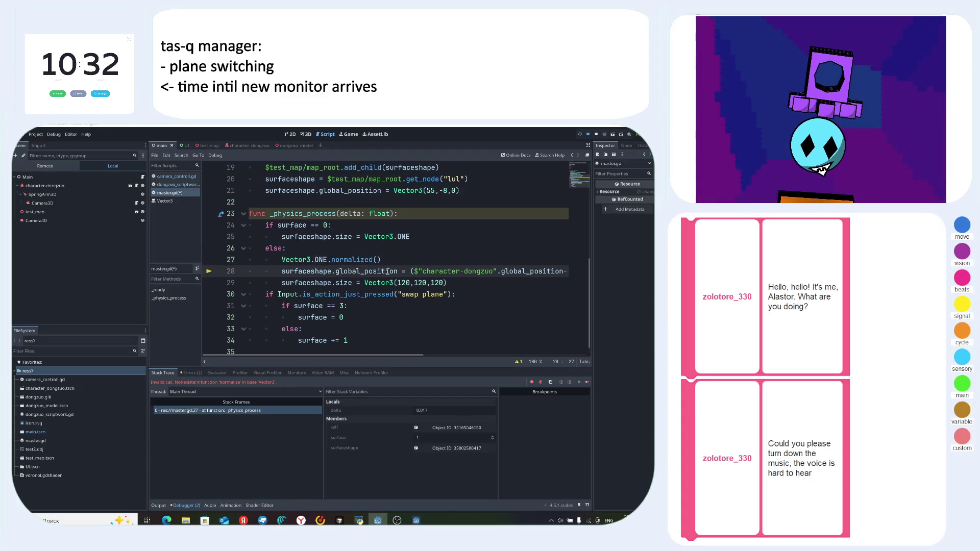
pyautogui.moveTo(410, 271); pyautogui.dragTo(619, 267)
pyautogui.click(563, 271)
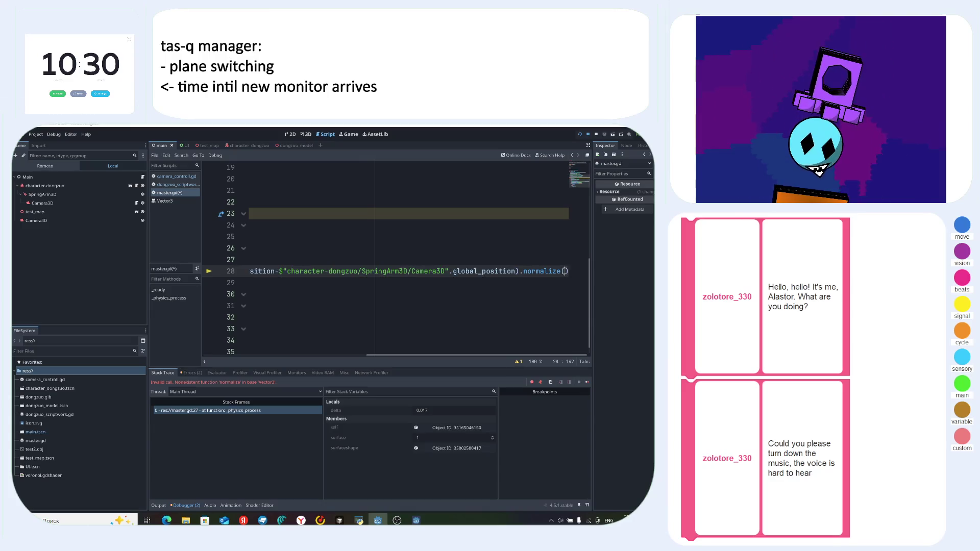
pyautogui.moveTo(306, 248); pyautogui.dragTo(295, 260)
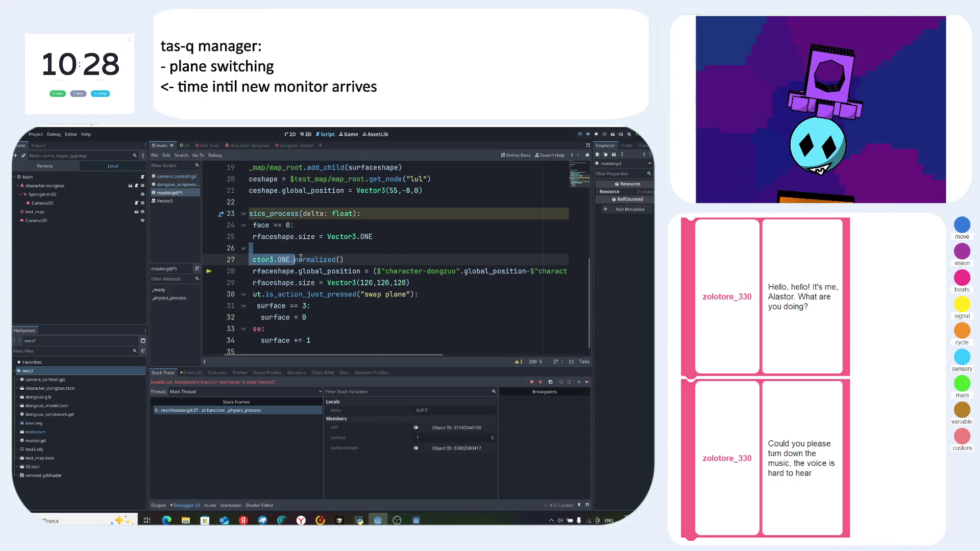
pyautogui.moveTo(356, 260); pyautogui.dragTo(231, 259)
pyautogui.press('BackSpace')
pyautogui.press('BackSpace')
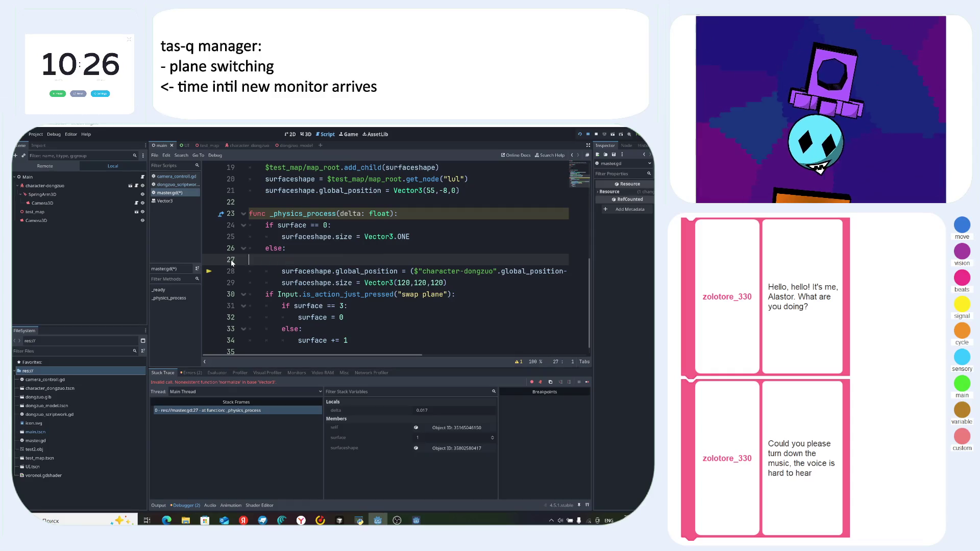
pyautogui.press('F5')
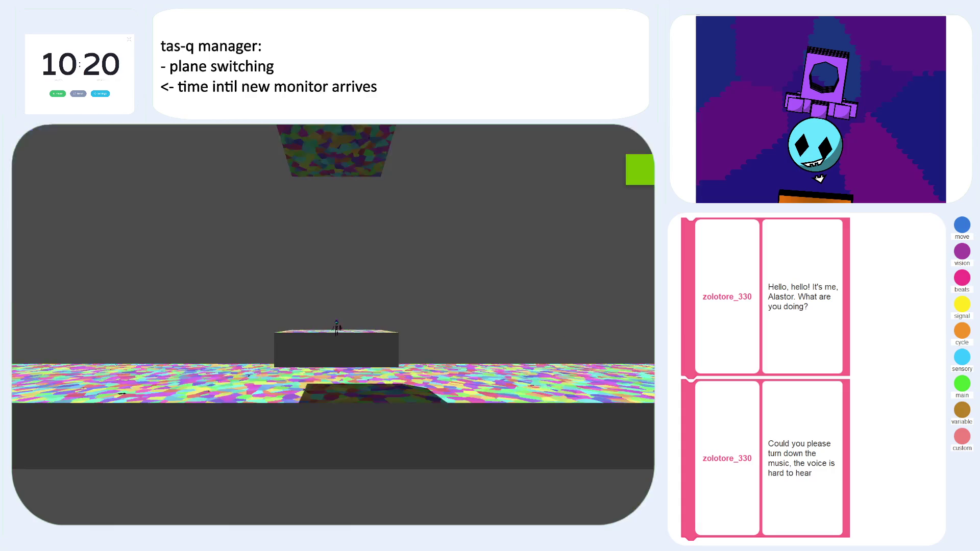
# - Stop the game and open a parenthesis before the character position on line 27
pyautogui.hotkey('alt', 'F4')
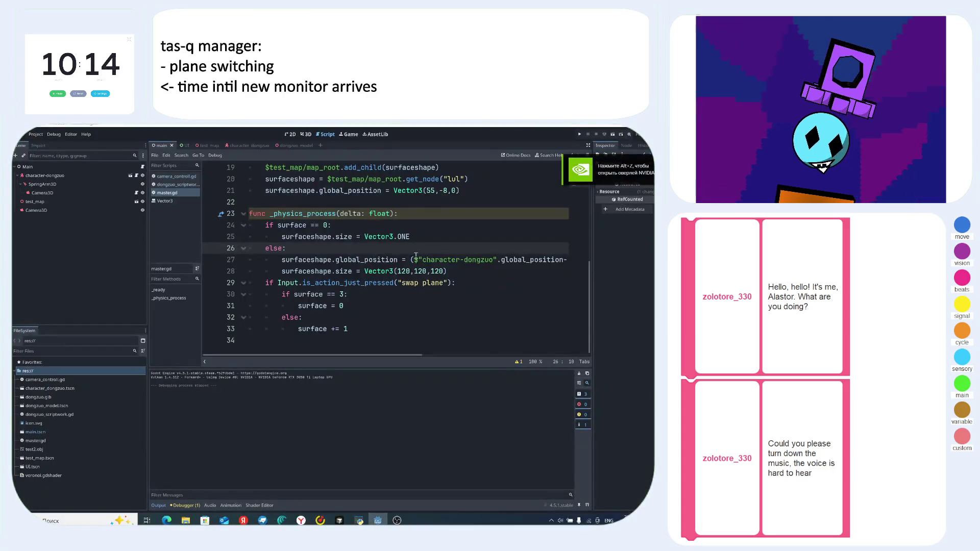
pyautogui.click(485, 268)
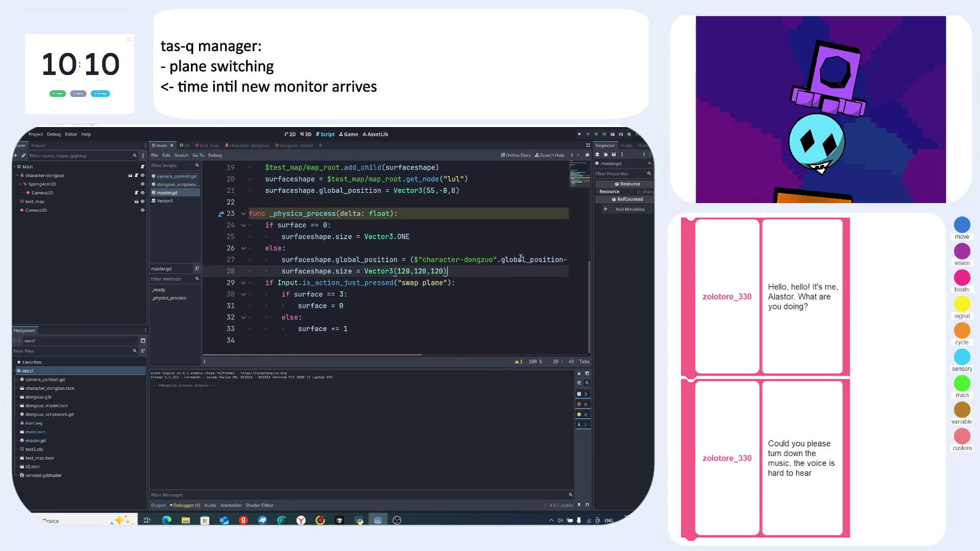
pyautogui.moveTo(282, 260); pyautogui.dragTo(596, 261)
pyautogui.hscroll(-3, 587, 262)
pyautogui.hscroll(3, 579, 262)
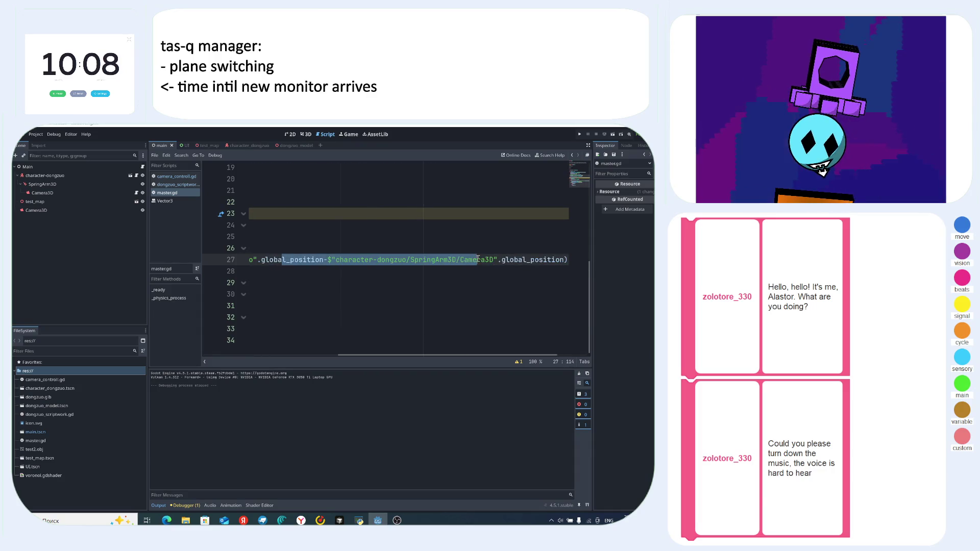
pyautogui.moveTo(578, 262)
pyautogui.mouseDown()
pyautogui.moveTo(256, 260)
pyautogui.moveTo(391, 260)
pyautogui.mouseUp()
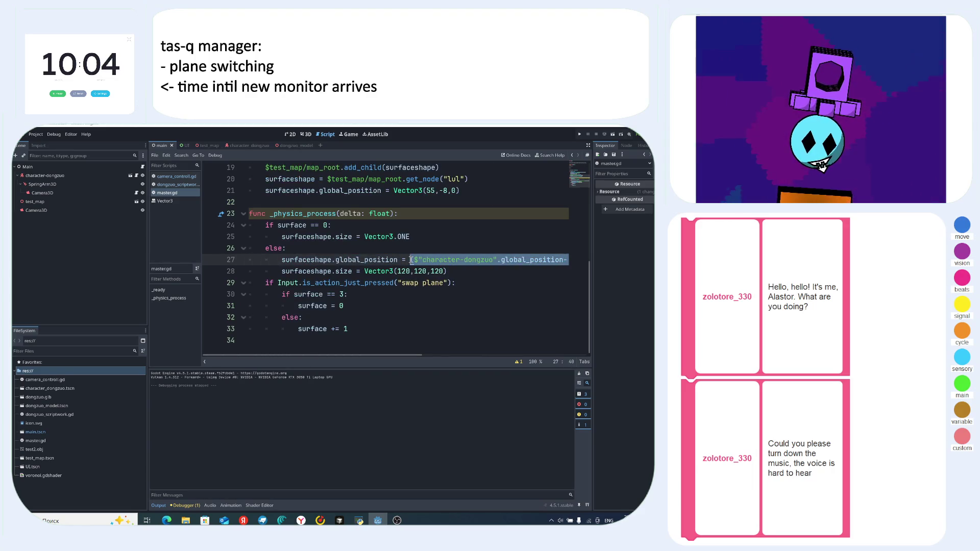
pyautogui.click(411, 260)
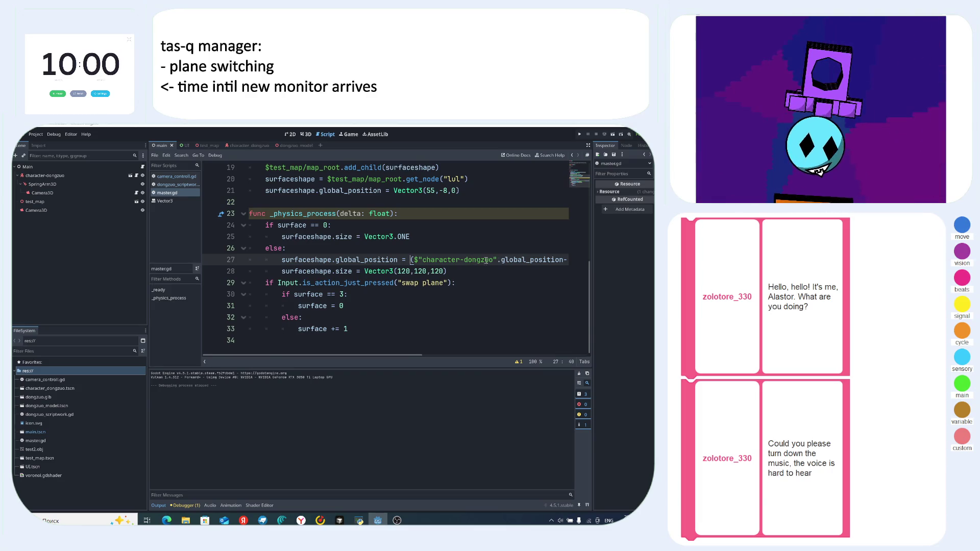
pyautogui.moveTo(567, 260); pyautogui.dragTo(407, 261)
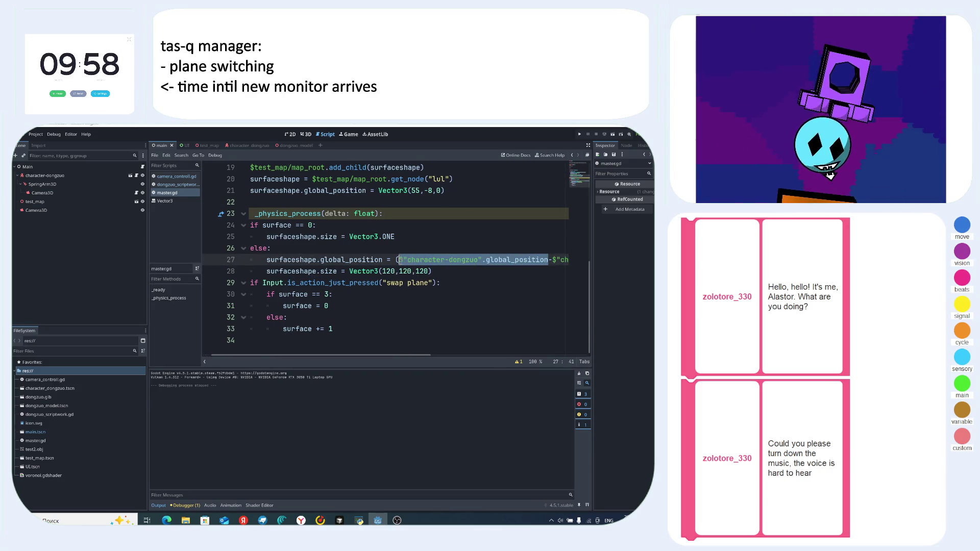
pyautogui.click(398, 259)
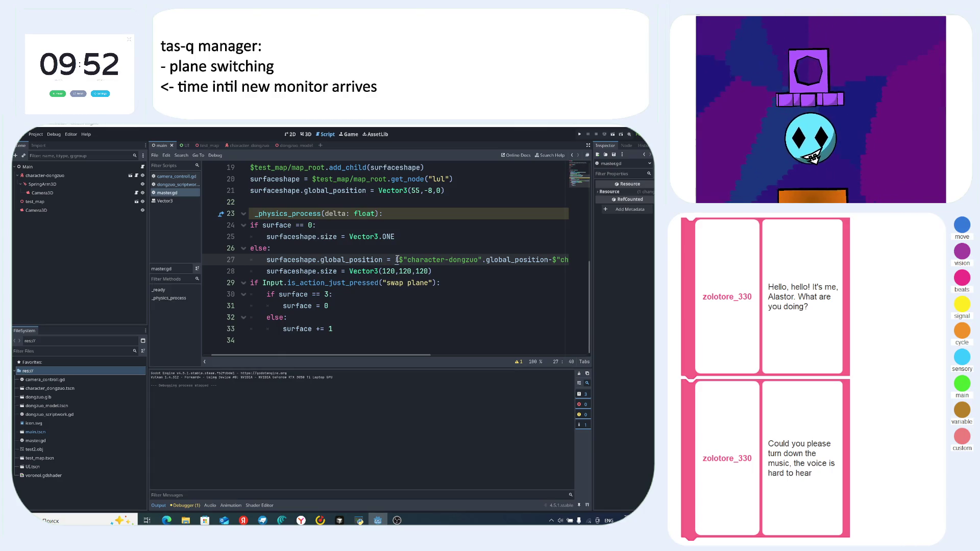
pyautogui.write('(')
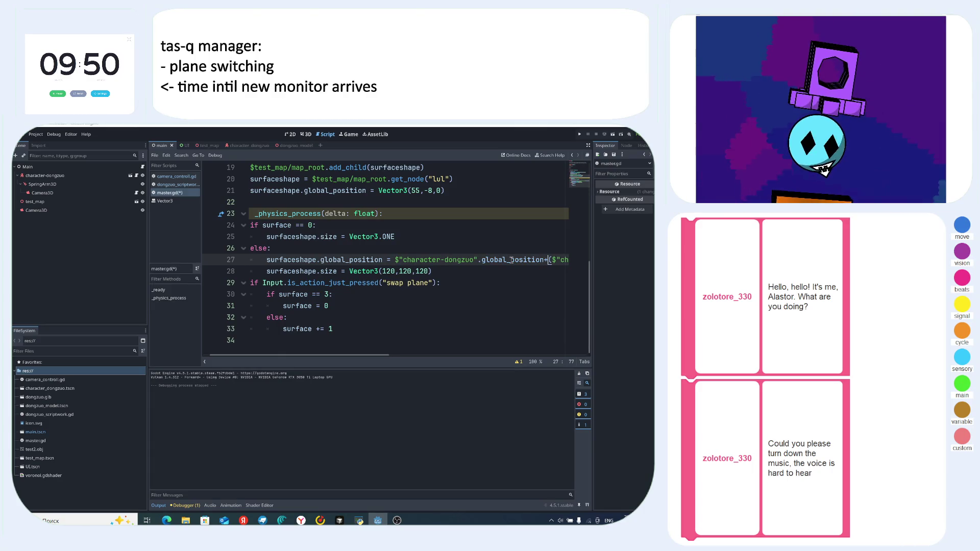
# - Multiply the normalized character-minus-camera offset on line 27 by 120 and run the game
pyautogui.moveTo(511, 260); pyautogui.dragTo(623, 265)
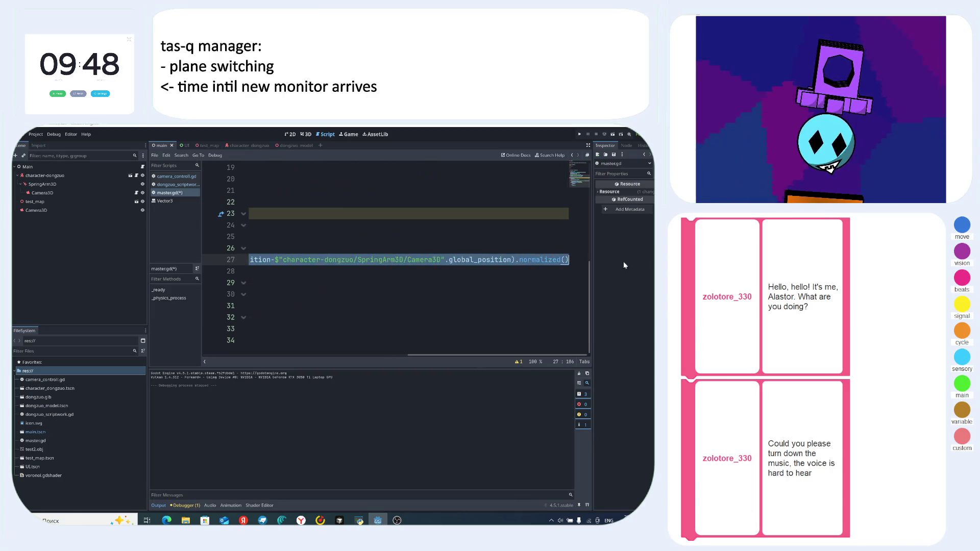
pyautogui.click(571, 258)
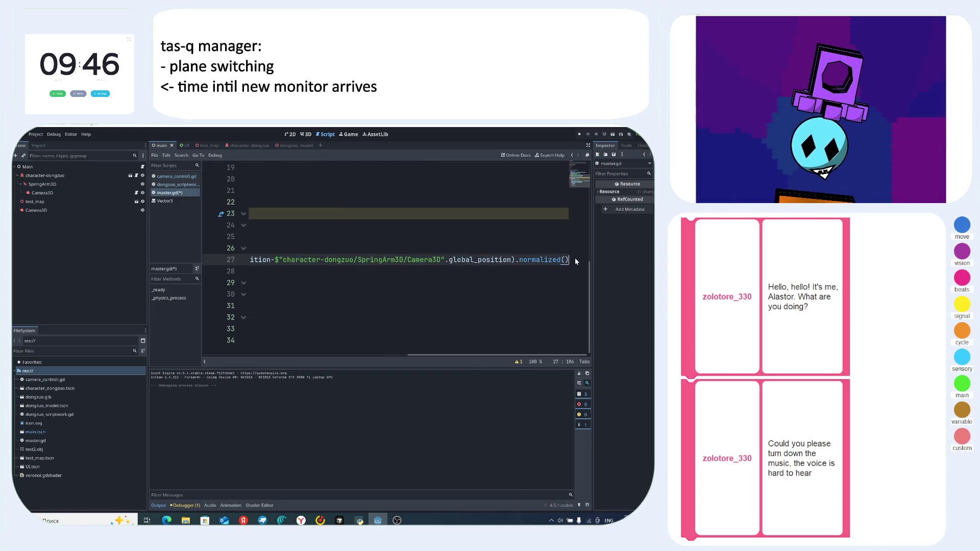
pyautogui.write('*120')
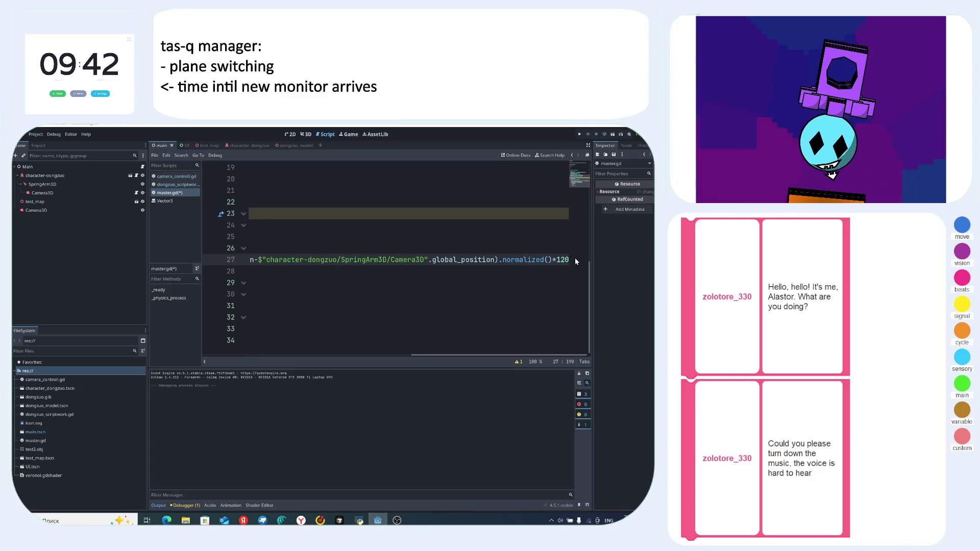
pyautogui.press('F5')
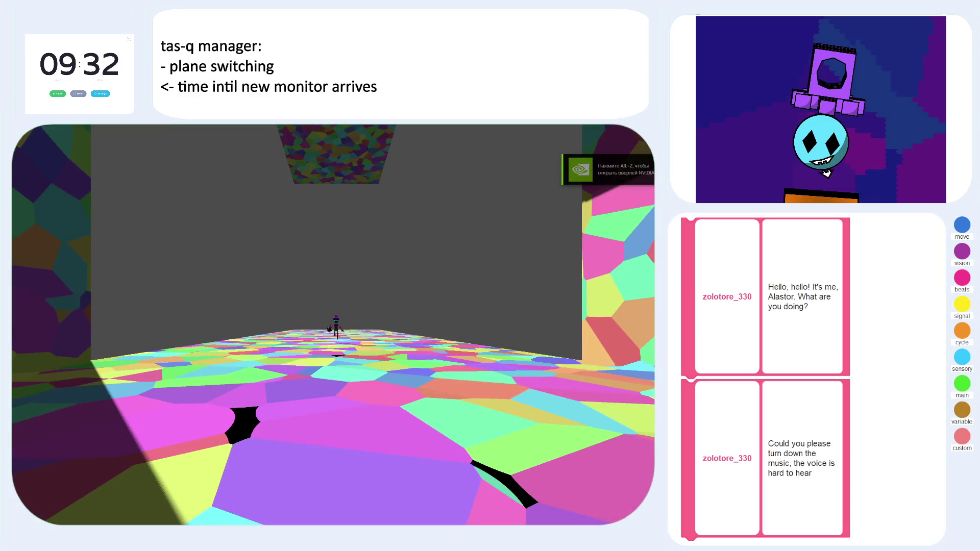
# - Stop the game, change line 27's multiplier from 120 to 40, and relaunch
pyautogui.press('Escape')
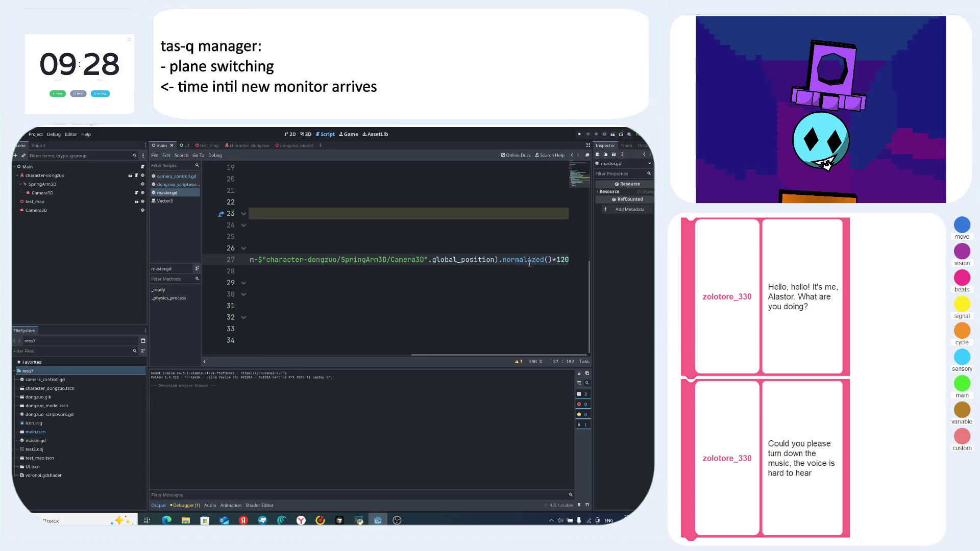
pyautogui.click(519, 261)
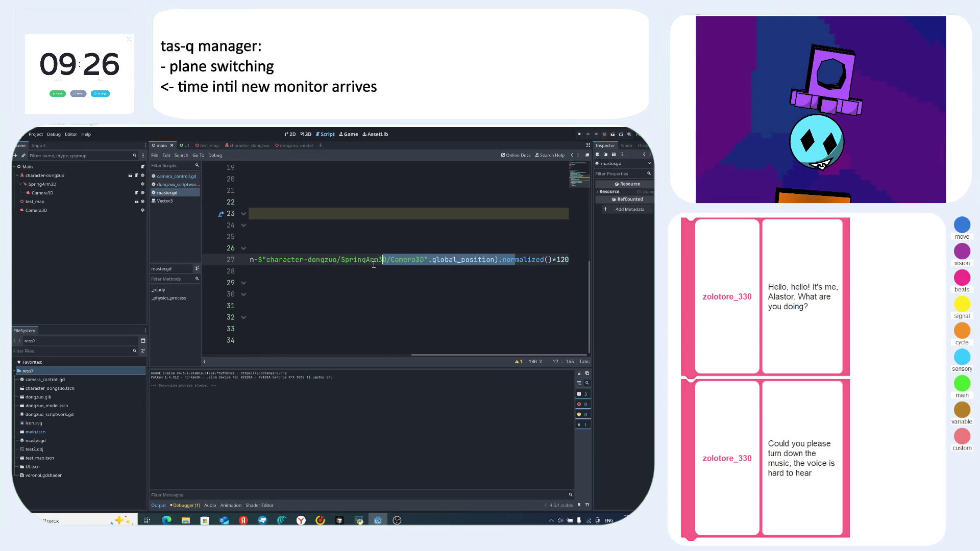
pyautogui.moveTo(373, 264); pyautogui.dragTo(188, 262)
pyautogui.moveTo(468, 259)
pyautogui.mouseDown()
pyautogui.moveTo(566, 259)
pyautogui.moveTo(229, 259)
pyautogui.moveTo(566, 261)
pyautogui.mouseUp()
pyautogui.click(504, 260)
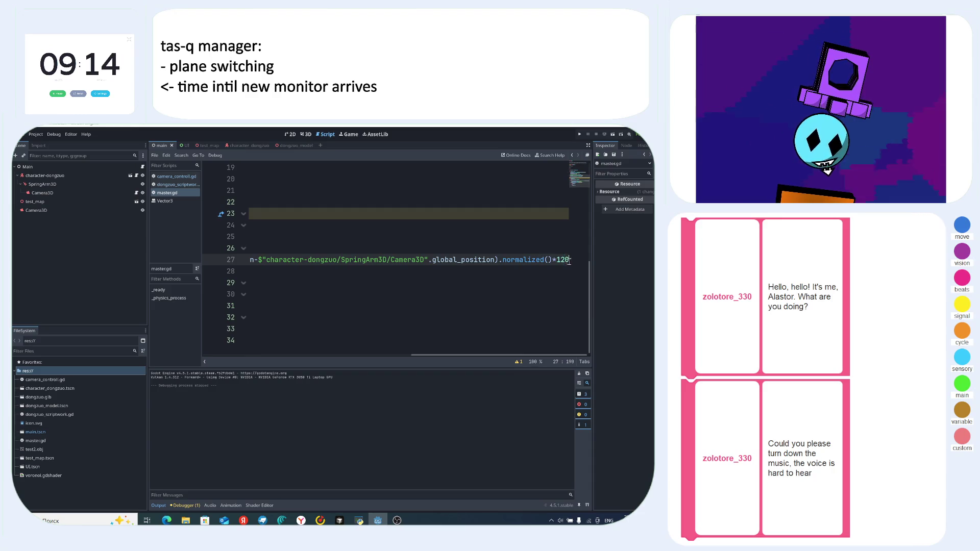
pyautogui.click(577, 259)
pyautogui.press('BackSpace')
pyautogui.press('BackSpace')
pyautogui.press('BackSpace')
pyautogui.write('40')
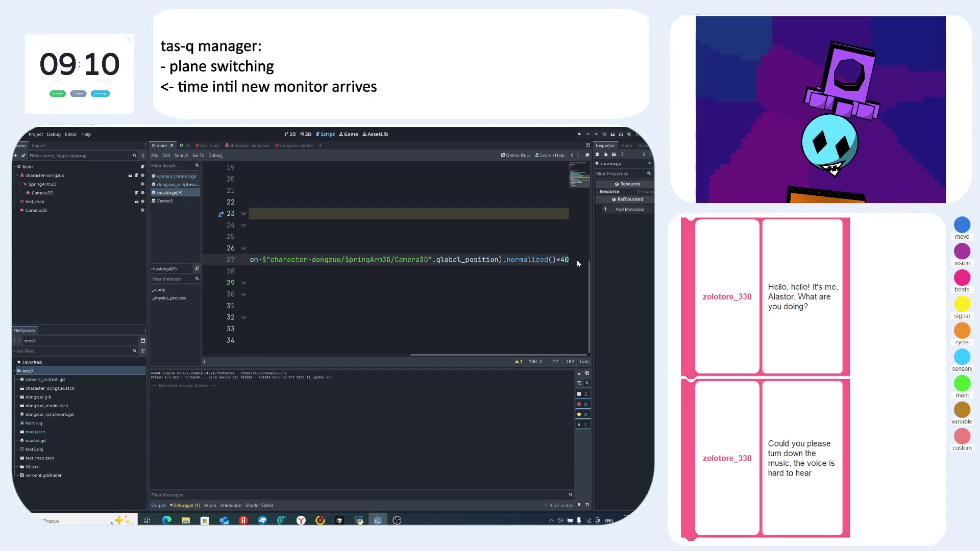
pyautogui.press('F5')
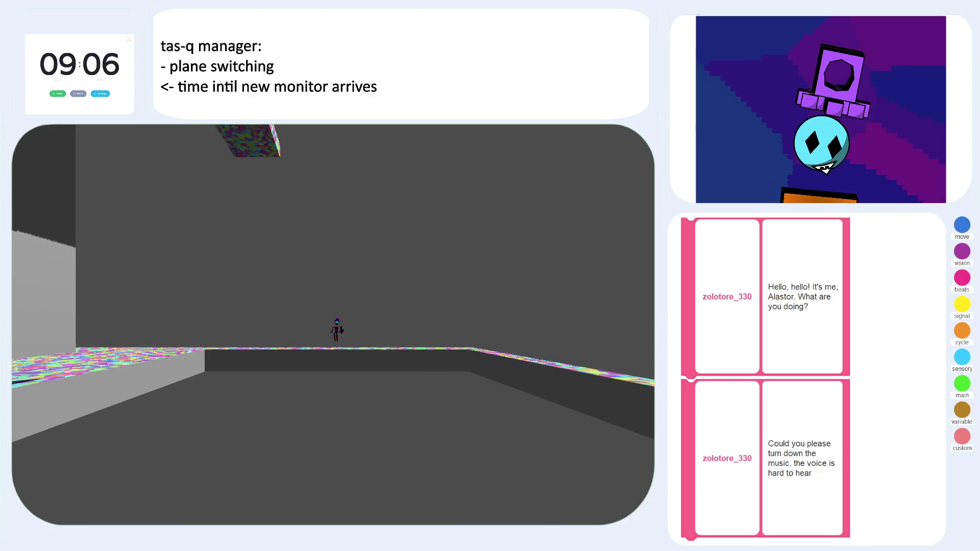
# - Walk the character forward through the level with W, then stop the game with F8
pyautogui.press('w')
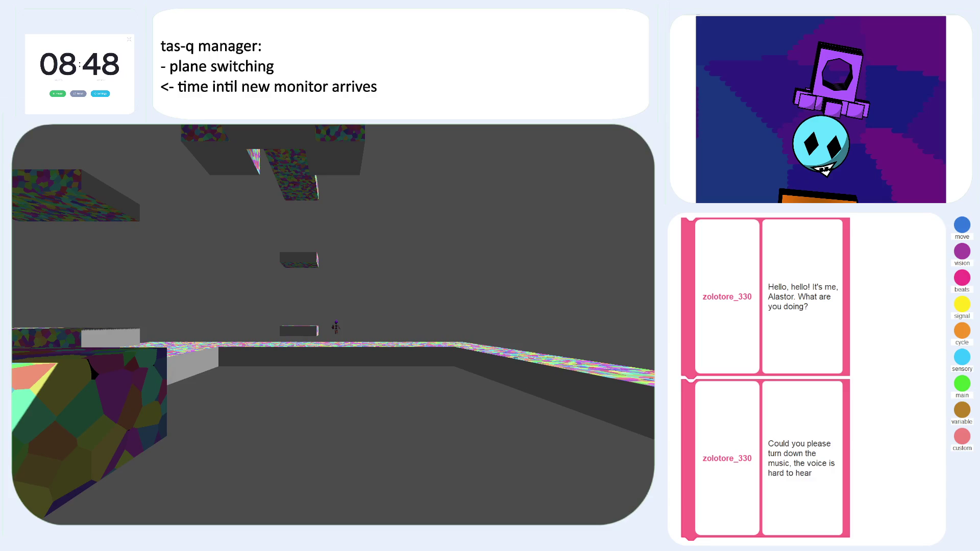
pyautogui.press('F8')
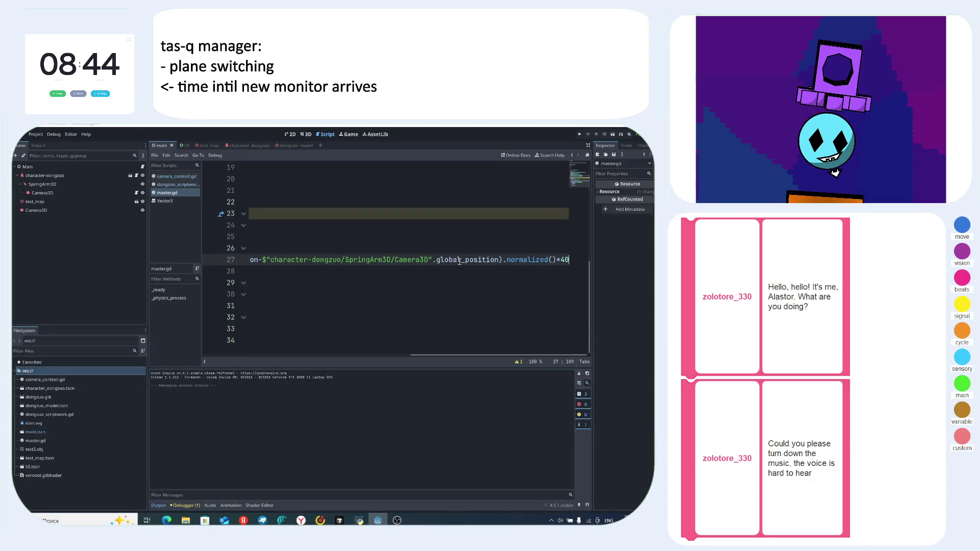
# - Set line 27's offset multiplier to 60 and run the game
pyautogui.click(569, 260)
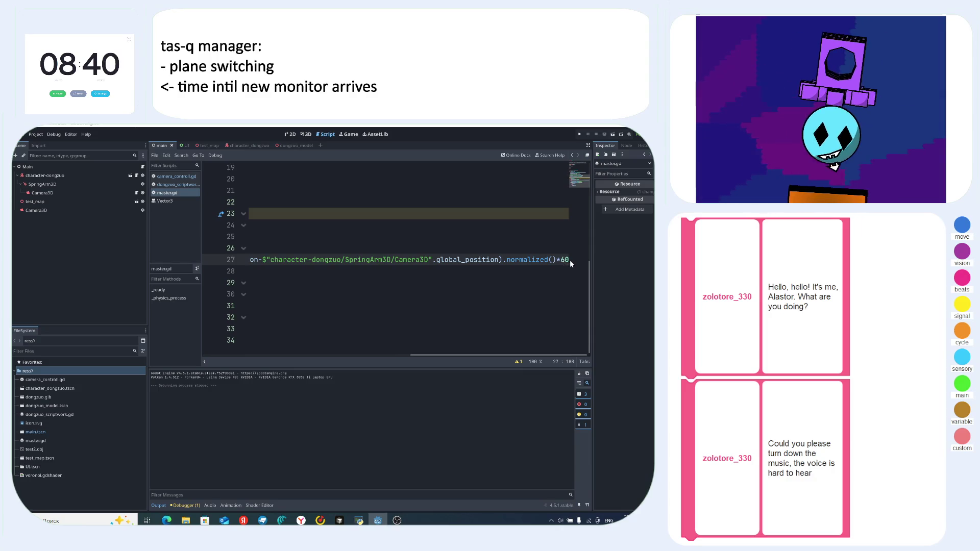
pyautogui.click(538, 274)
pyautogui.hotkey('ctrl', 'z')
pyautogui.click(447, 272)
pyautogui.press('F5')
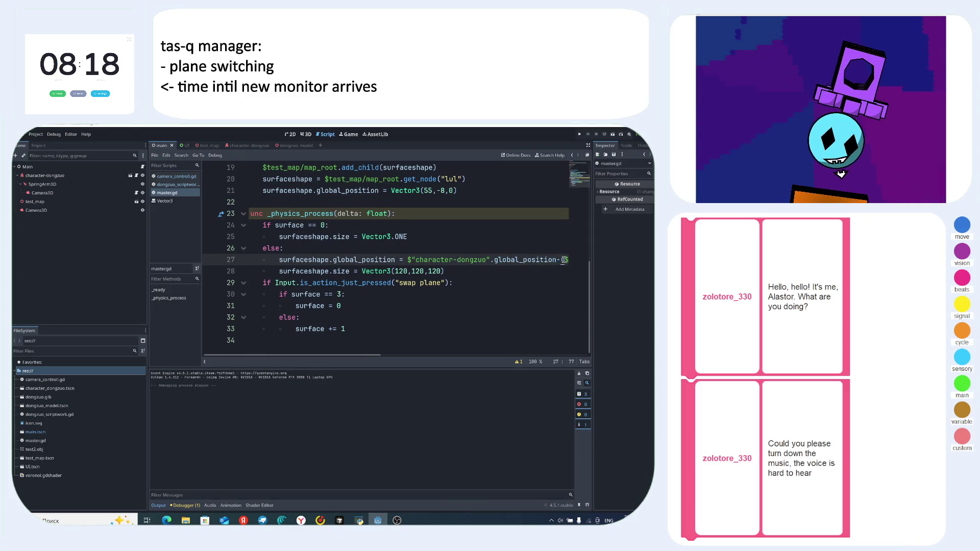
# - Relaunch the game, swap to the top-down plane to check the cut-out, then stop it
pyautogui.press('F5')
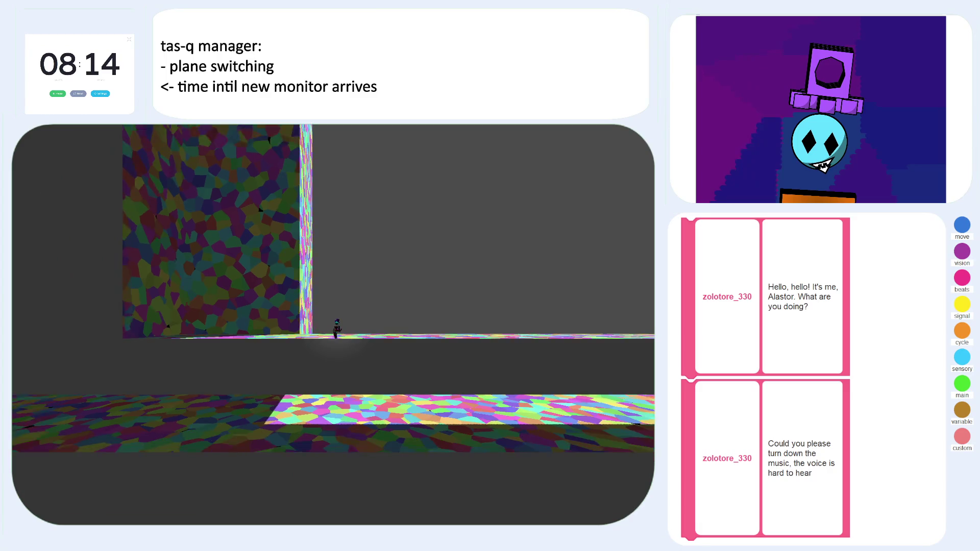
pyautogui.press('space')
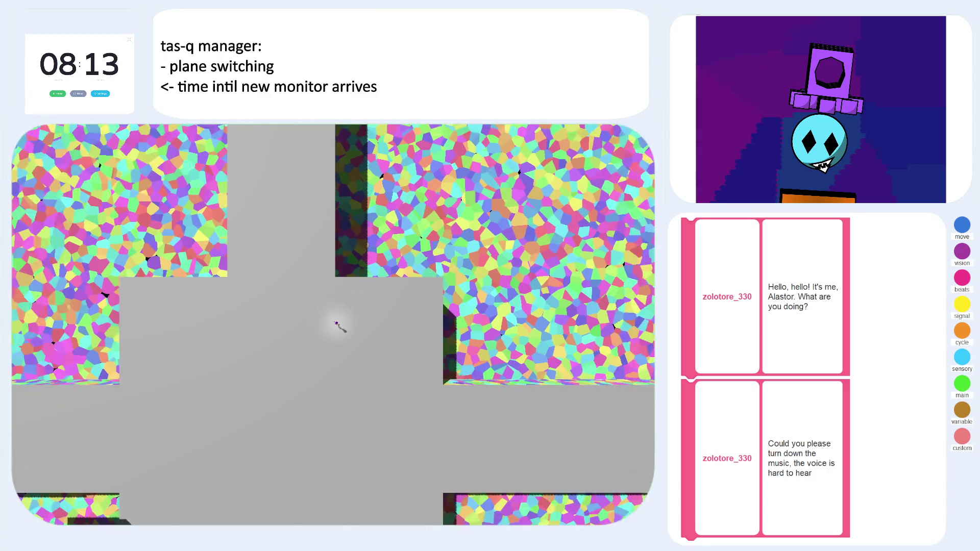
pyautogui.press('F8')
pyautogui.moveTo(519, 262); pyautogui.dragTo(571, 262)
pyautogui.click(571, 262)
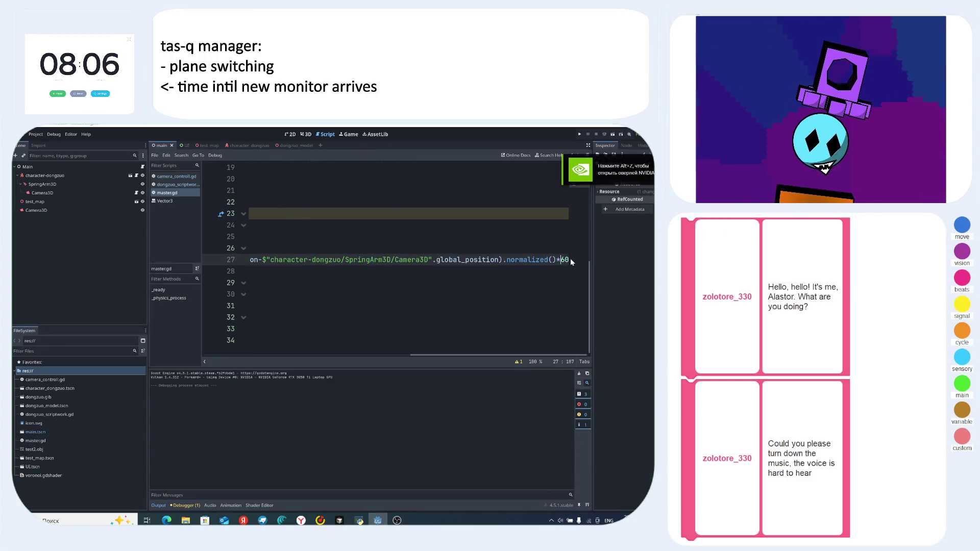
# - Skip to the next track in the music player and return to Godot
pyautogui.click(320, 520)
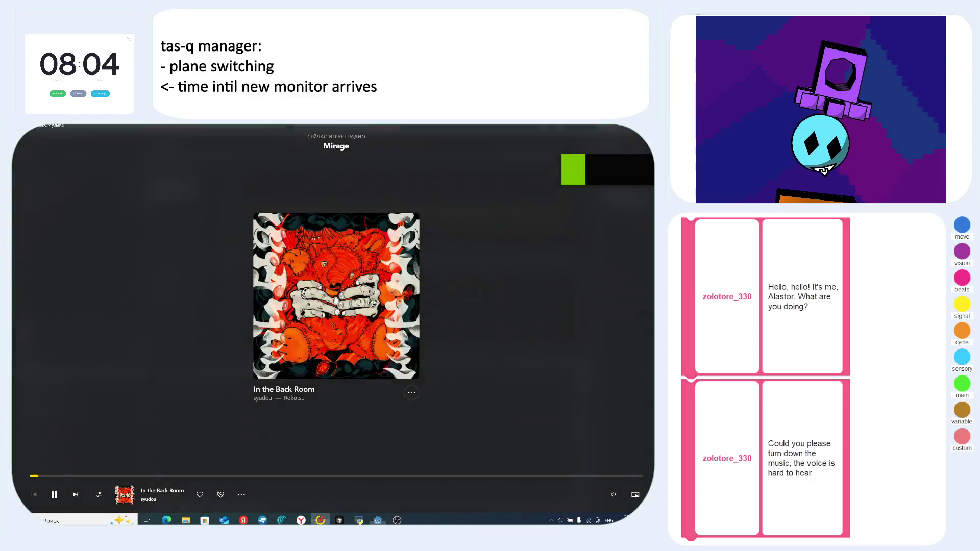
pyautogui.click(75, 494)
pyautogui.click(377, 520)
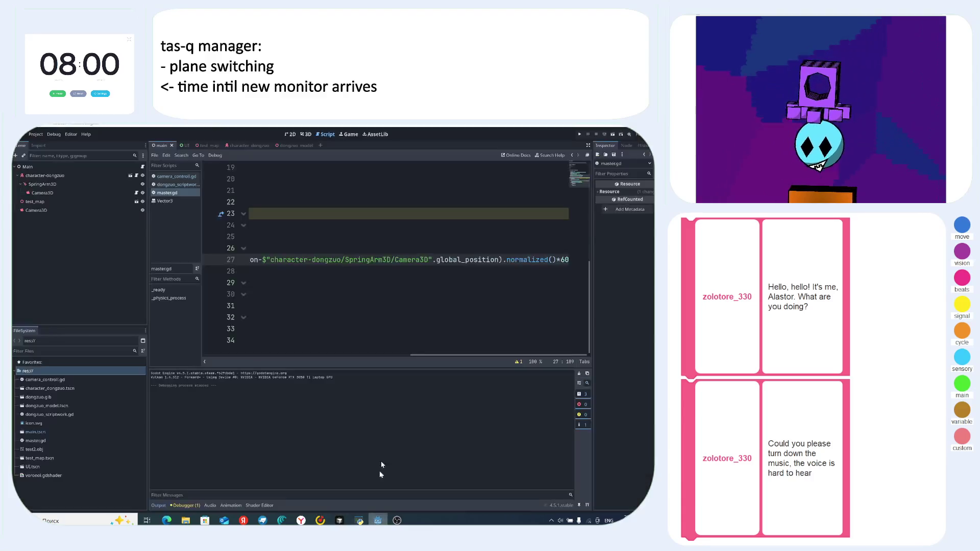
# - Replace the 60 multiplier at the end of line 27 with 70
pyautogui.moveTo(535, 260); pyautogui.dragTo(587, 259)
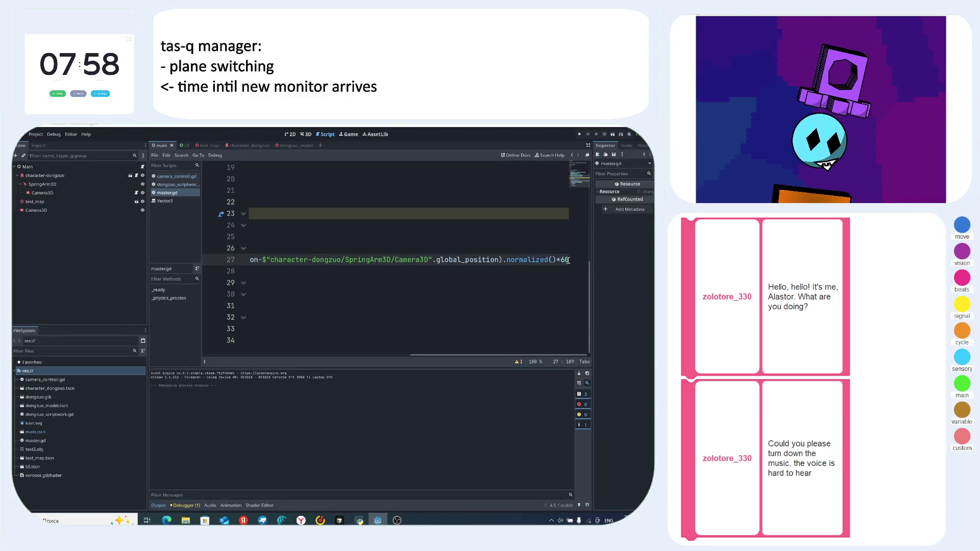
pyautogui.press('BackSpace')
pyautogui.press('BackSpace')
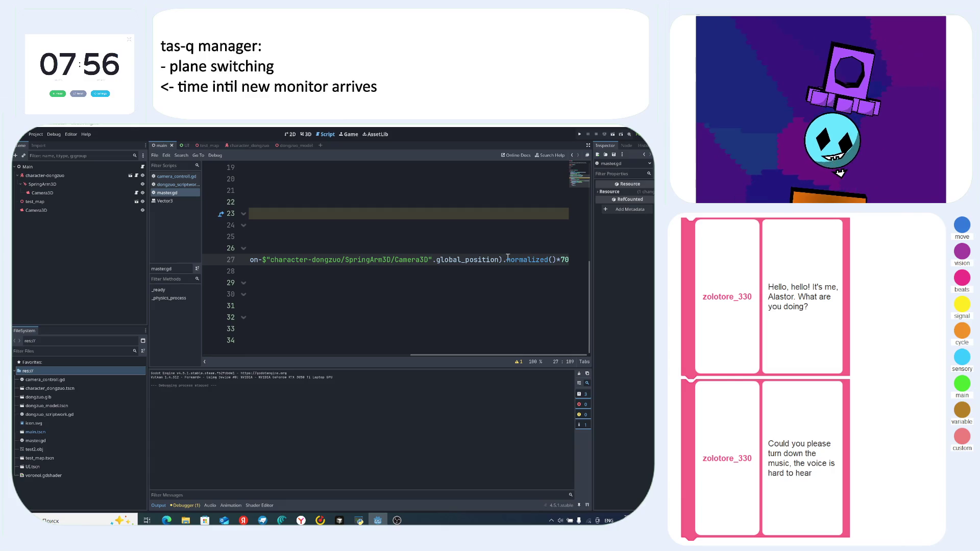
pyautogui.click(479, 283)
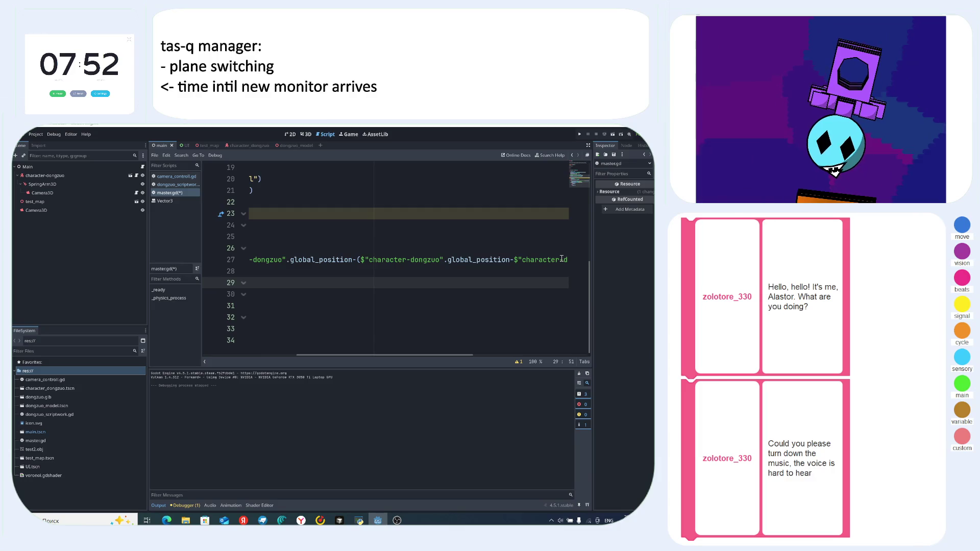
# - Run and play the game with the 70 multiplier, then Alt+Tab between windows
pyautogui.press('F5')
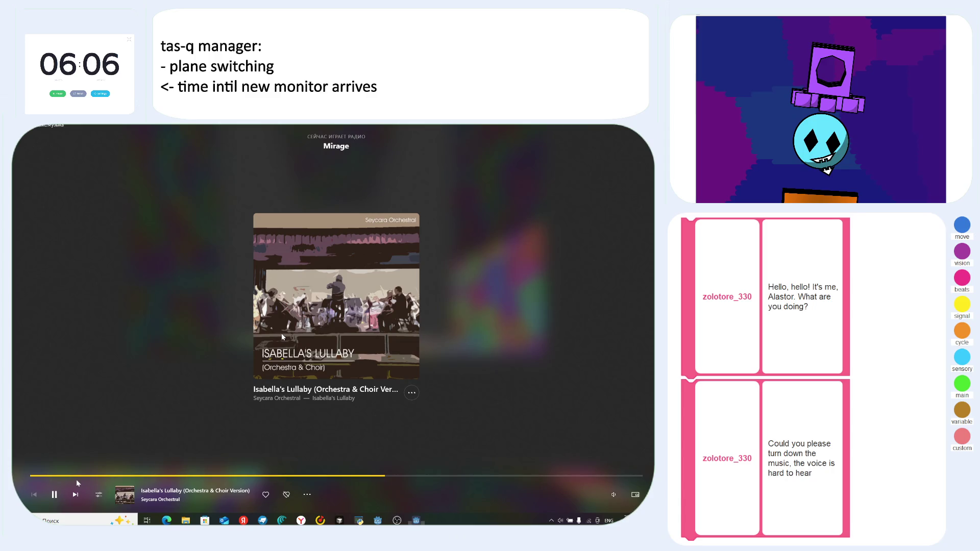
pyautogui.hotkey('alt', 'Tab')
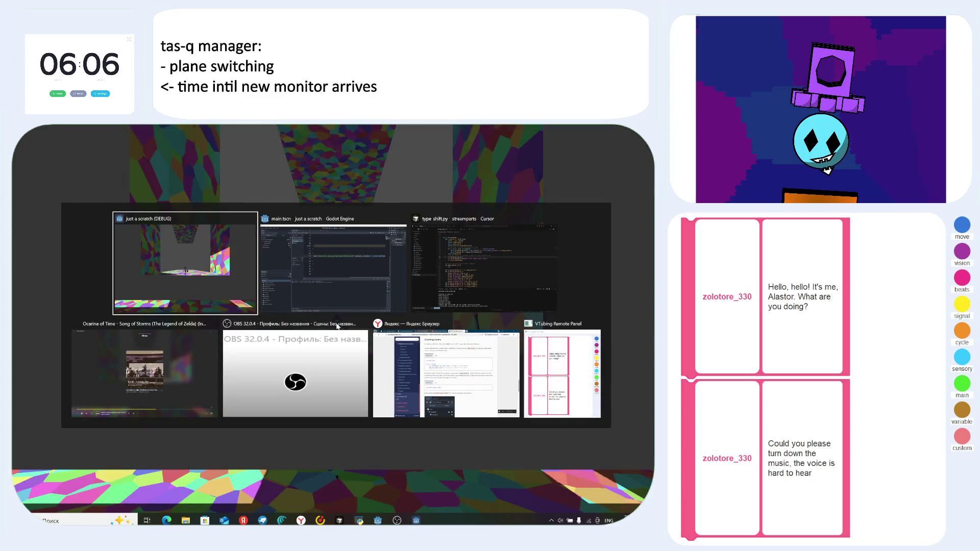
# - Return to the Godot editor and erase line 27's global_position assignment entirely
pyautogui.hotkey('alt', 'Tab')
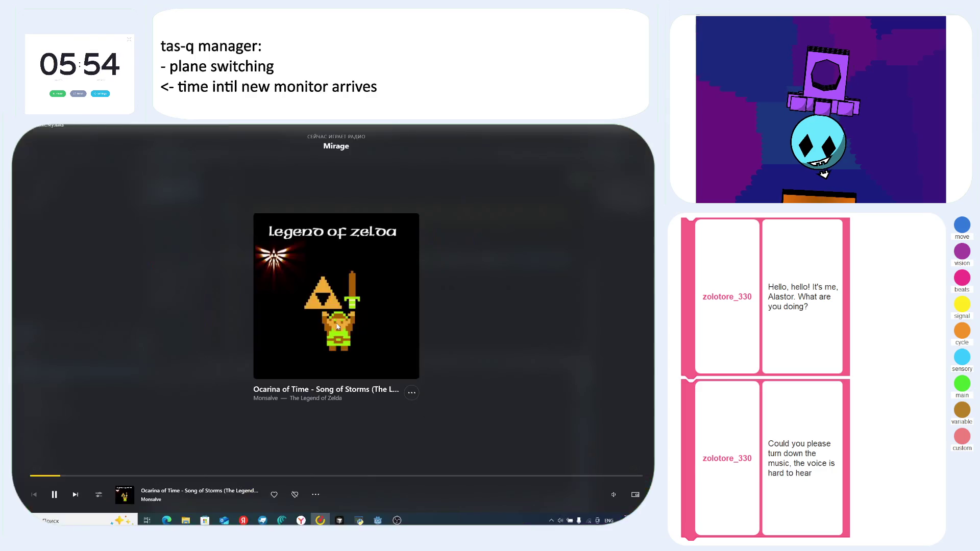
pyautogui.click(377, 520)
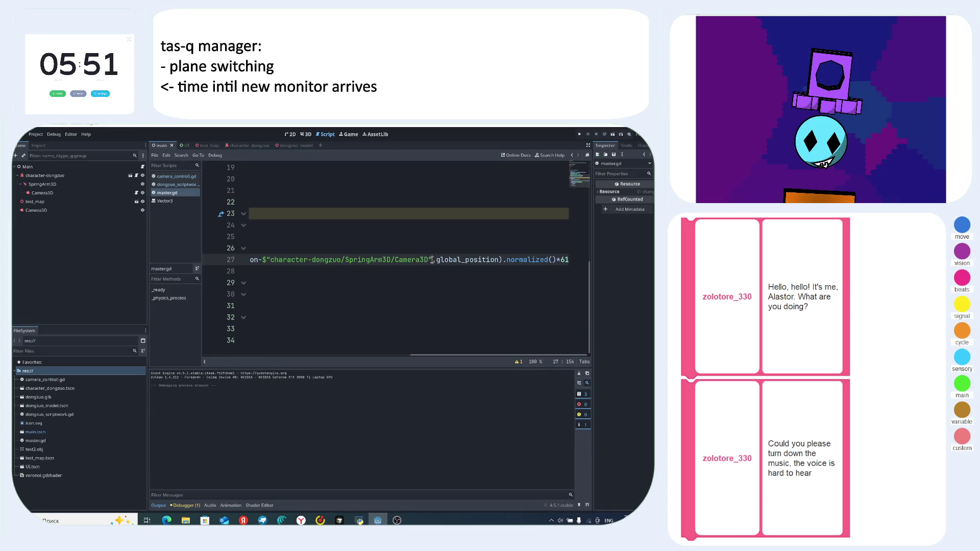
pyautogui.moveTo(432, 260); pyautogui.dragTo(466, 260)
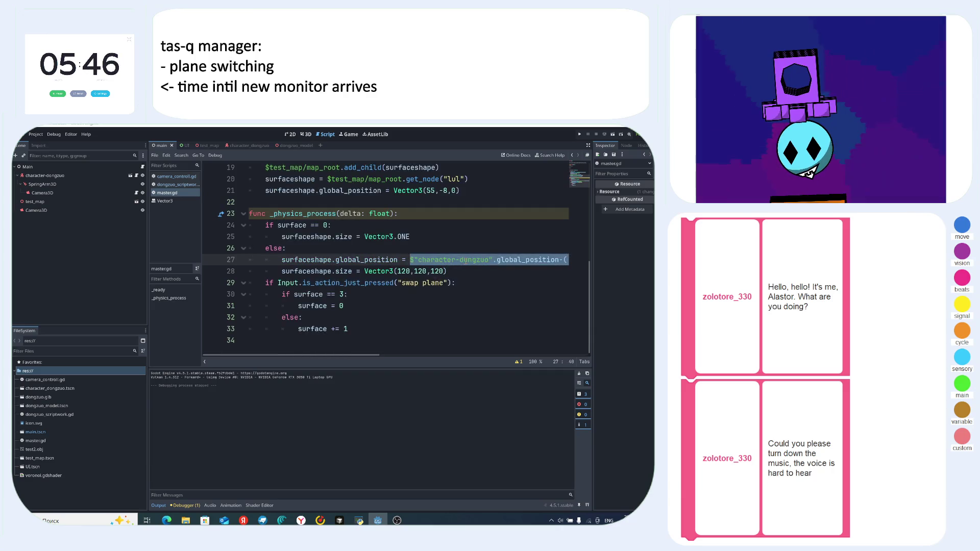
pyautogui.press('BackSpace')
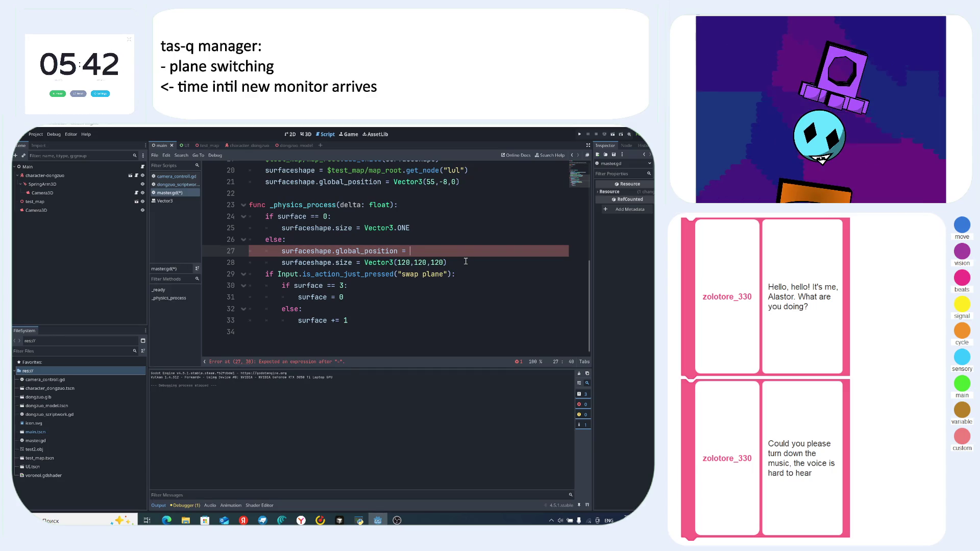
pyautogui.press('BackSpace')
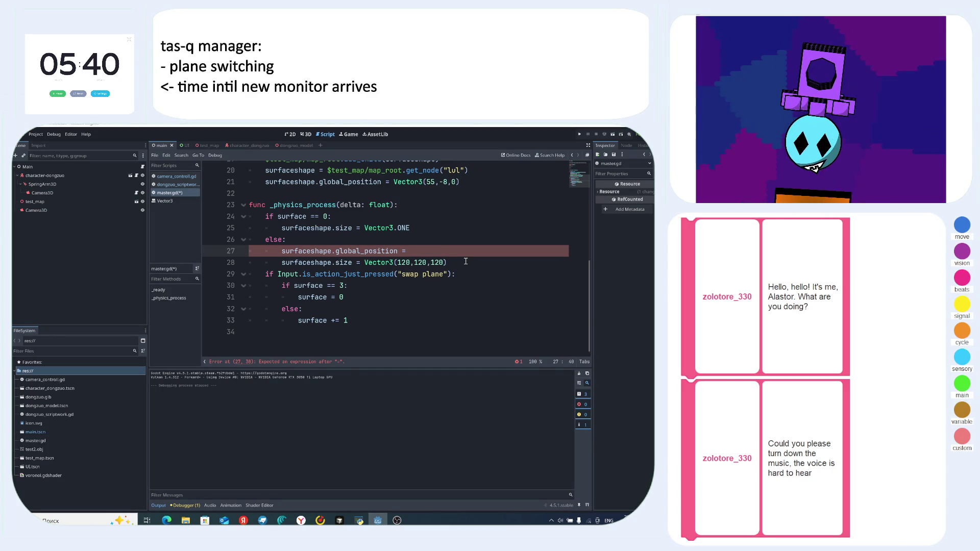
pyautogui.press('BackSpace')
pyautogui.press('BackSpace')
pyautogui.press('BackSpace')
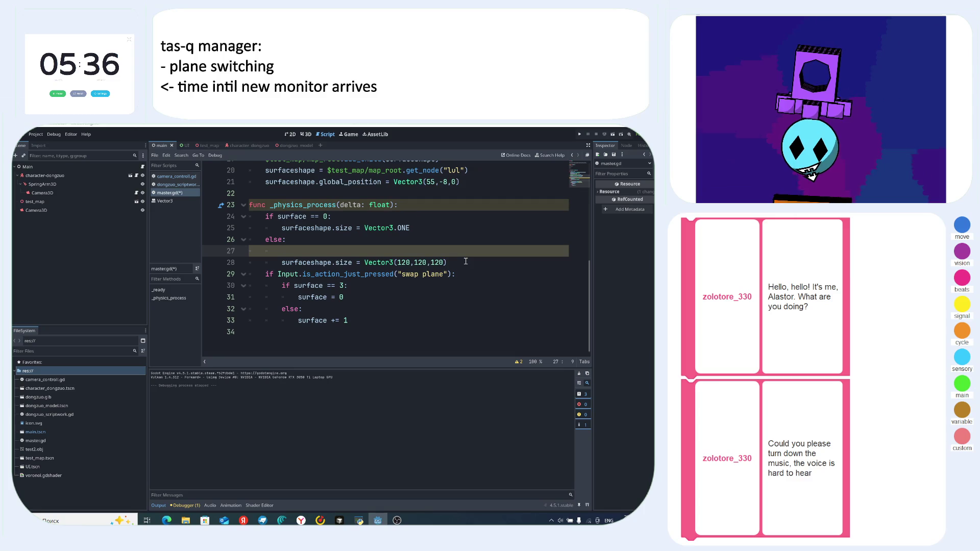
pyautogui.press('BackSpace')
pyautogui.press('BackSpace')
pyautogui.press('BackSpace')
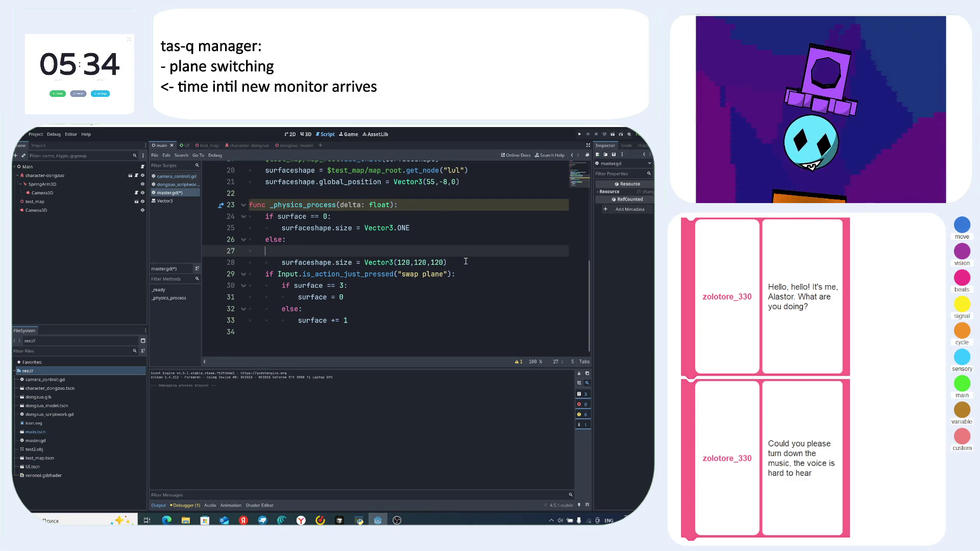
pyautogui.press('BackSpace')
pyautogui.press('BackSpace')
pyautogui.press('BackSpace')
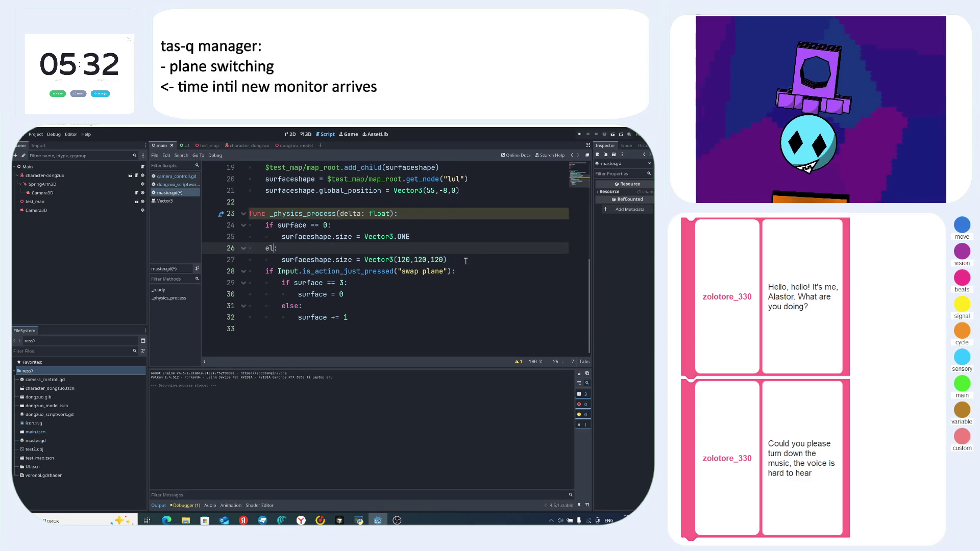
# - Turn else: into an elif surface = 1: condition
pyautogui.press('Left')
pyautogui.press('BackSpace')
pyautogui.press('BackSpace')
pyautogui.write('if')
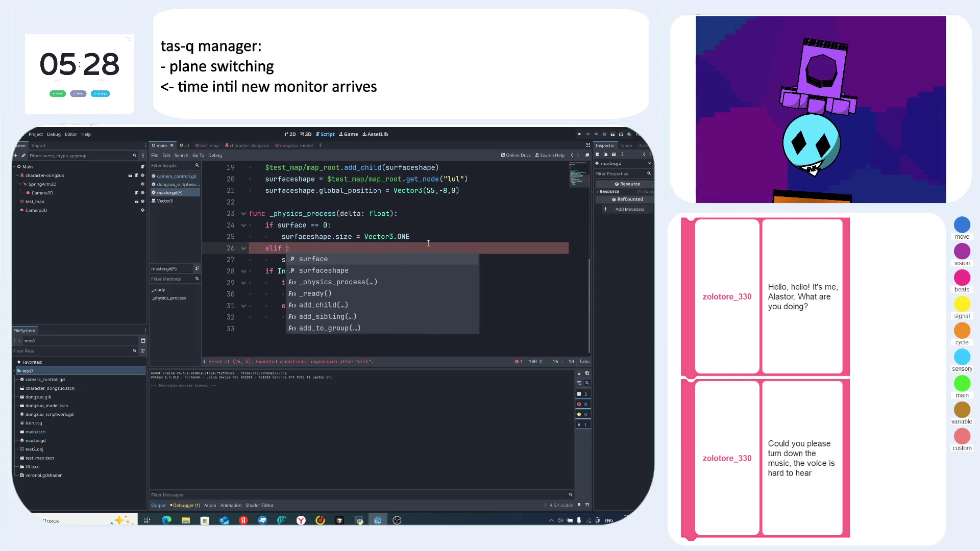
pyautogui.write(' su')
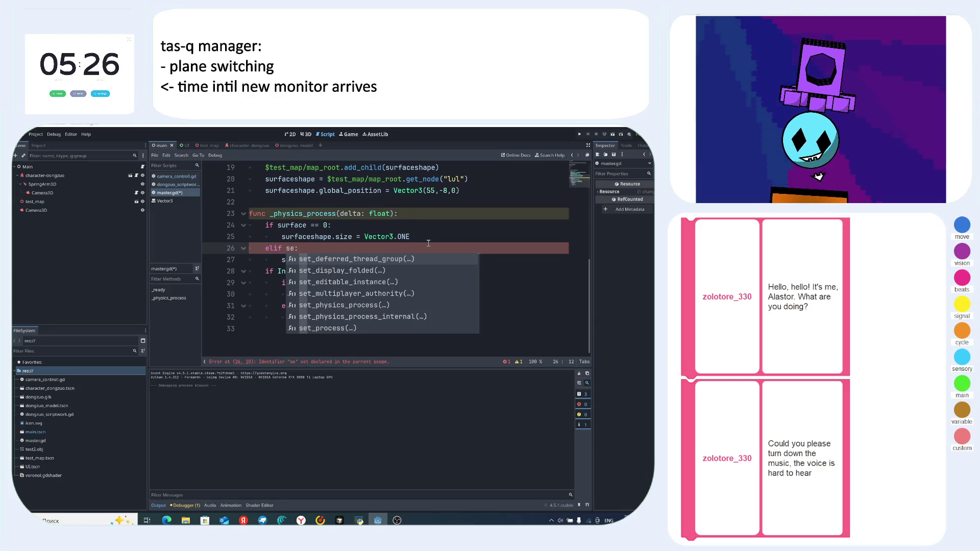
pyautogui.write('r')
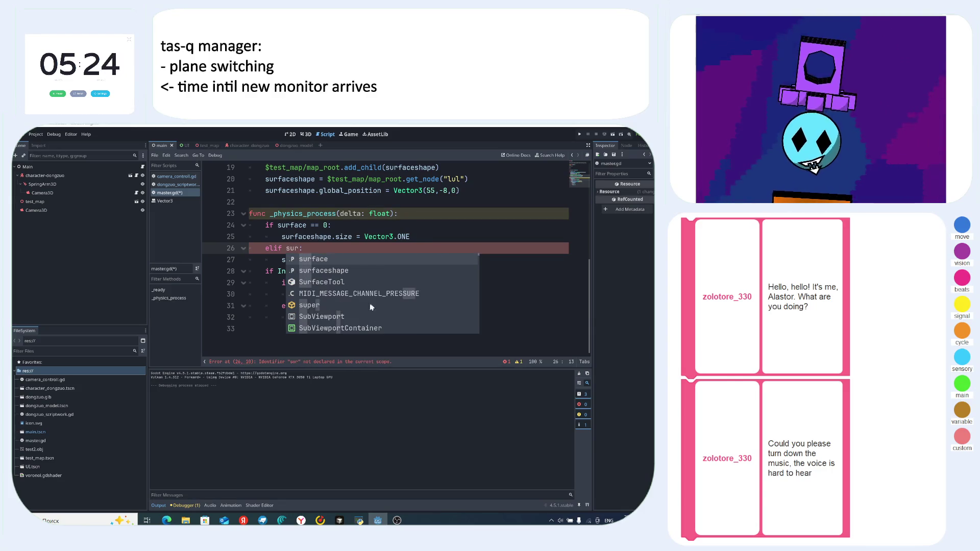
pyautogui.click(329, 259)
pyautogui.click(359, 249)
pyautogui.press('Left')
pyautogui.hotkey('alt', 'Tab')
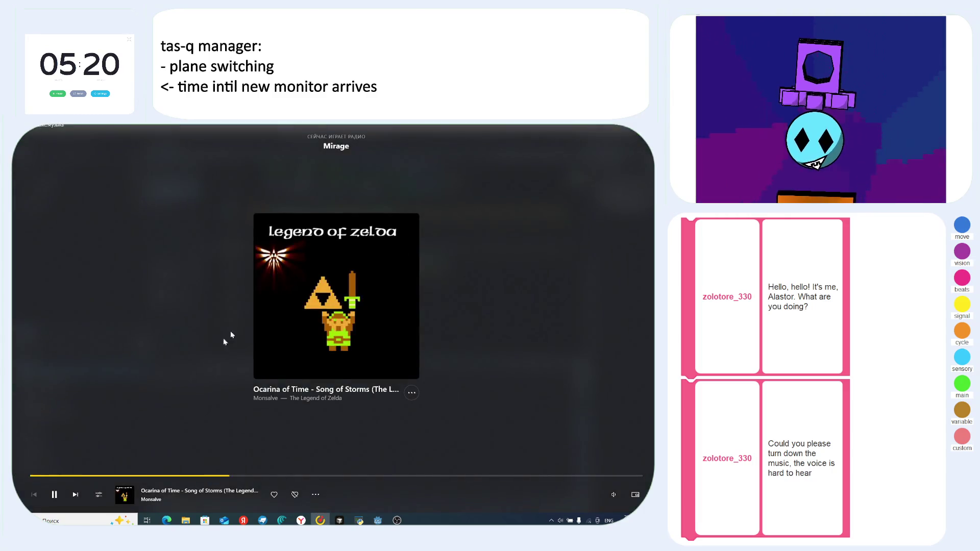
pyautogui.click(75, 495)
pyautogui.hotkey('alt', 'Tab')
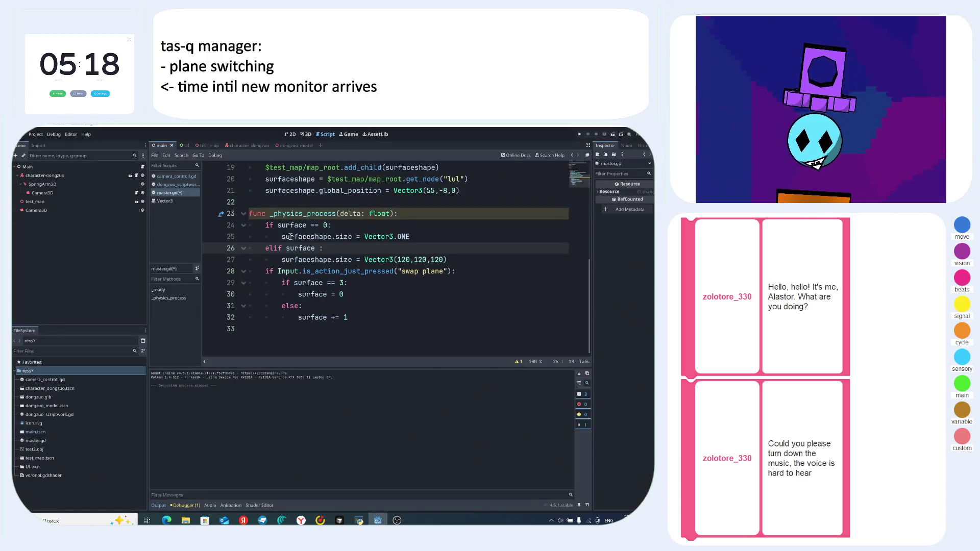
pyautogui.write('= 1')
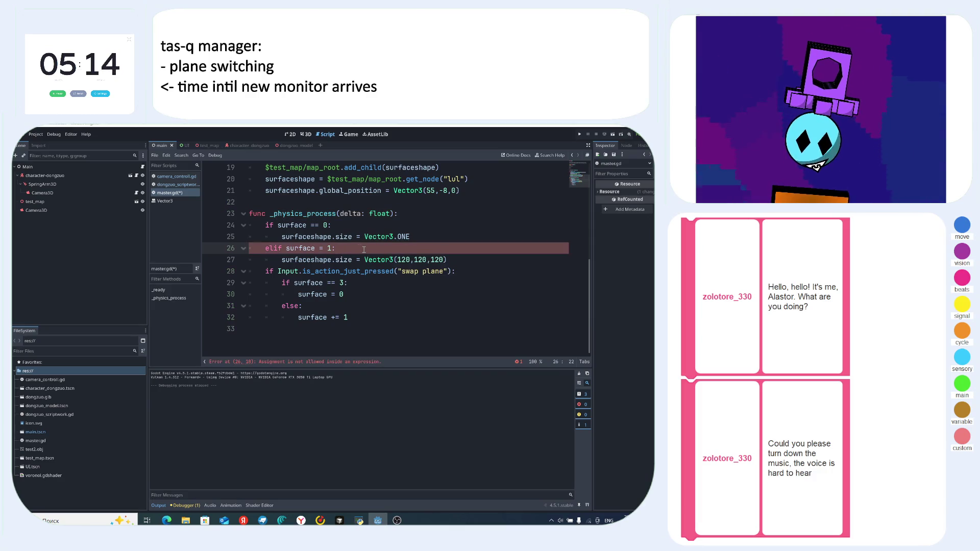
pyautogui.click(358, 248)
# - Add elif surface = 2: and elif surface = 3: branches below it
pyautogui.press('Return')
pyautogui.press('Return')
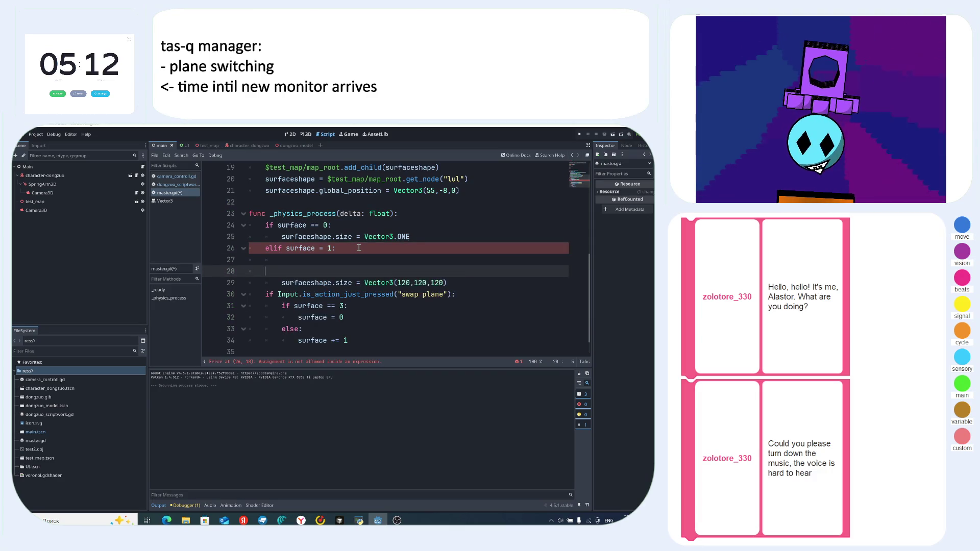
pyautogui.press('BackSpace')
pyautogui.write('elif surface')
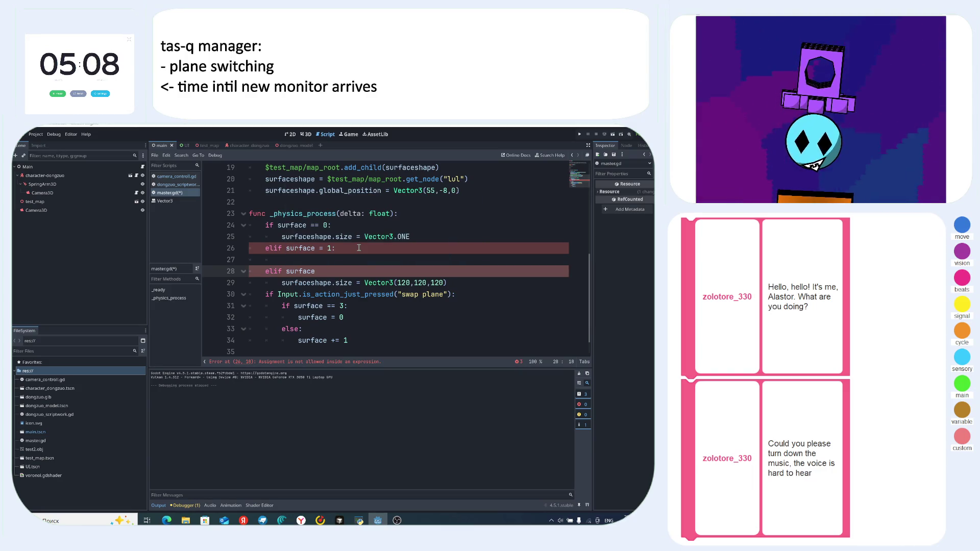
pyautogui.write(' = 2')
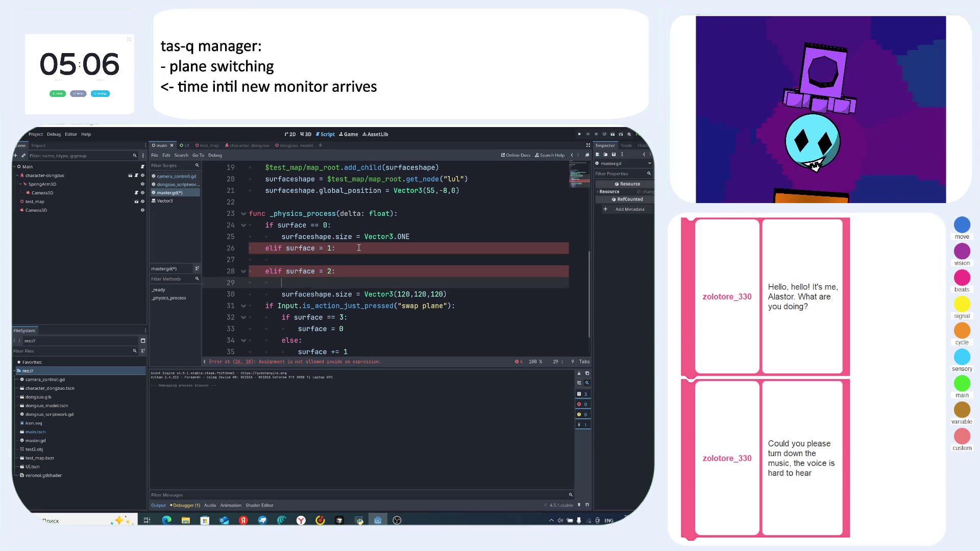
pyautogui.write(':')
pyautogui.press('Return')
pyautogui.press('Return')
pyautogui.press('BackSpace')
pyautogui.write('eli')
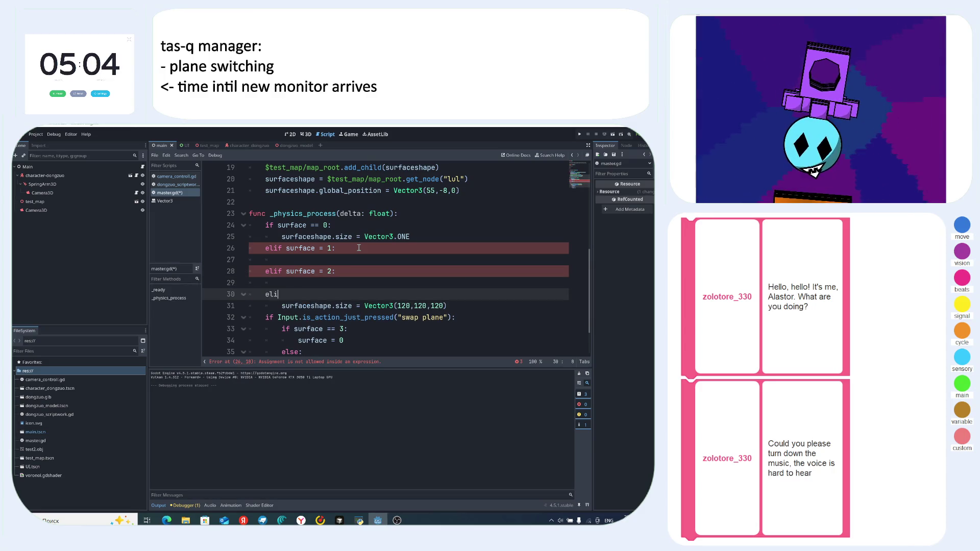
pyautogui.write('f sur')
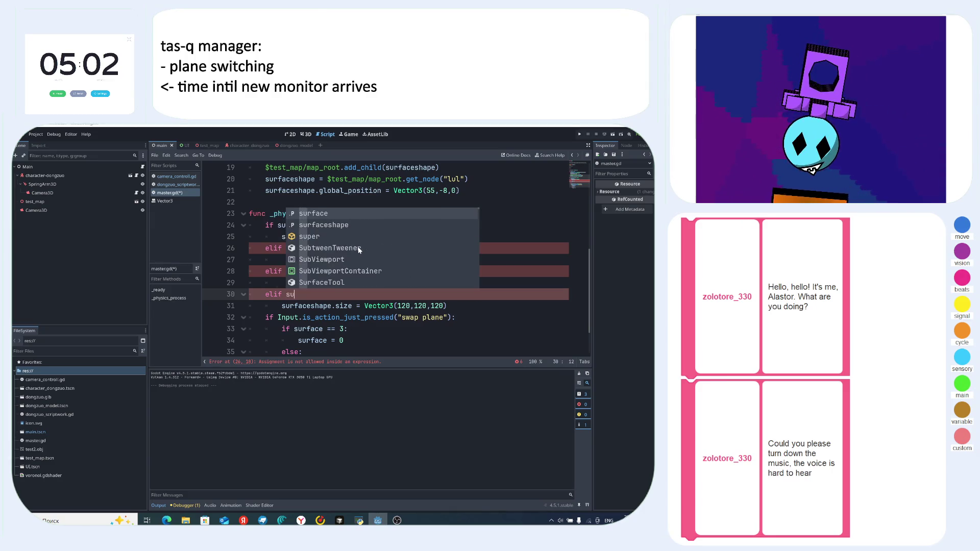
pyautogui.press('Return')
pyautogui.write('= ')
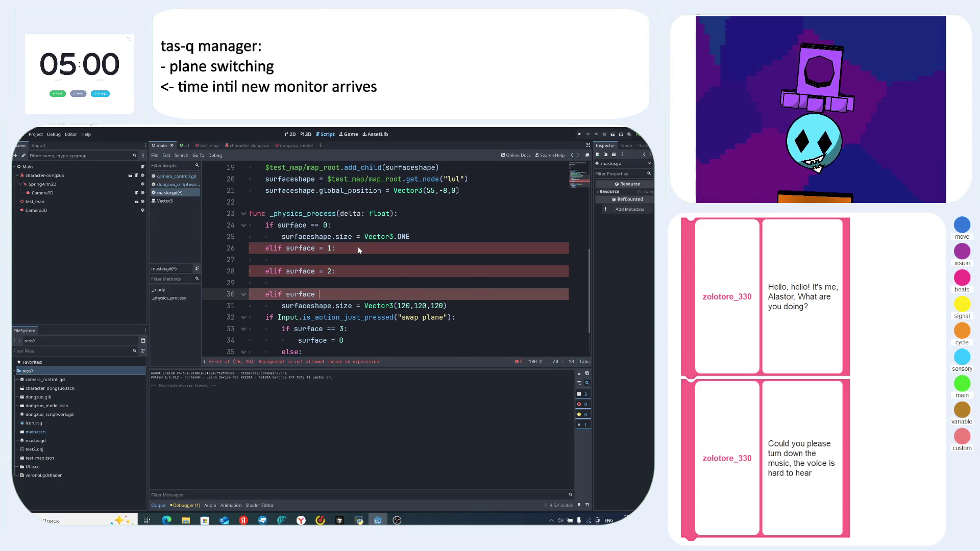
pyautogui.write('3:')
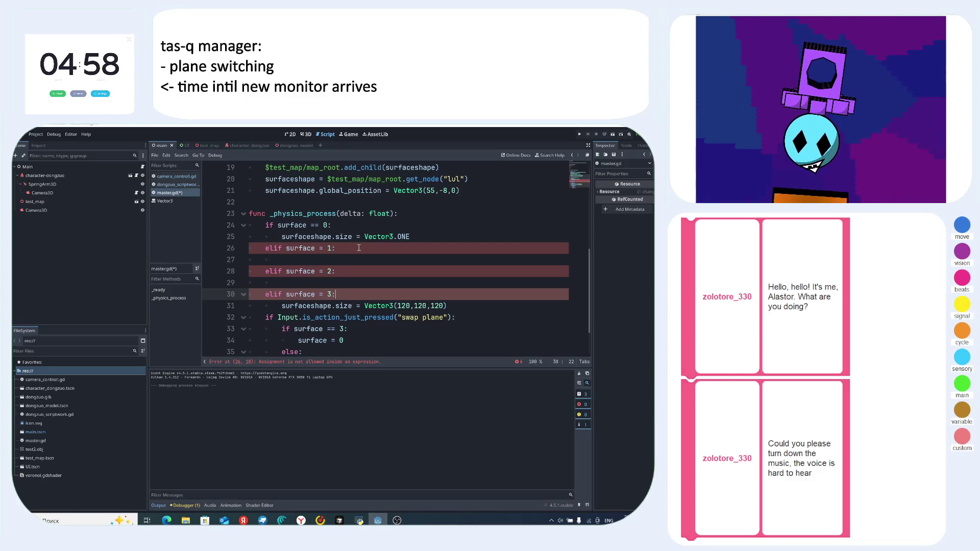
# - Copy the size = Vector3(120,120,120) line into the surface 1 and 2 branches
pyautogui.moveTo(450, 304); pyautogui.dragTo(282, 305)
pyautogui.hotkey('ctrl', 'c')
pyautogui.click(347, 283)
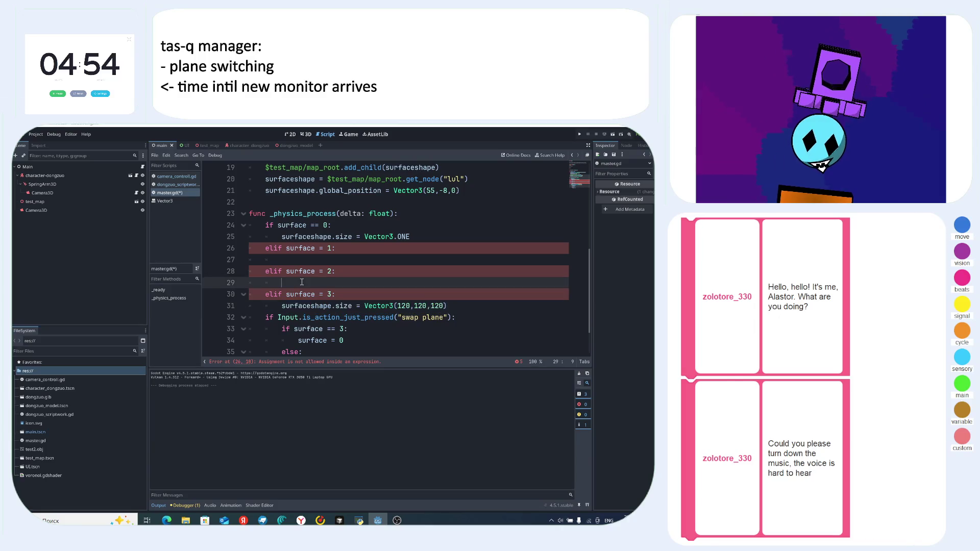
pyautogui.hotkey('ctrl', 'v')
pyautogui.click(368, 259)
pyautogui.hotkey('ctrl', 'v')
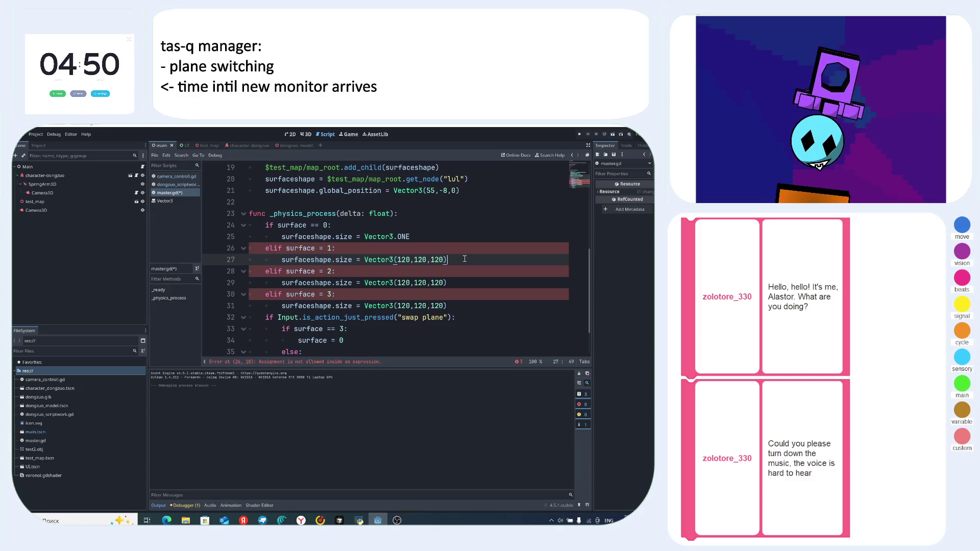
# - Fix all three surface conditions to use == instead of =
pyautogui.click(321, 251)
pyautogui.write('=')
pyautogui.click(321, 271)
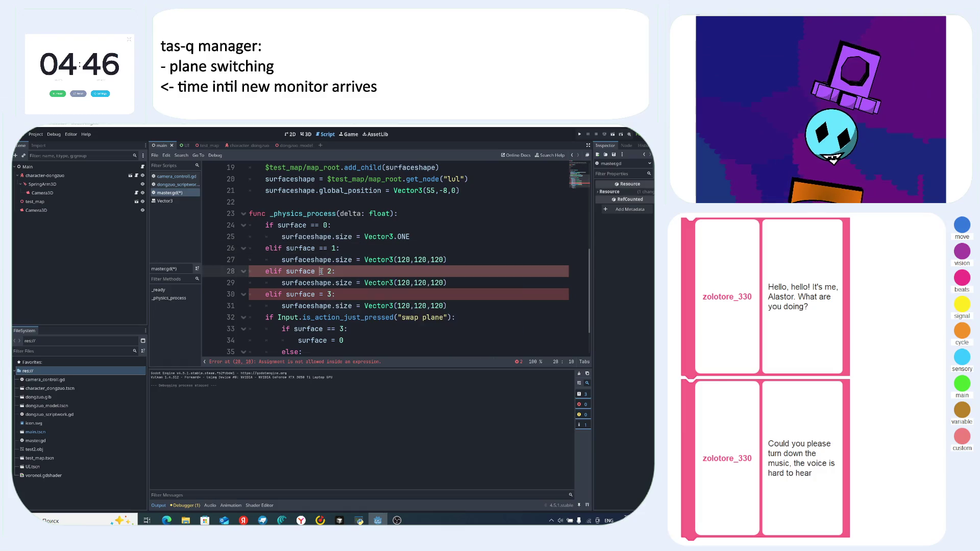
pyautogui.write('=')
pyautogui.click(321, 294)
pyautogui.write('=')
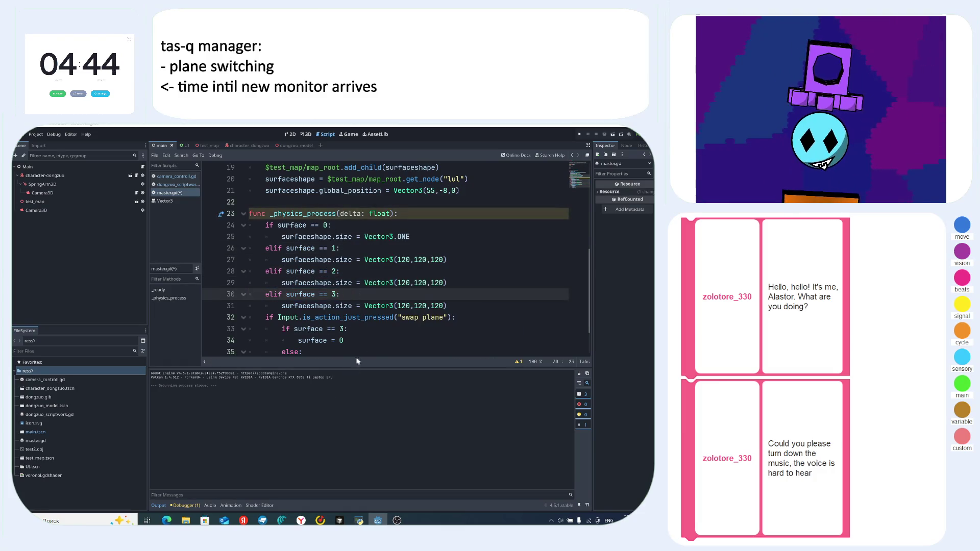
pyautogui.click(435, 258)
pyautogui.click(428, 251)
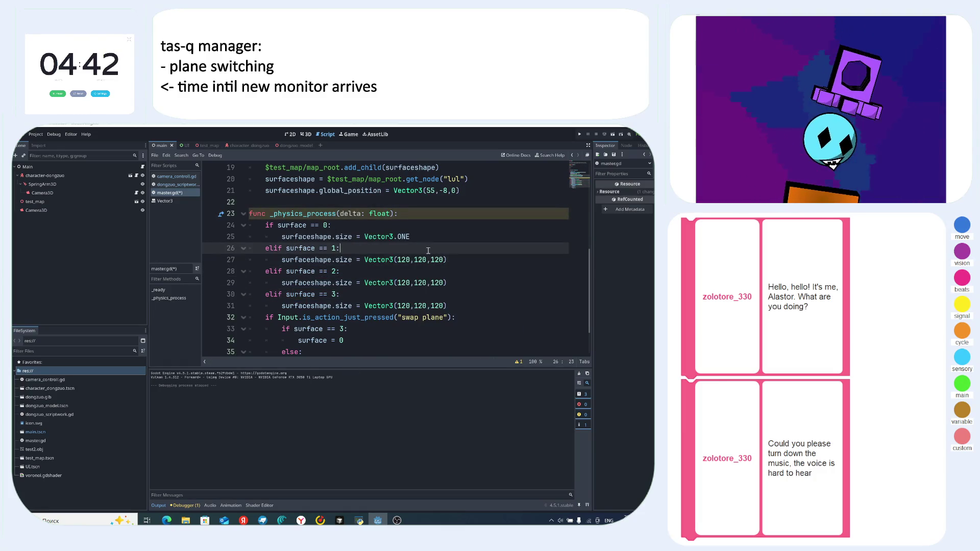
# - Add a blank line under each of the three elif branches
pyautogui.press('Return')
pyautogui.click(367, 282)
pyautogui.press('Return')
pyautogui.click(352, 317)
pyautogui.press('Return')
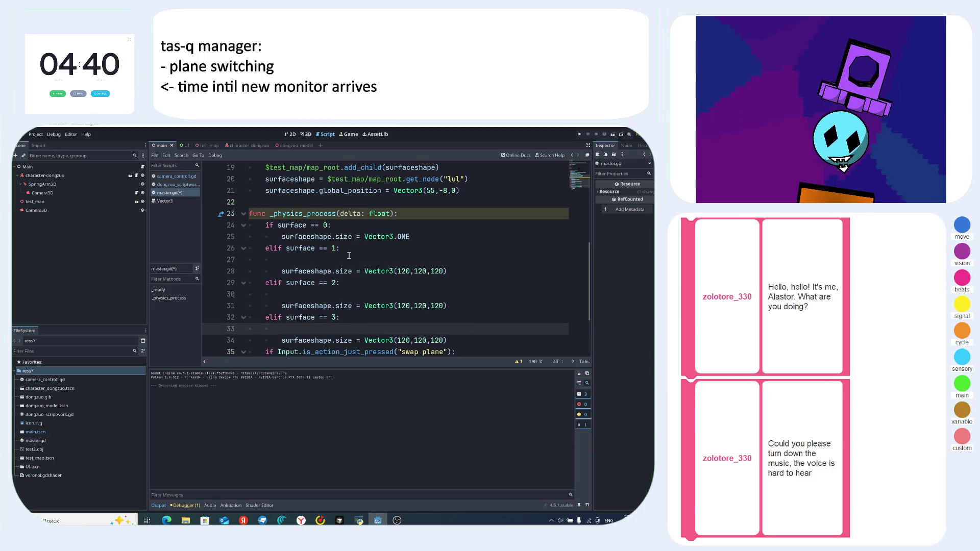
# - Begin line 27 with surfaceshape.global_position = using autocomplete
pyautogui.click(349, 255)
pyautogui.write('su')
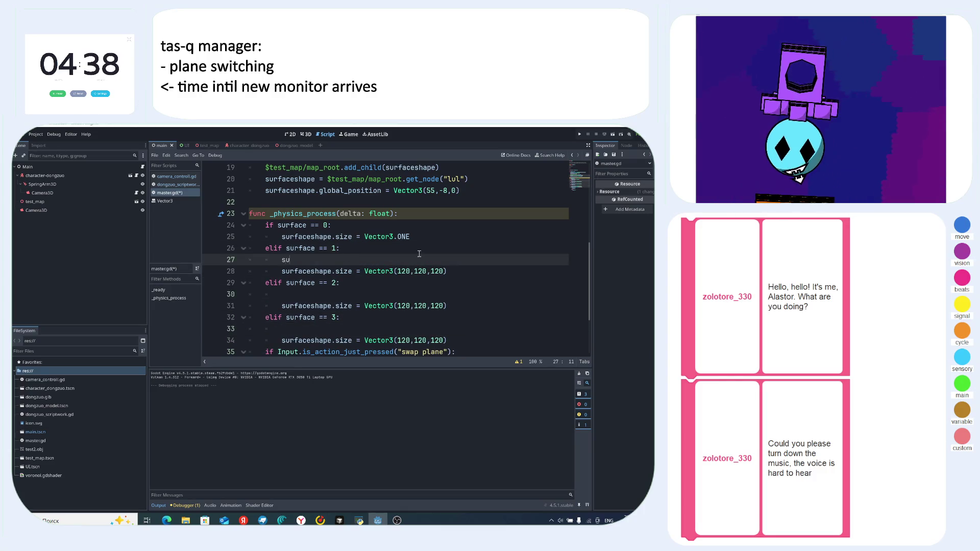
pyautogui.write('r')
pyautogui.click(357, 284)
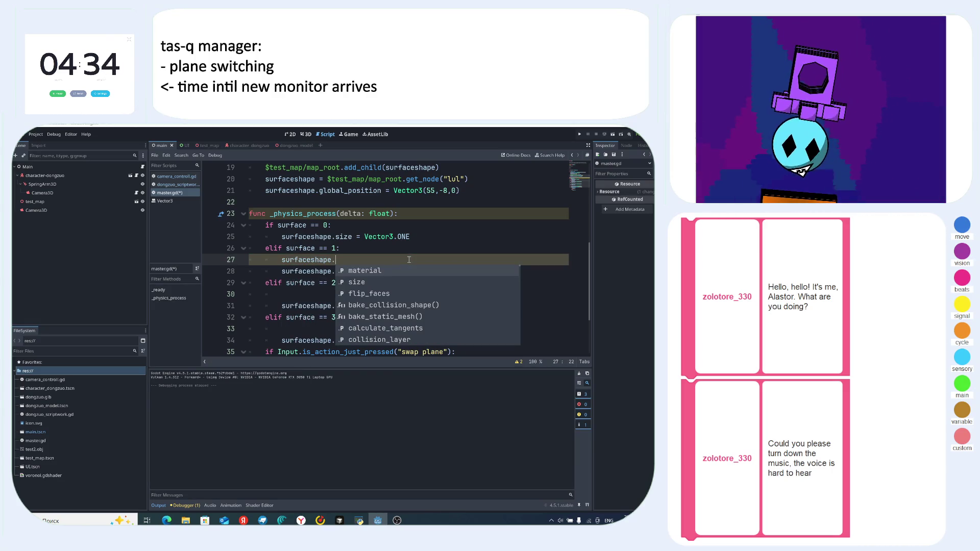
pyautogui.write('global')
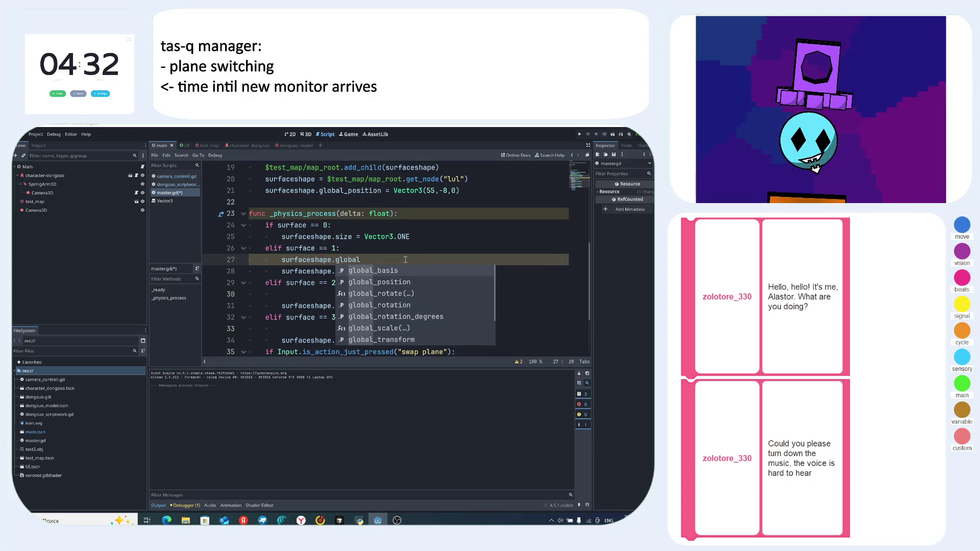
pyautogui.press('Down')
pyautogui.press('Return')
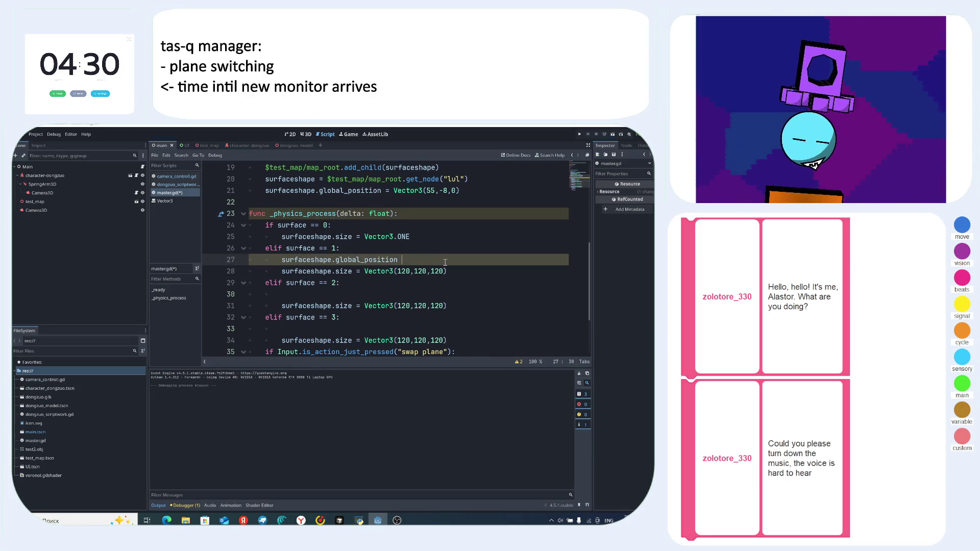
pyautogui.write('=')
pyautogui.hotkey('alt', 'Tab')
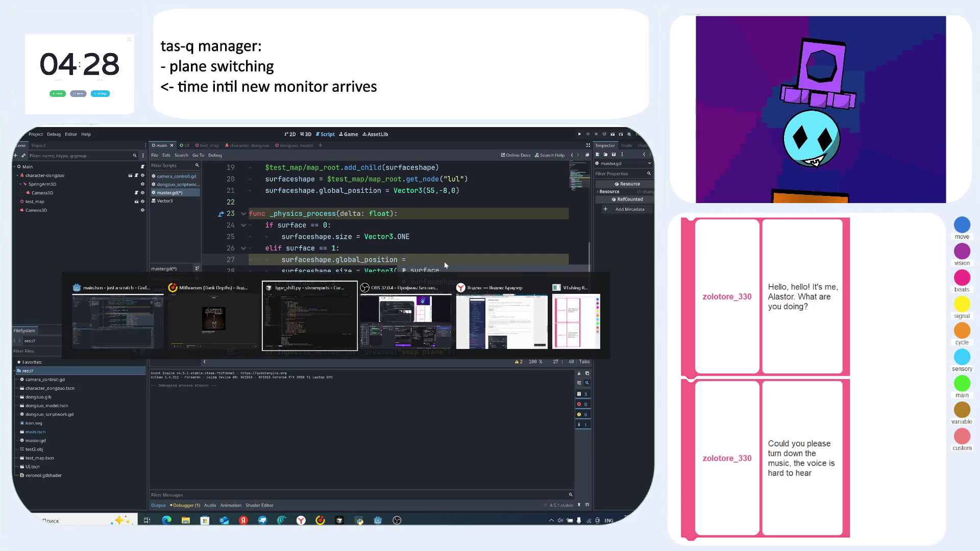
pyautogui.press('Tab')
pyautogui.press('Tab')
pyautogui.hotkey('alt', 'Tab')
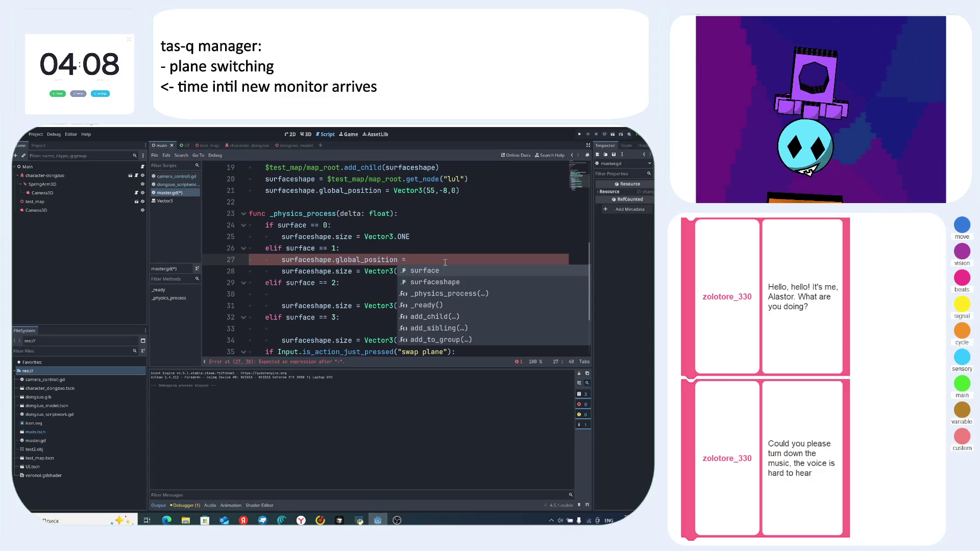
# - Assign the character-dongzuo node's position plus vector3() on line 27
pyautogui.write('$')
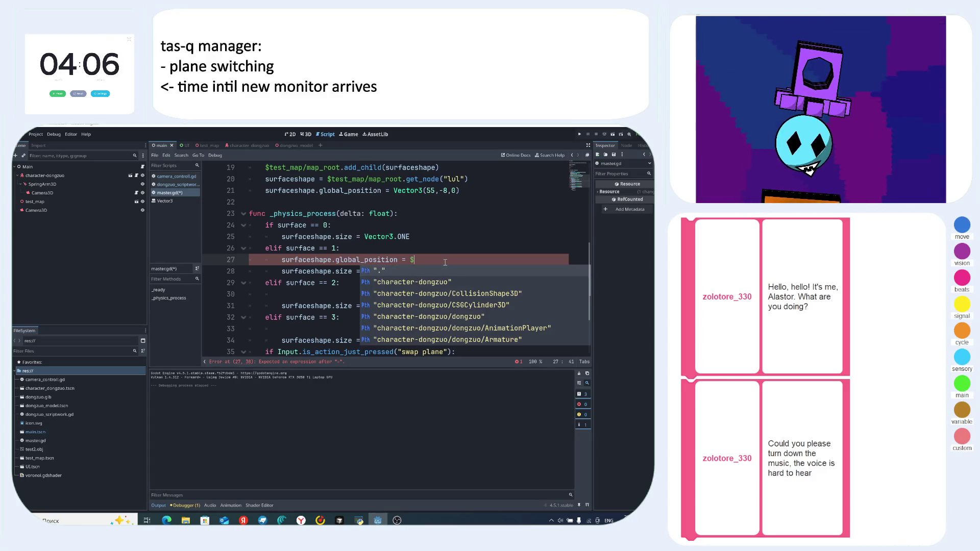
pyautogui.press('Down')
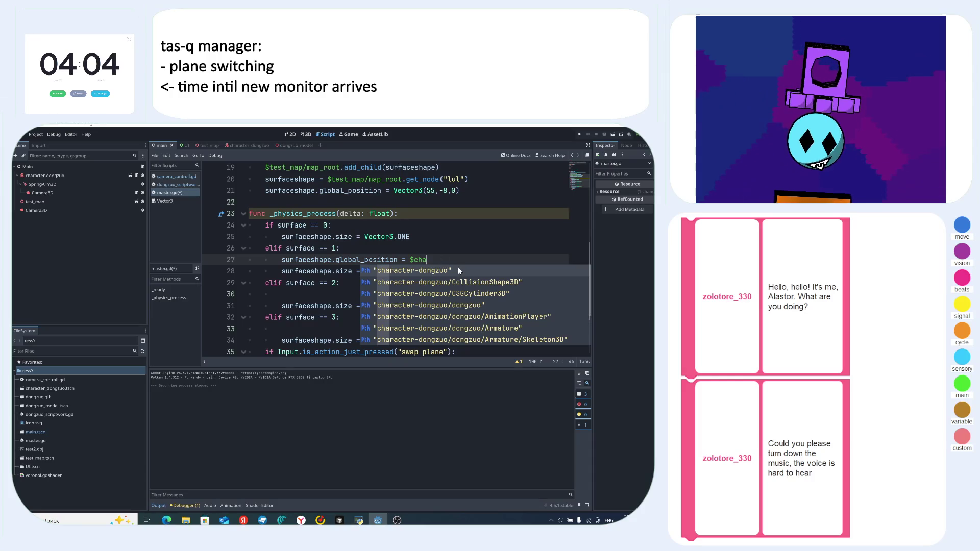
pyautogui.press('Return')
pyautogui.write('position')
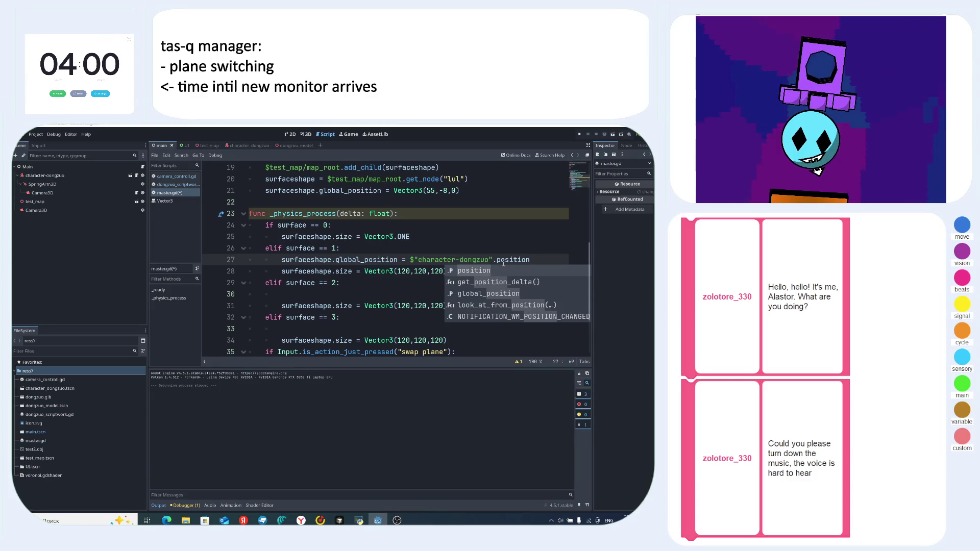
pyautogui.write(' + ')
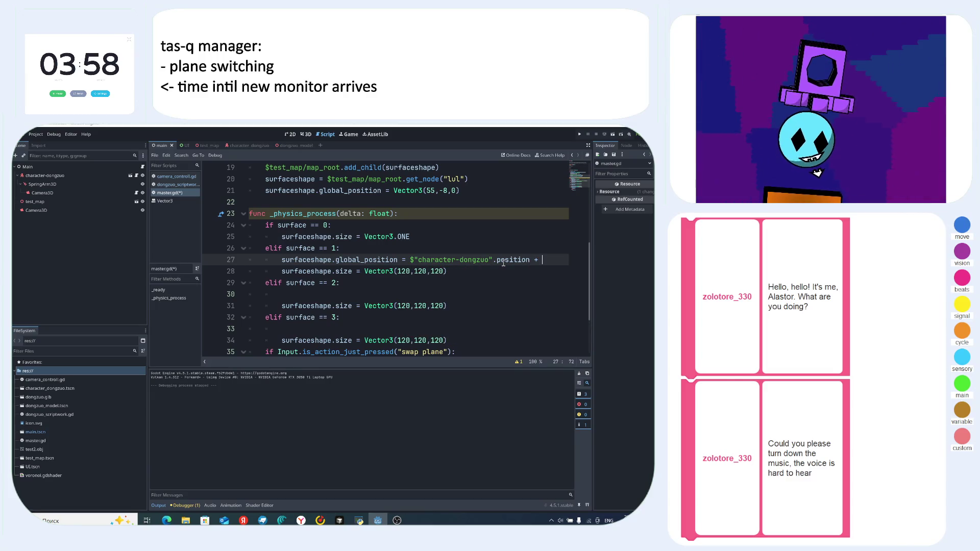
pyautogui.write('po')
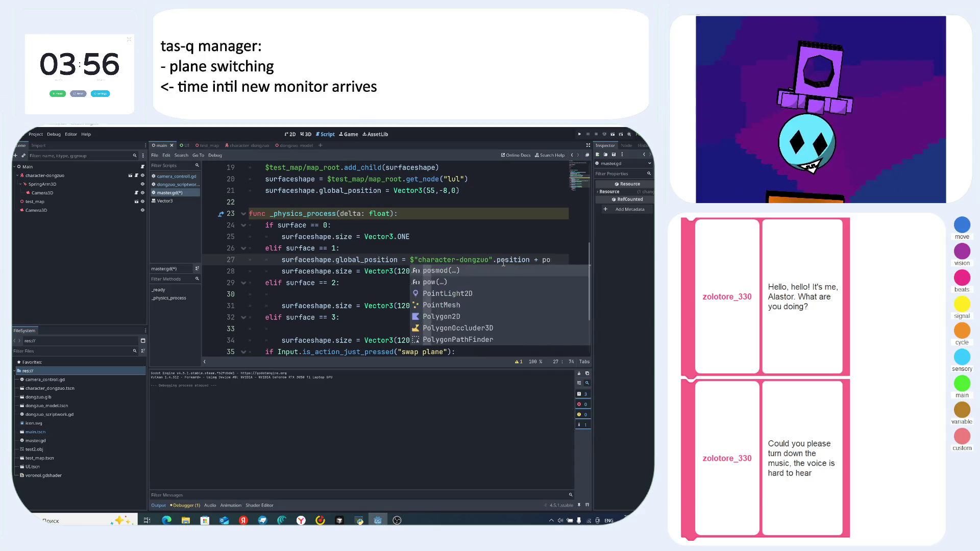
pyautogui.press('BackSpace')
pyautogui.press('BackSpace')
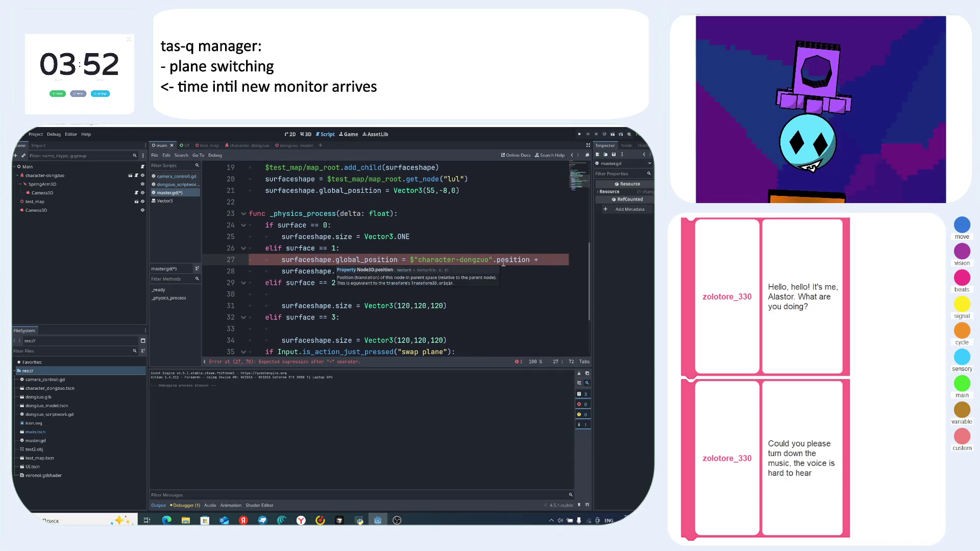
pyautogui.write('vector')
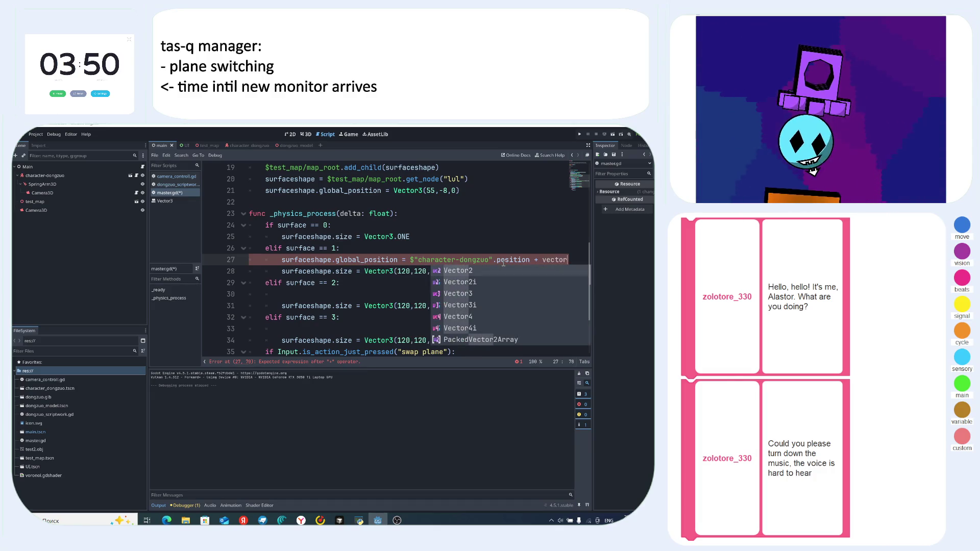
pyautogui.write('(3')
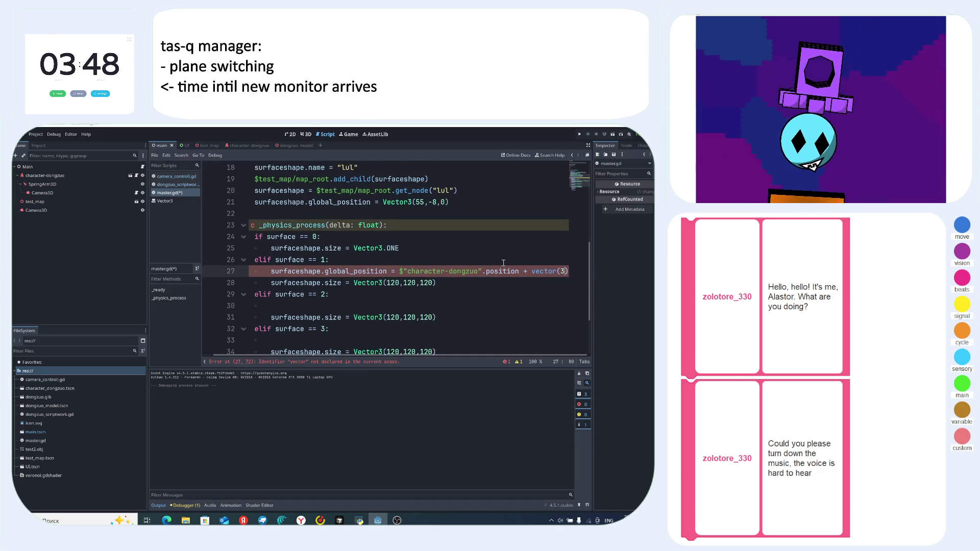
pyautogui.press('BackSpace')
pyautogui.press('BackSpace')
pyautogui.write('3(3')
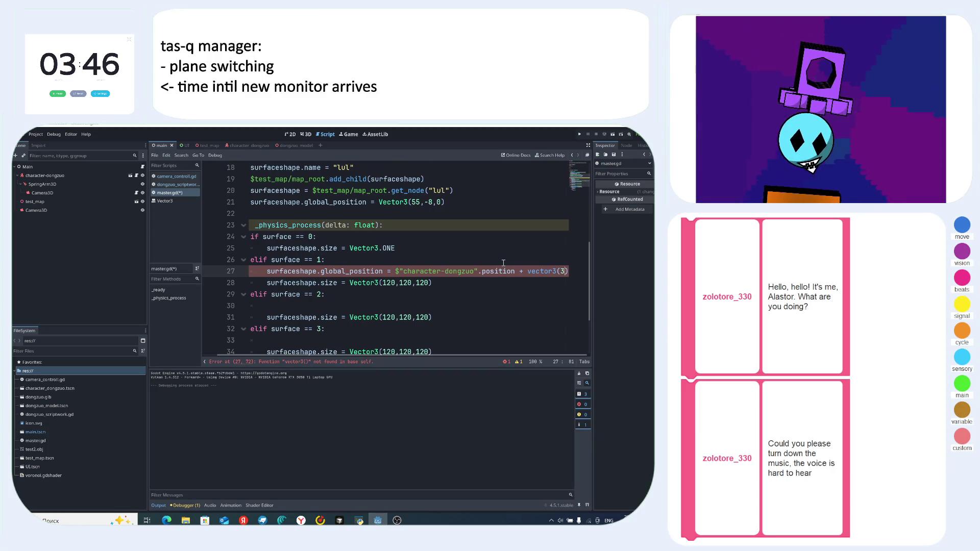
pyautogui.press('BackSpace')
pyautogui.press('Left')
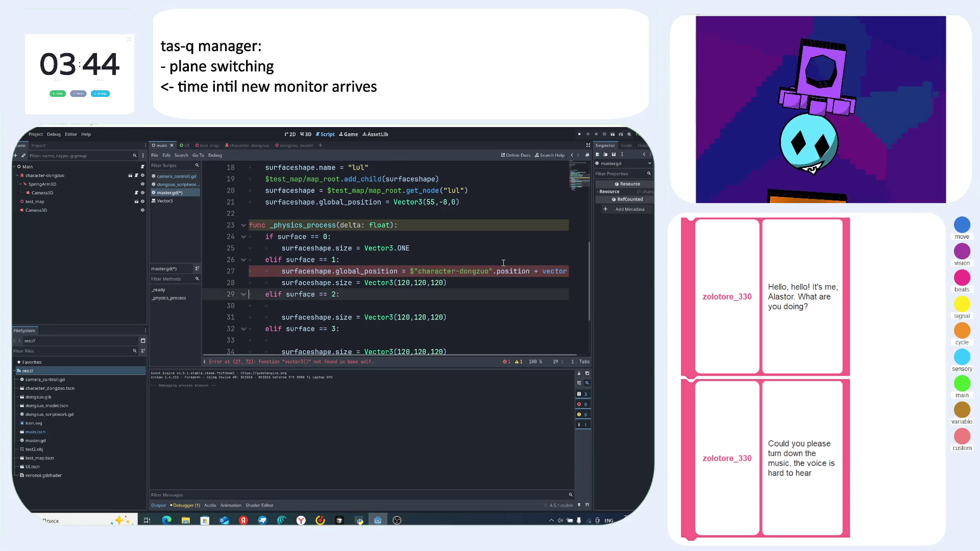
# - Capitalize vector3 to Vector3 to clear the error, then open dongzuo_scriptwork.gd
pyautogui.press('Down')
pyautogui.press('Down')
pyautogui.press('Home')
pyautogui.click(550, 272)
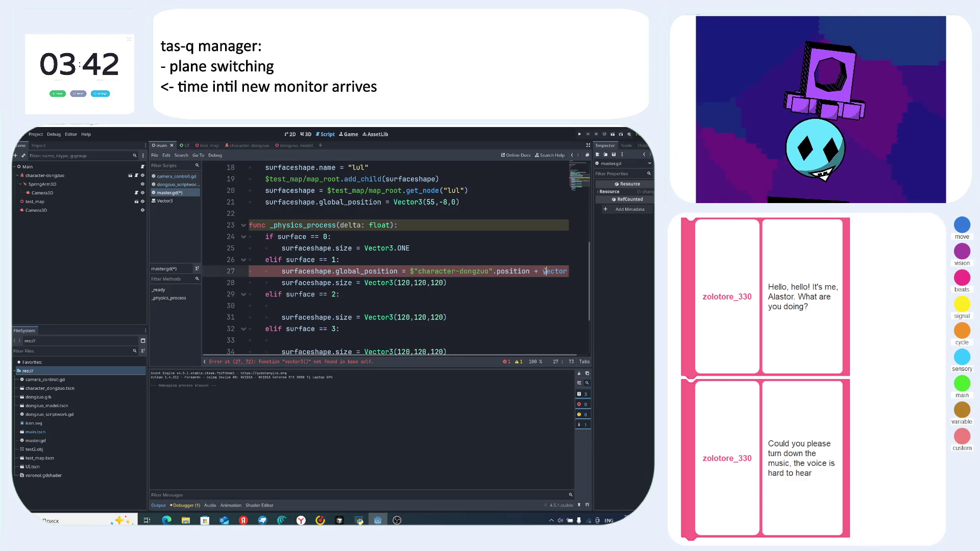
pyautogui.press('Delete')
pyautogui.write('V')
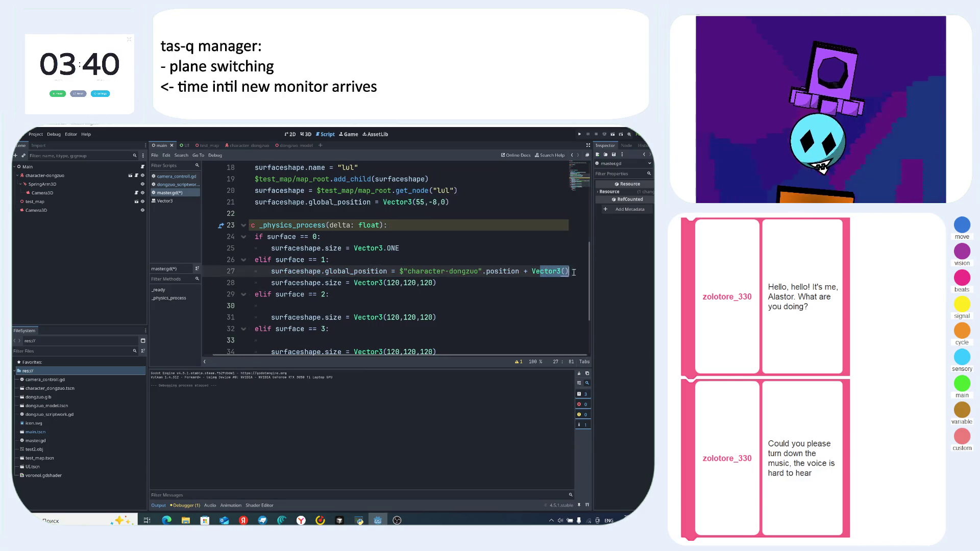
pyautogui.click(564, 271)
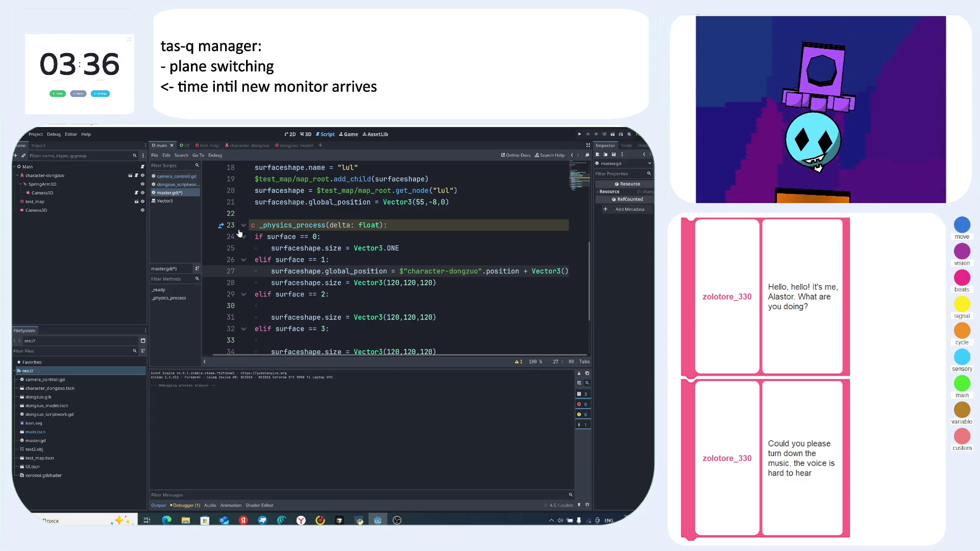
pyautogui.click(179, 184)
pyautogui.scroll(-3, 400, 271)
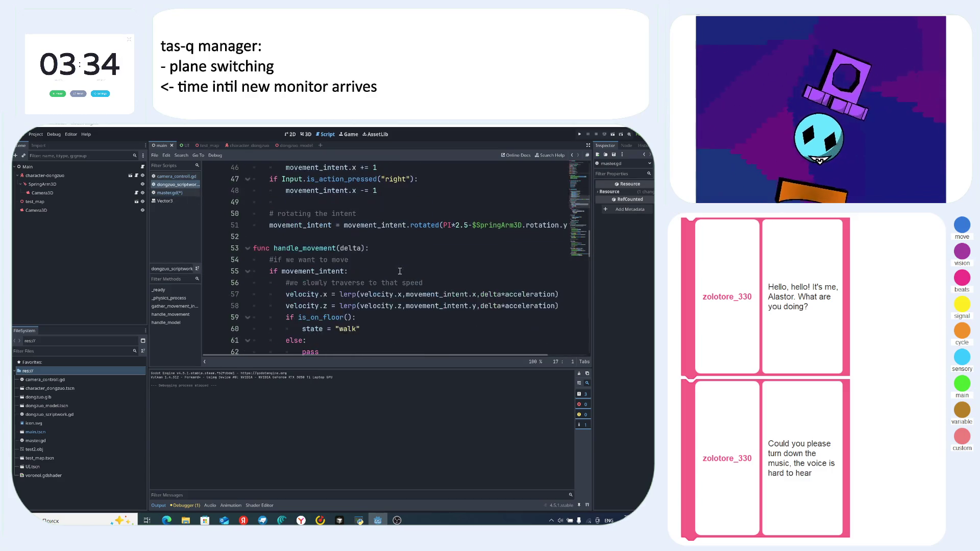
pyautogui.scroll(-4, 399, 271)
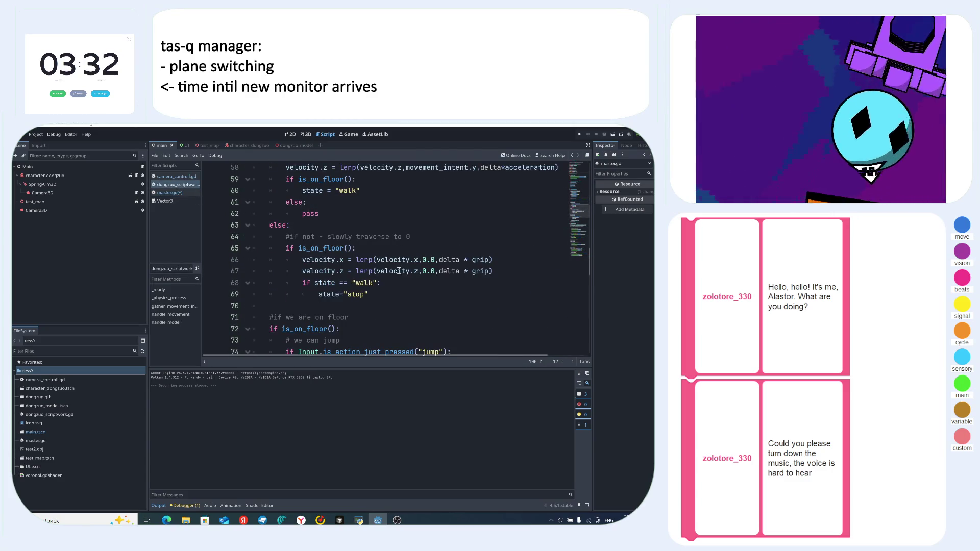
pyautogui.scroll(-8, 398, 271)
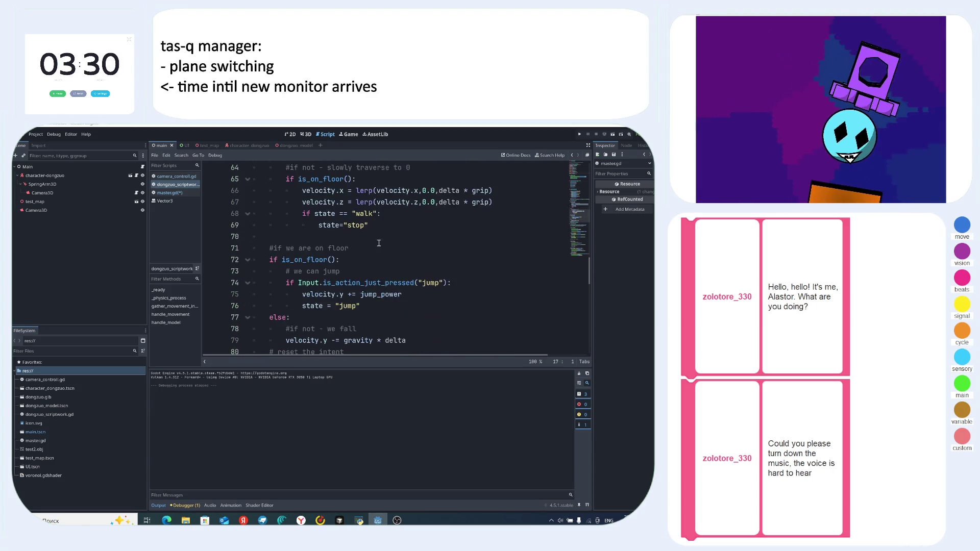
pyautogui.click(176, 176)
pyautogui.scroll(6, 352, 294)
pyautogui.scroll(-10, 352, 294)
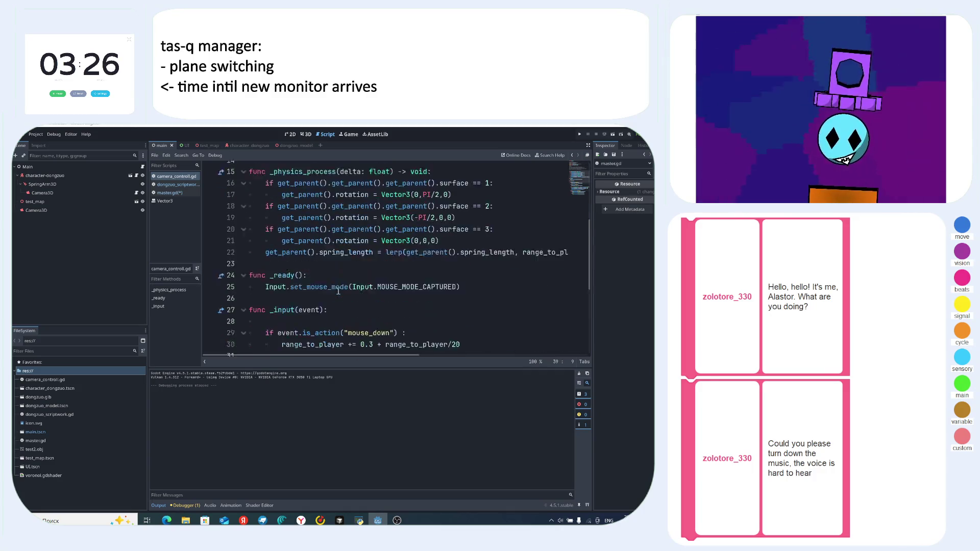
pyautogui.click(169, 192)
pyautogui.scroll(-1, 305, 230)
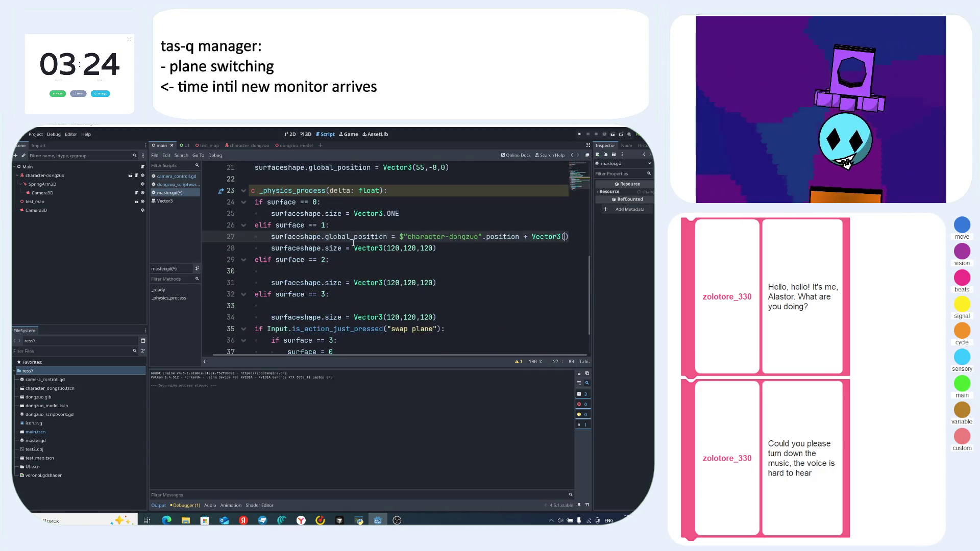
pyautogui.scroll(7, 366, 280)
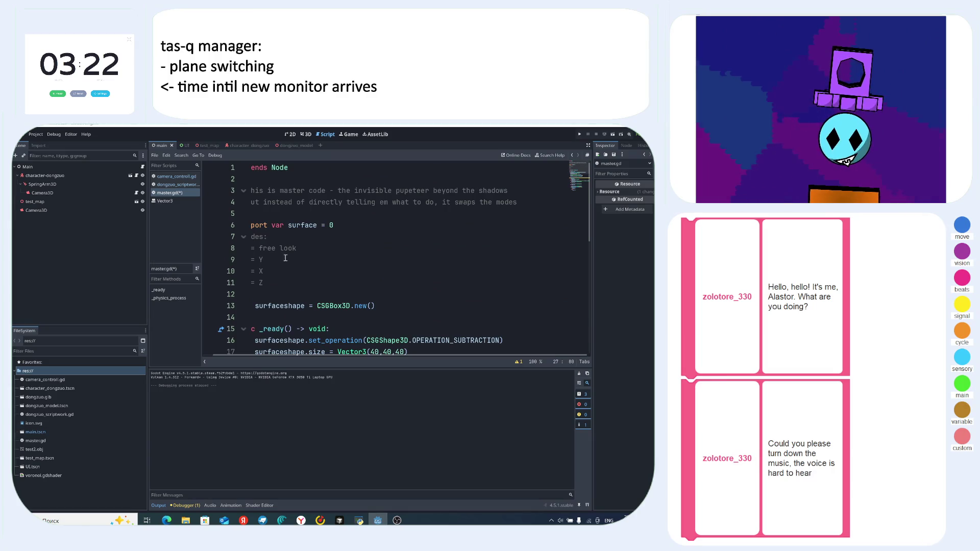
pyautogui.scroll(-6, 259, 260)
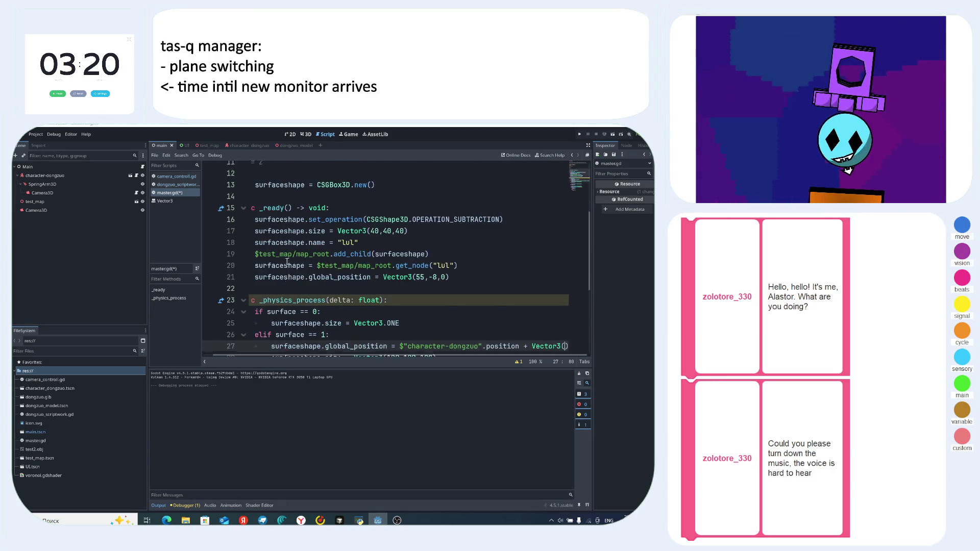
pyautogui.moveTo(515, 260); pyautogui.dragTo(568, 261)
pyautogui.click(565, 259)
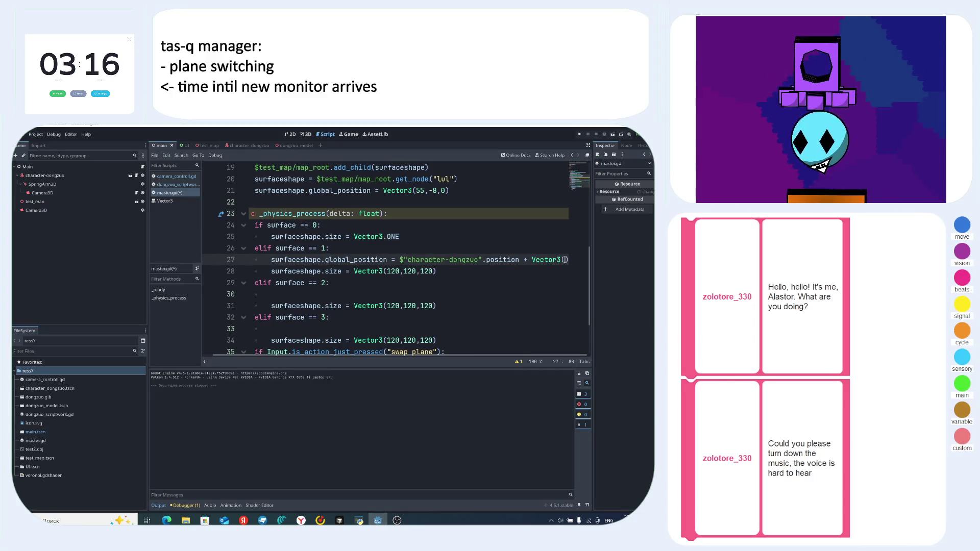
# - Copy line 27's box position code into the empty lines of the surface 2 and 3 branches
pyautogui.write('0')
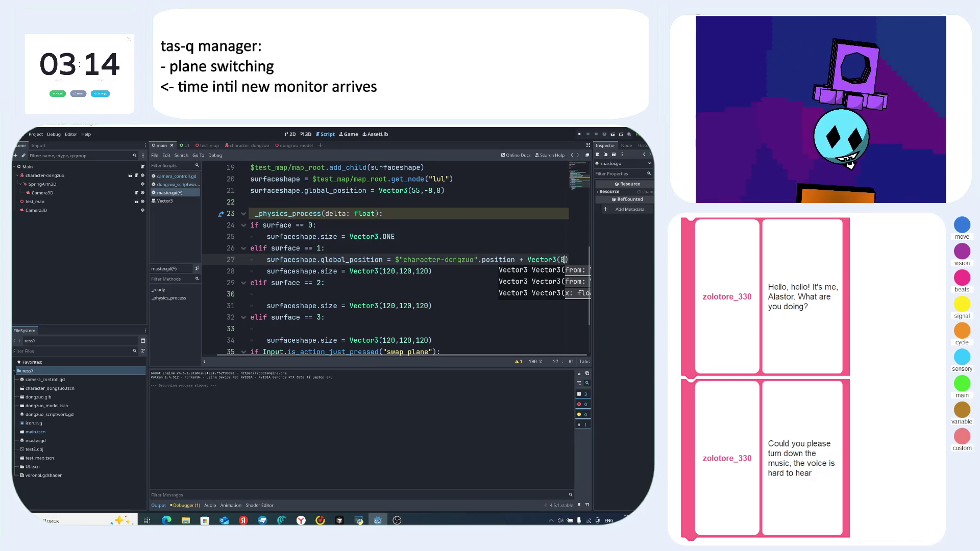
pyautogui.write(',')
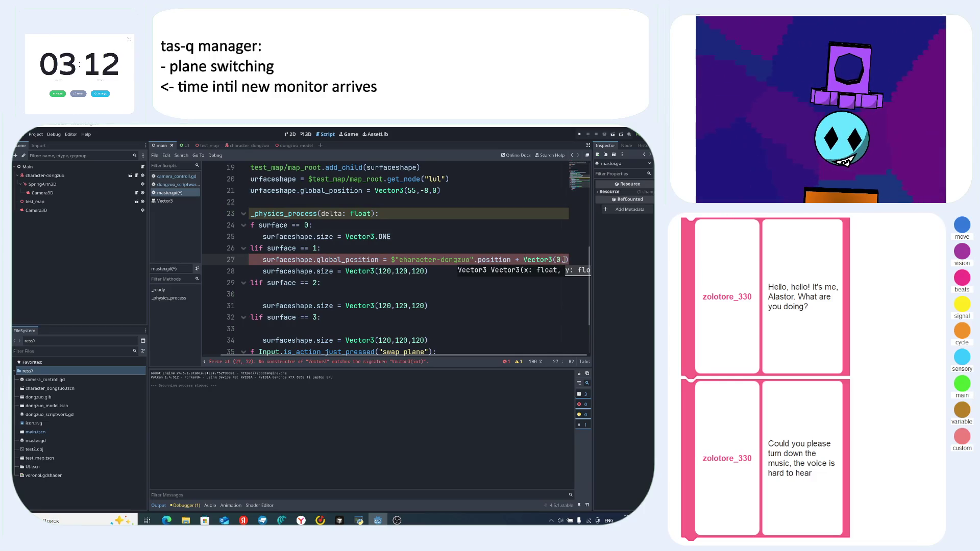
pyautogui.write('60')
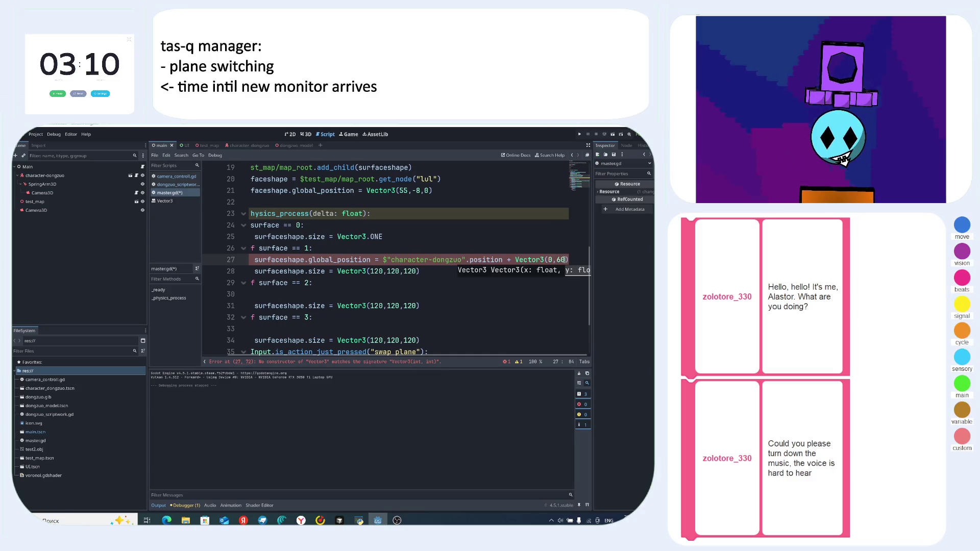
pyautogui.write(',0')
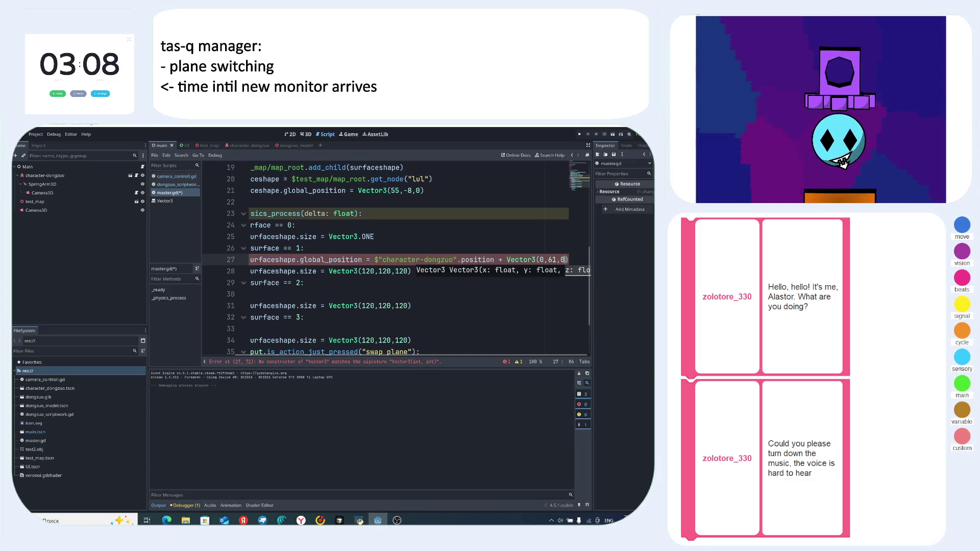
pyautogui.moveTo(568, 260)
pyautogui.mouseDown()
pyautogui.moveTo(250, 259)
pyautogui.moveTo(280, 259)
pyautogui.mouseUp()
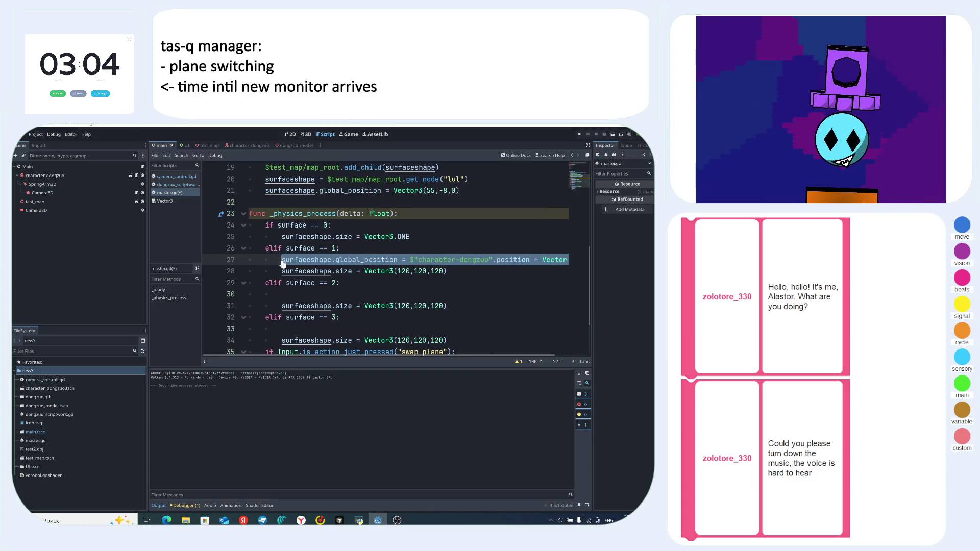
pyautogui.hotkey('ctrl', 'c')
pyautogui.click(302, 294)
pyautogui.hotkey('ctrl', 'v')
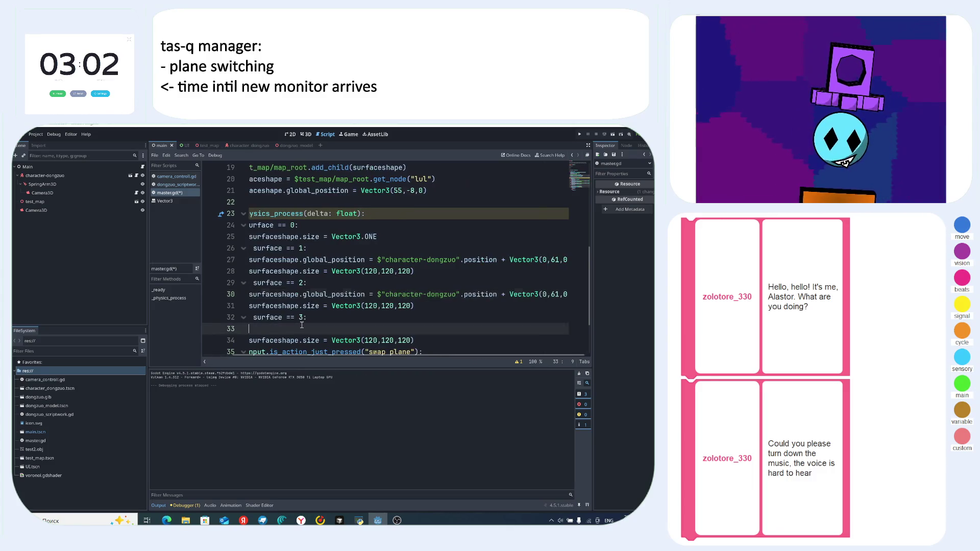
pyautogui.click(302, 328)
pyautogui.hotkey('ctrl', 'v')
# - Change the surface 2 offset on line 30 to Vector3(61,0,0)
pyautogui.click(507, 294)
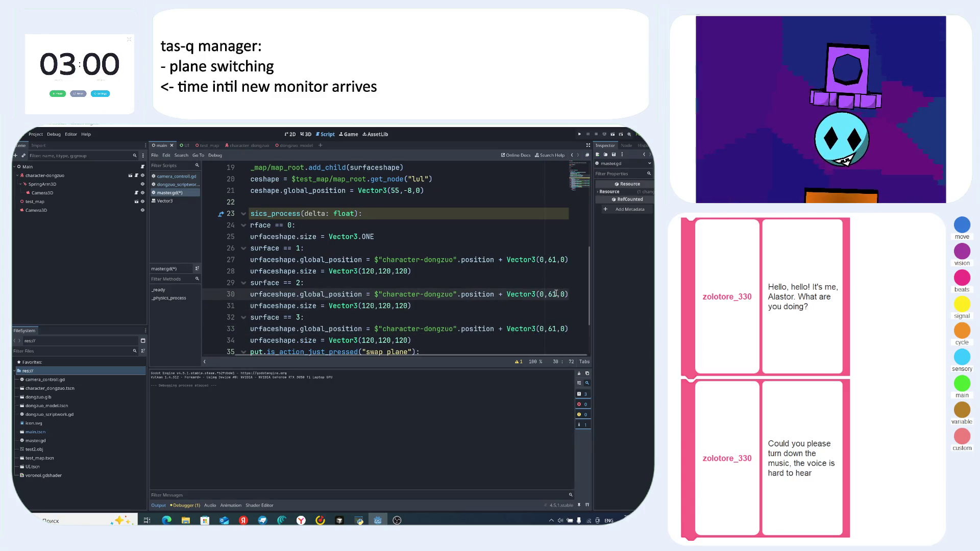
pyautogui.scroll(6, 357, 266)
pyautogui.click(232, 260)
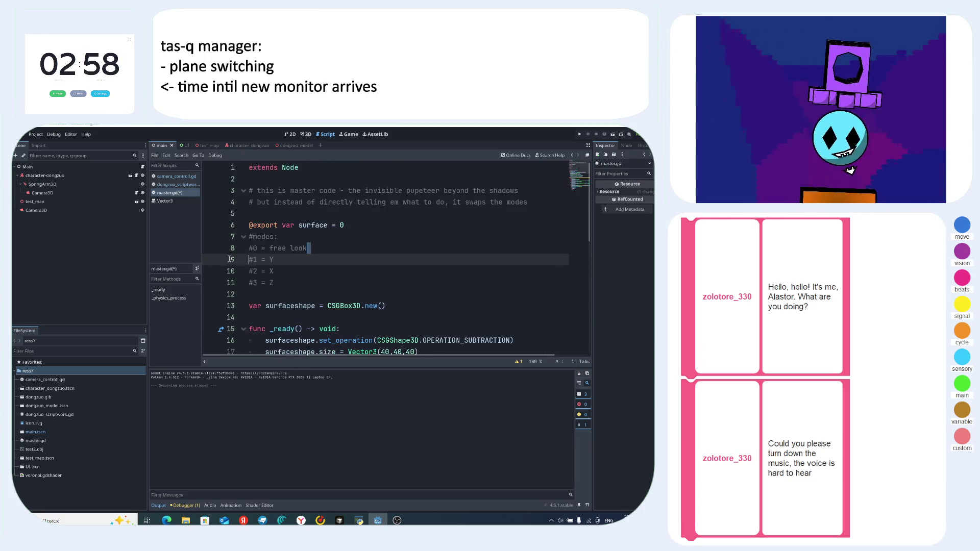
pyautogui.scroll(-8, 459, 245)
pyautogui.moveTo(415, 236)
pyautogui.mouseDown()
pyautogui.moveTo(505, 242)
pyautogui.moveTo(603, 225)
pyautogui.mouseUp()
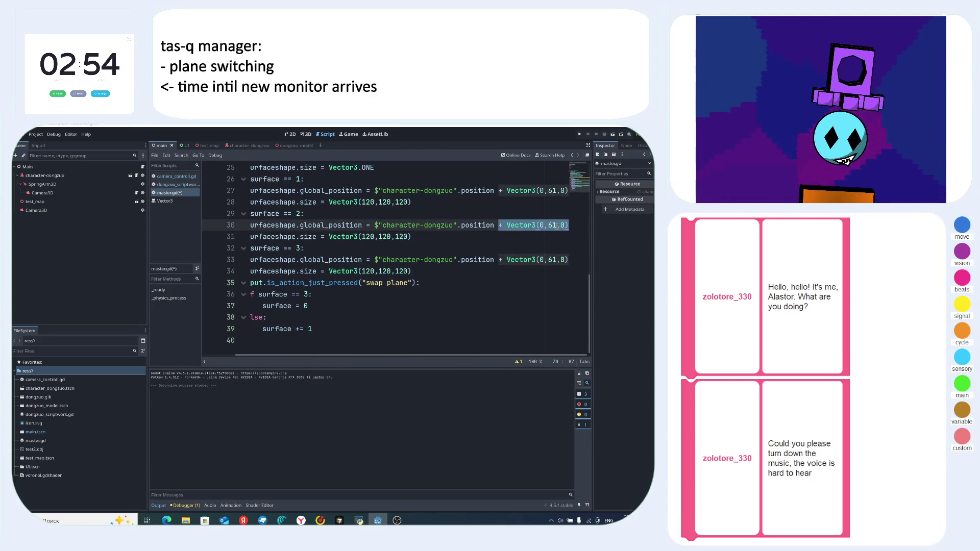
pyautogui.click(556, 226)
pyautogui.press('BackSpace')
pyautogui.press('BackSpace')
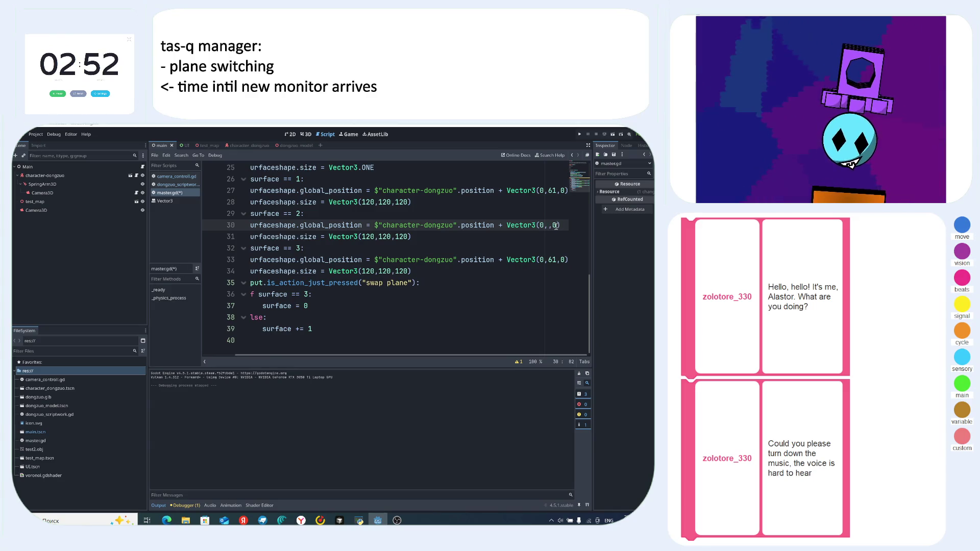
pyautogui.write('0')
pyautogui.click(544, 226)
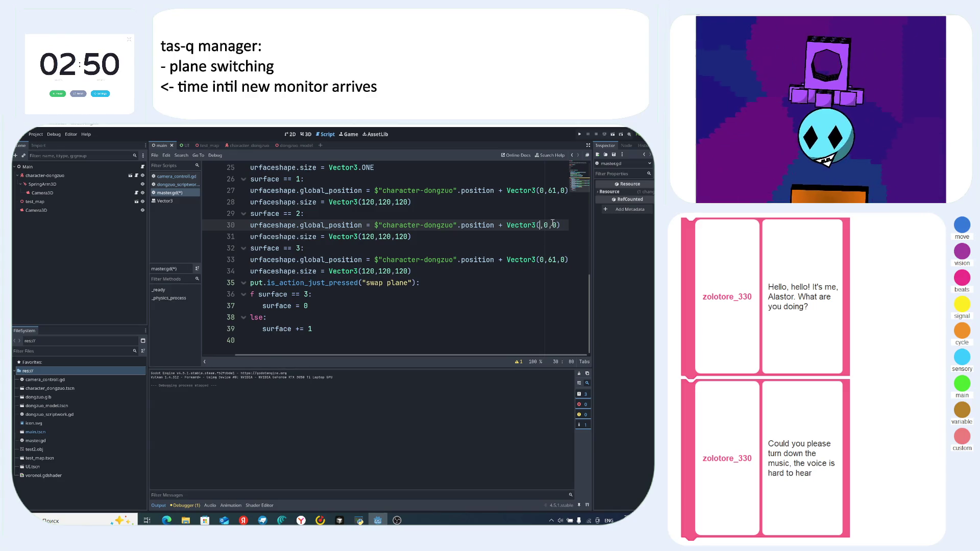
pyautogui.press('BackSpace')
pyautogui.write('61')
pyautogui.click(526, 220)
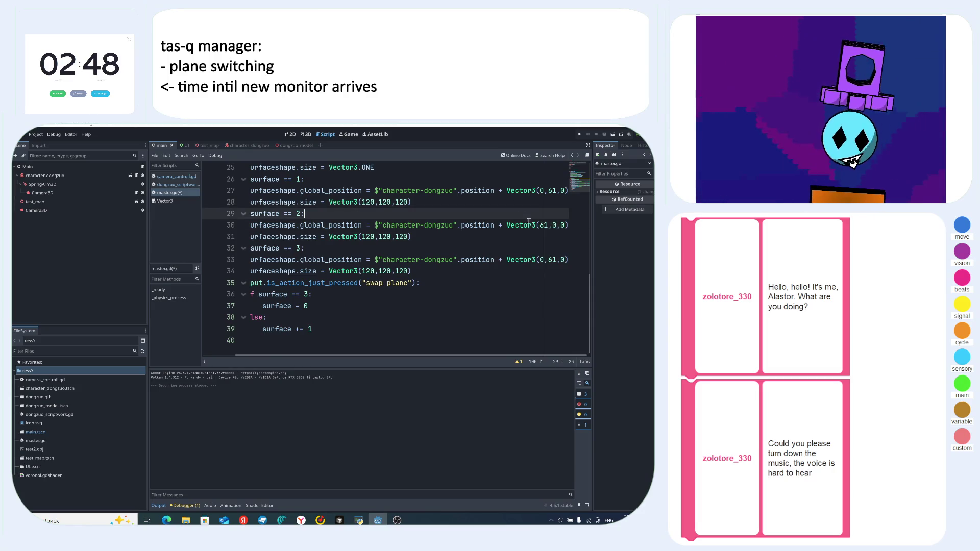
# - Set the surface 3 offset on line 33 to Vector3(0,0,61) and run the game
pyautogui.click(564, 260)
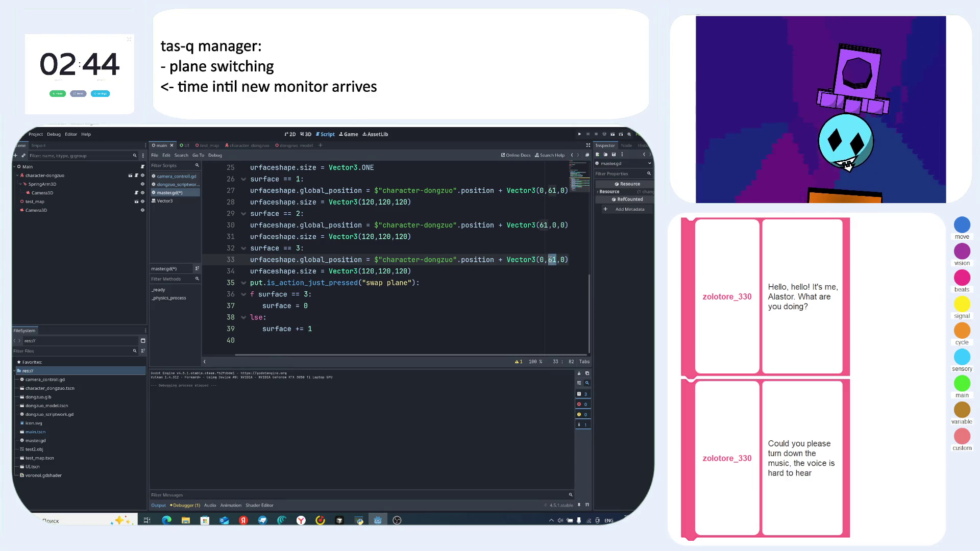
pyautogui.write('0')
pyautogui.click(560, 260)
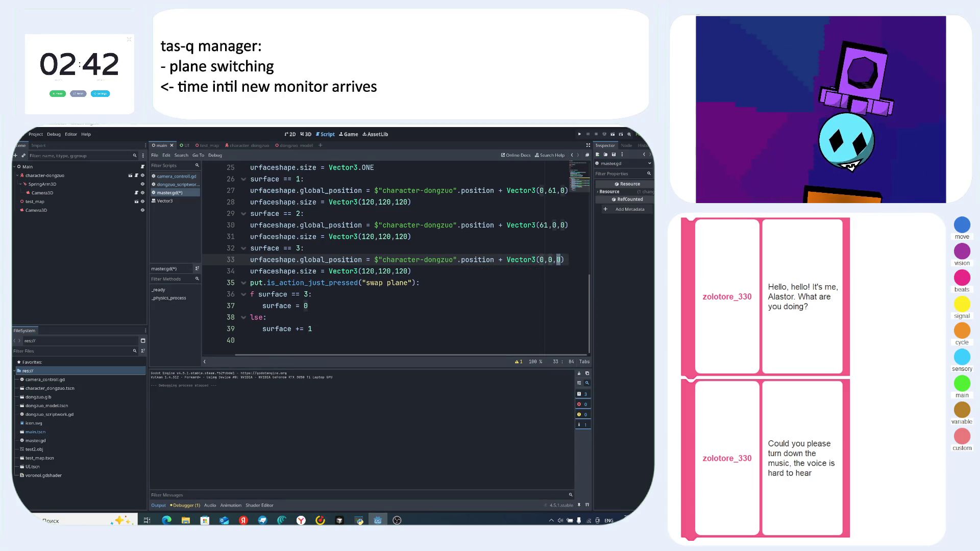
pyautogui.write('61')
pyautogui.click(535, 240)
pyautogui.press('F5')
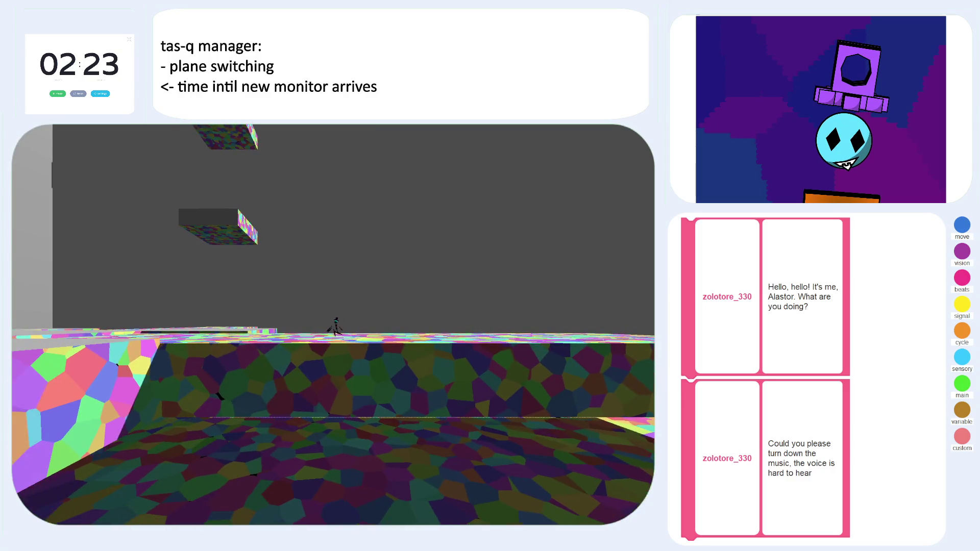
# - Close the running game window to return to the master.gd script
pyautogui.hotkey('alt', 'F4')
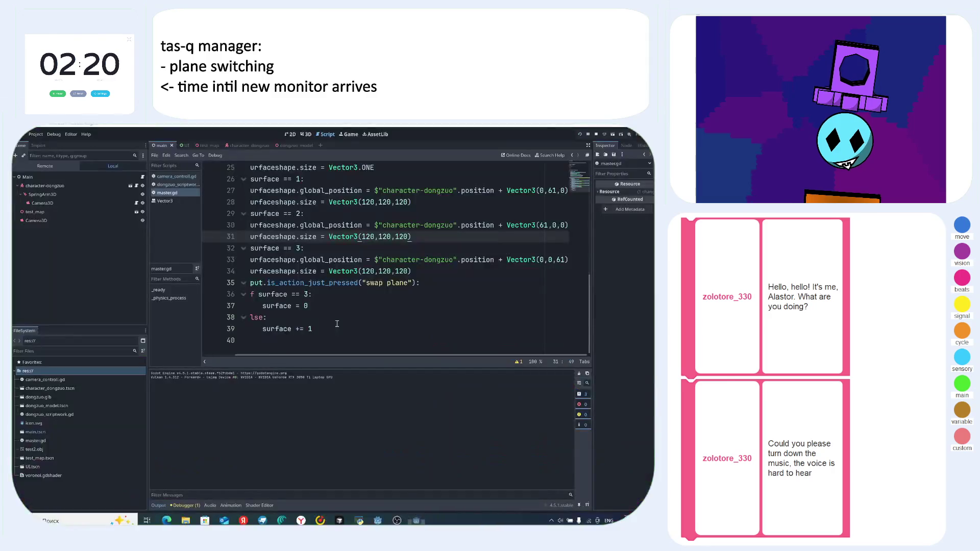
# - Rework the surface 1 offset on line 27, then test-run and stop the game
pyautogui.click(550, 225)
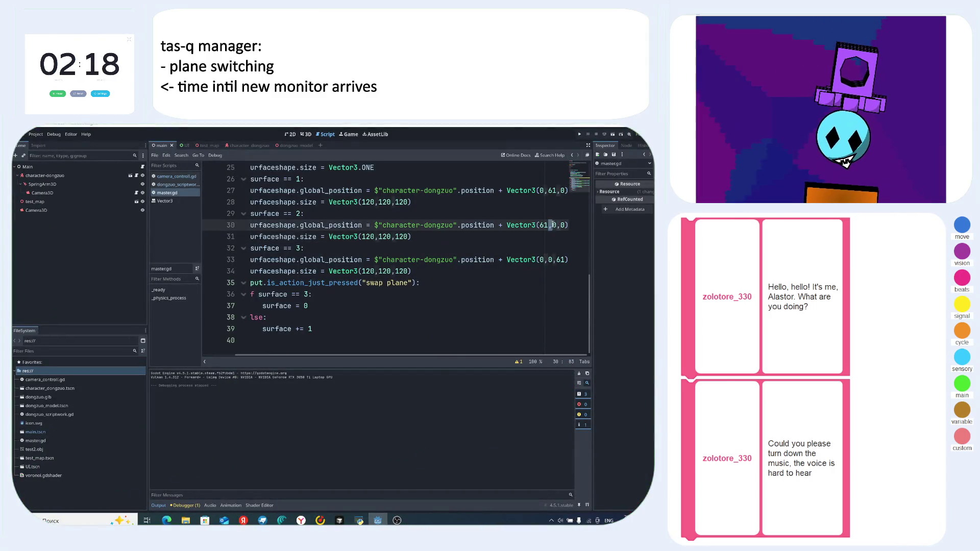
pyautogui.click(544, 190)
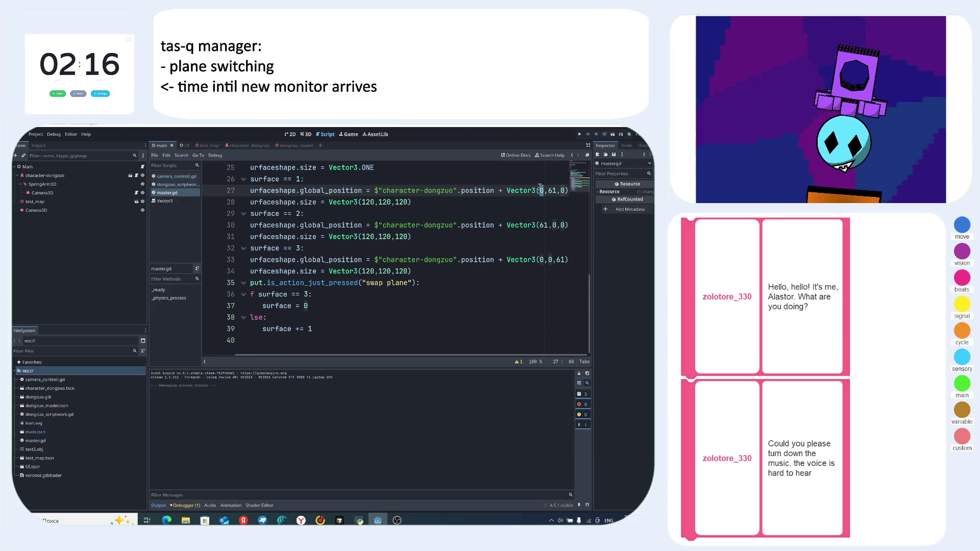
pyautogui.write('1')
pyautogui.doubleClick(556, 190)
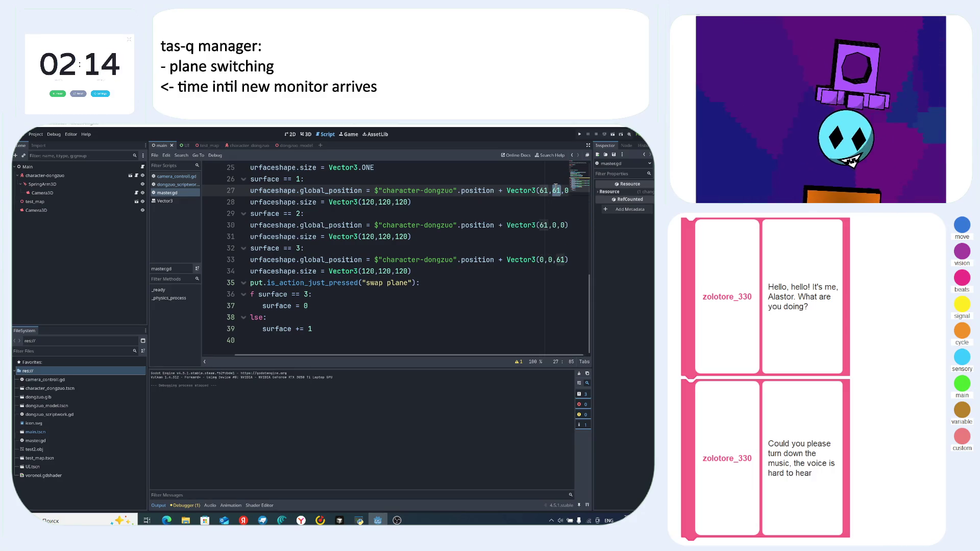
pyautogui.write('0,')
pyautogui.click(543, 190)
pyautogui.press('F5')
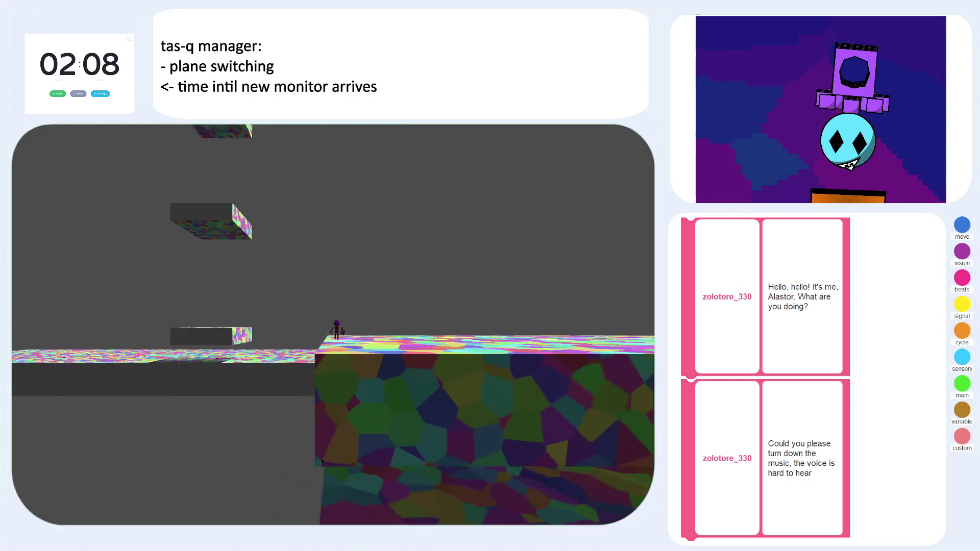
pyautogui.press('F8')
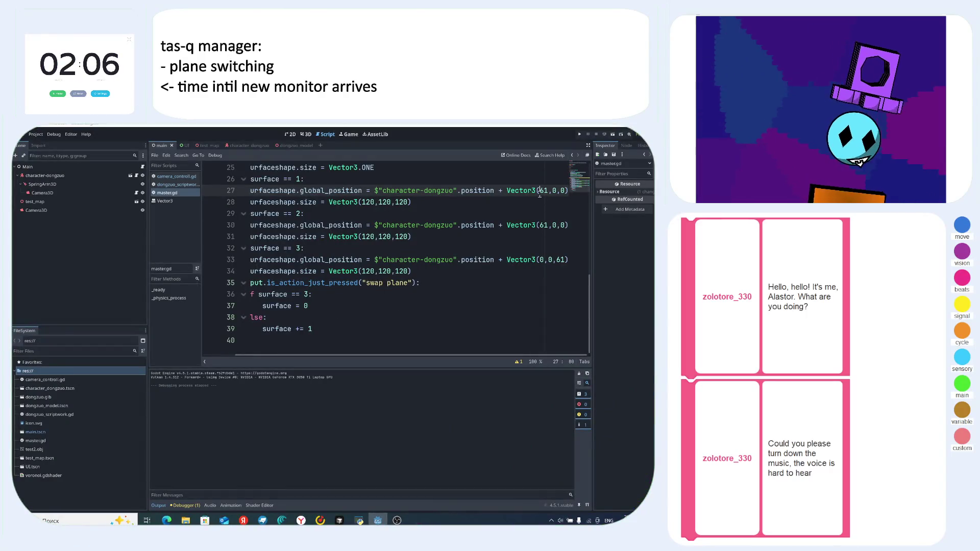
# - Move the surface 1 offset onto the Z axis as Vector3(0,0,61) and test it in-game
pyautogui.doubleClick(543, 191)
pyautogui.write('0,0,6')
pyautogui.press('Delete')
pyautogui.press('Delete')
pyautogui.press('Delete')
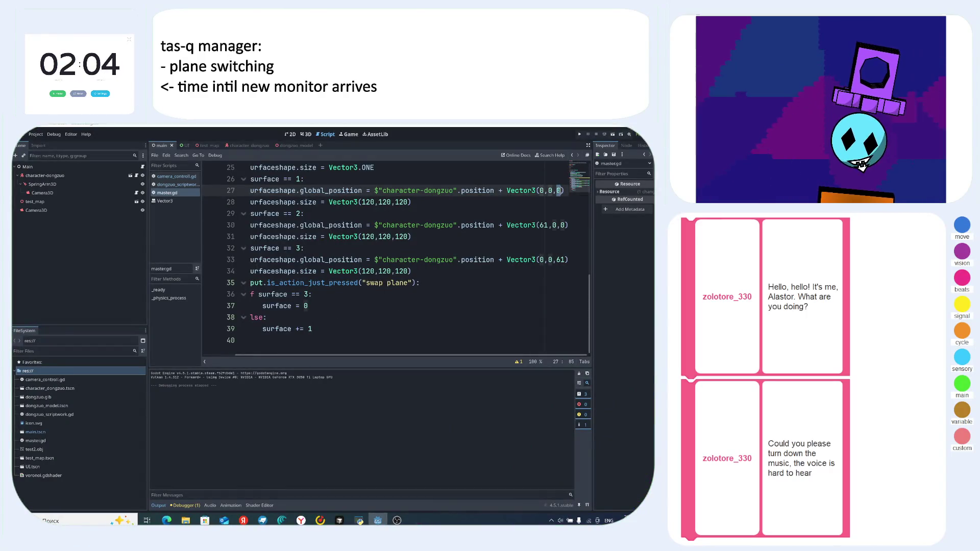
pyautogui.write('1')
pyautogui.click(520, 190)
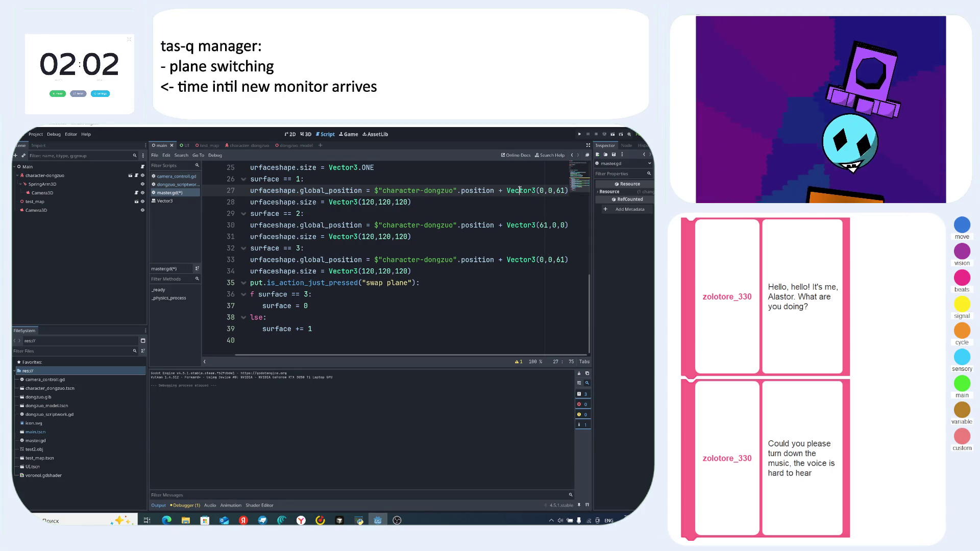
pyautogui.press('F5')
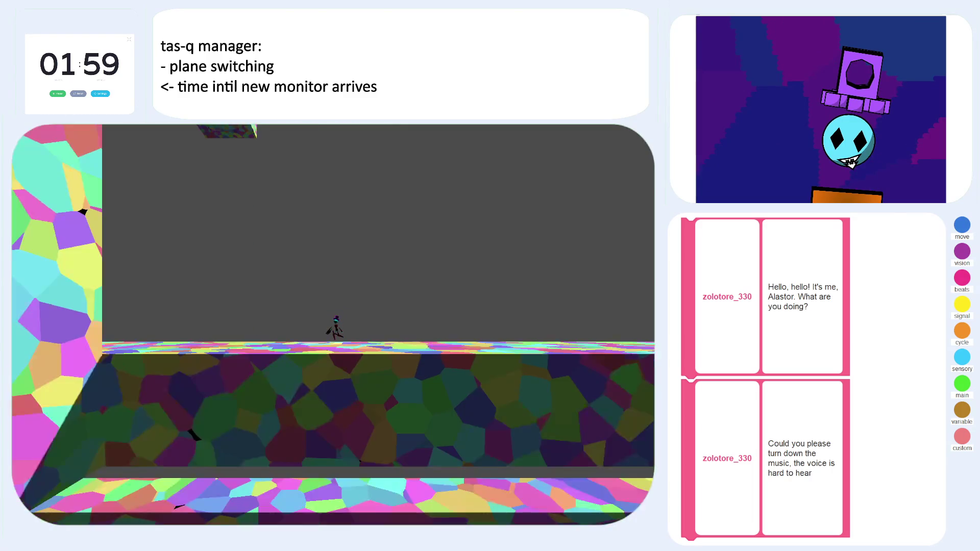
pyautogui.press('F8')
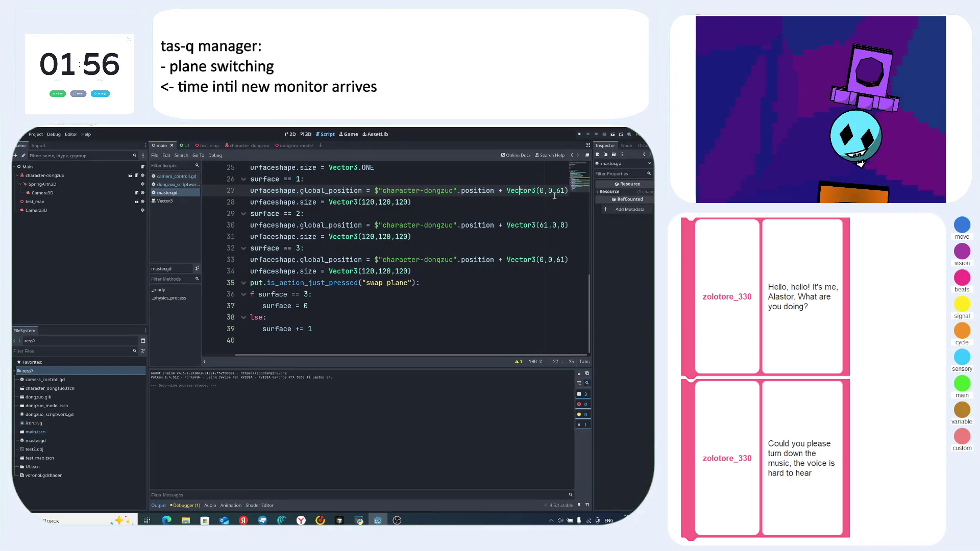
# - Make the surface 1 Z offset -61 and run the game again
pyautogui.click(556, 192)
pyautogui.write('-')
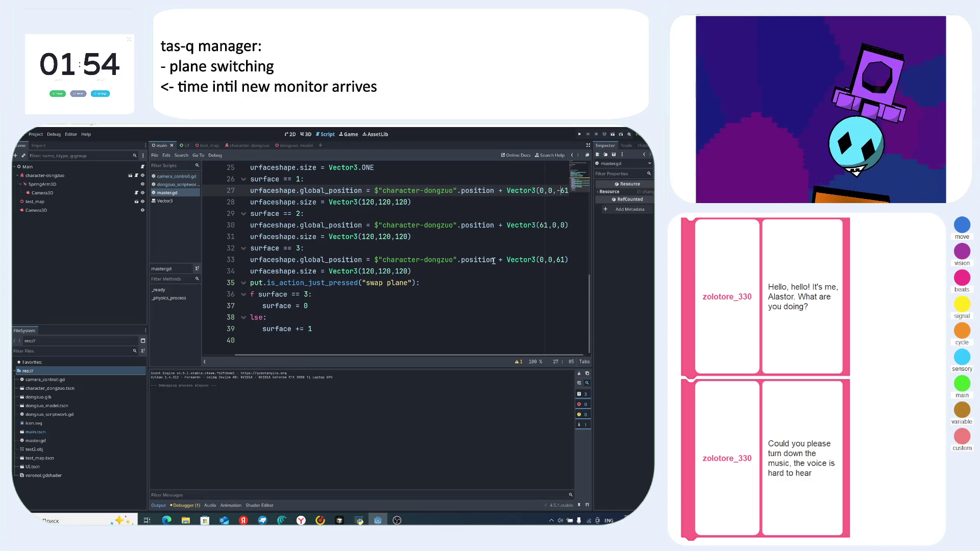
pyautogui.press('F5')
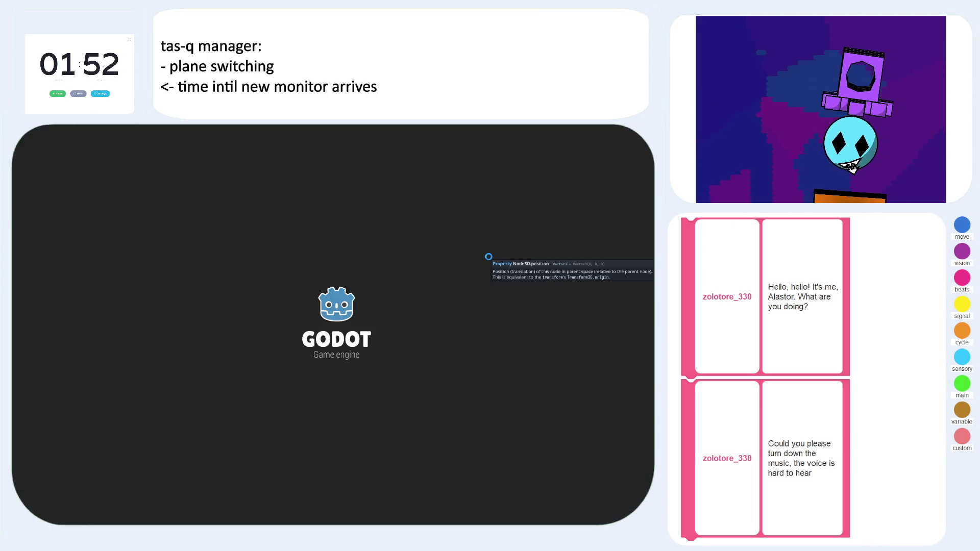
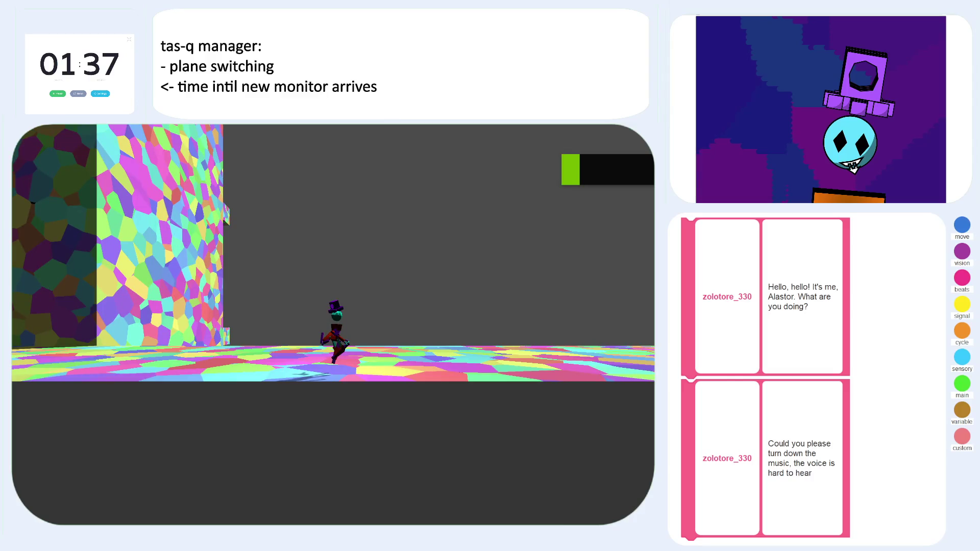
# - Stop the game and change line 30's surface 2 offset to Vector3(0,61,0)
pyautogui.press('F8')
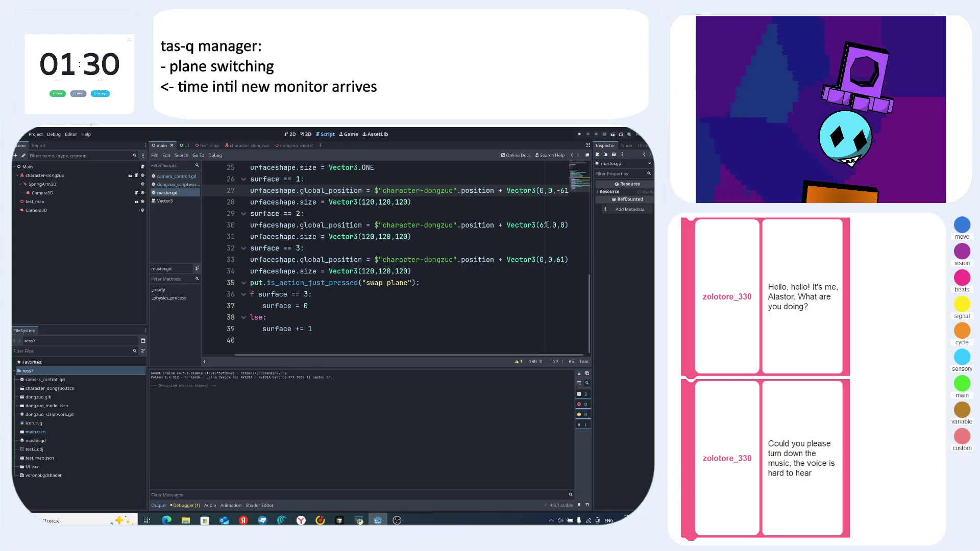
pyautogui.doubleClick(544, 225)
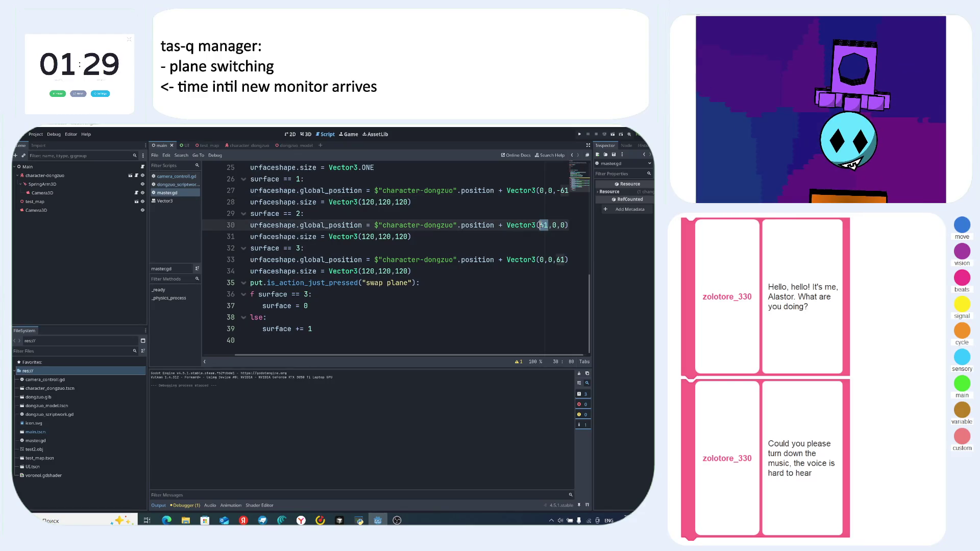
pyautogui.write('0')
pyautogui.write('1')
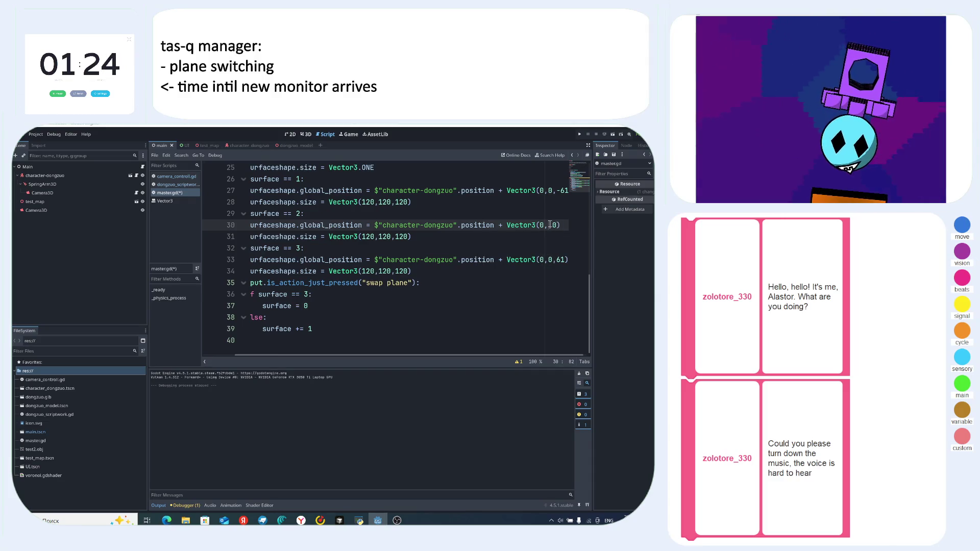
pyautogui.write('1,')
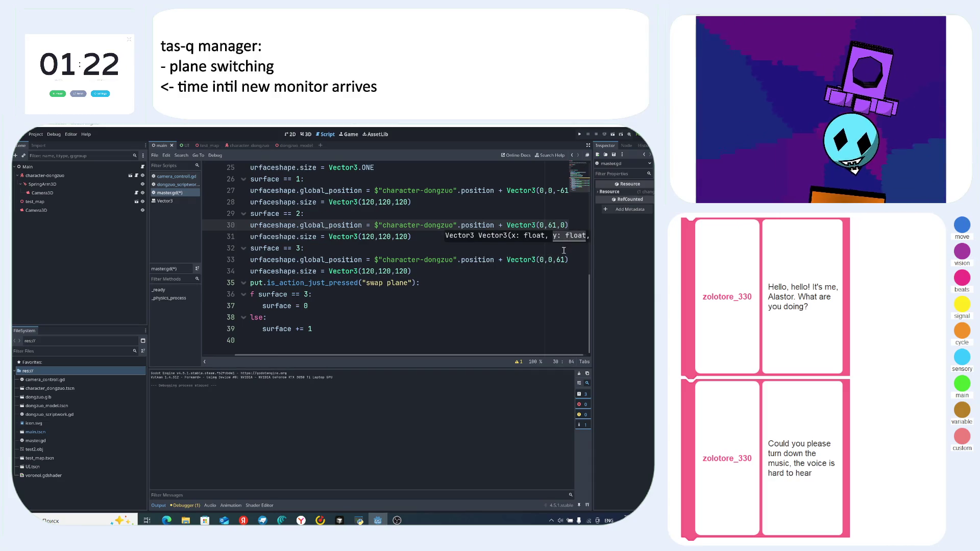
# - Set line 33's surface 3 offset to Vector3(-61,0,0), then save and run the game
pyautogui.press('Down')
pyautogui.press('Down')
pyautogui.press('Down')
pyautogui.press('End')
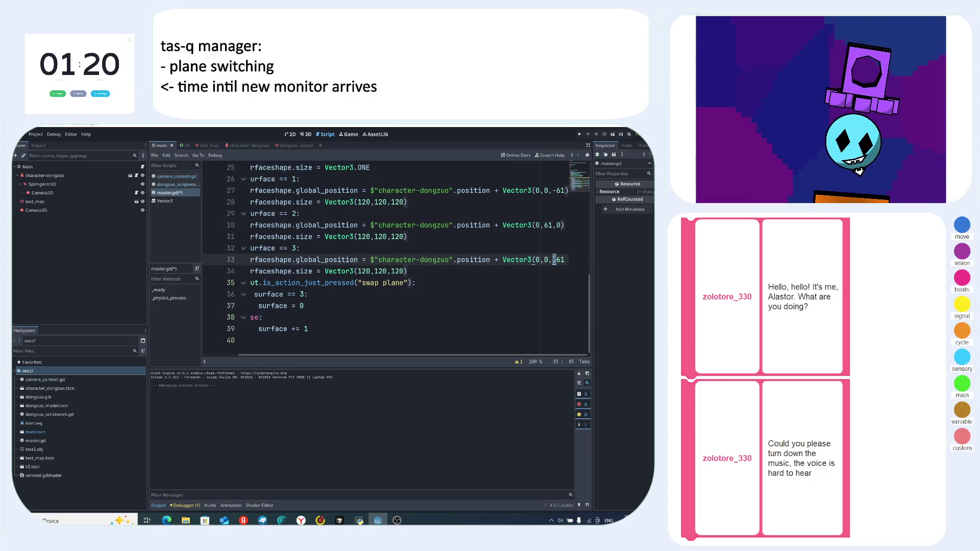
pyautogui.press('Right')
pyautogui.press('Right')
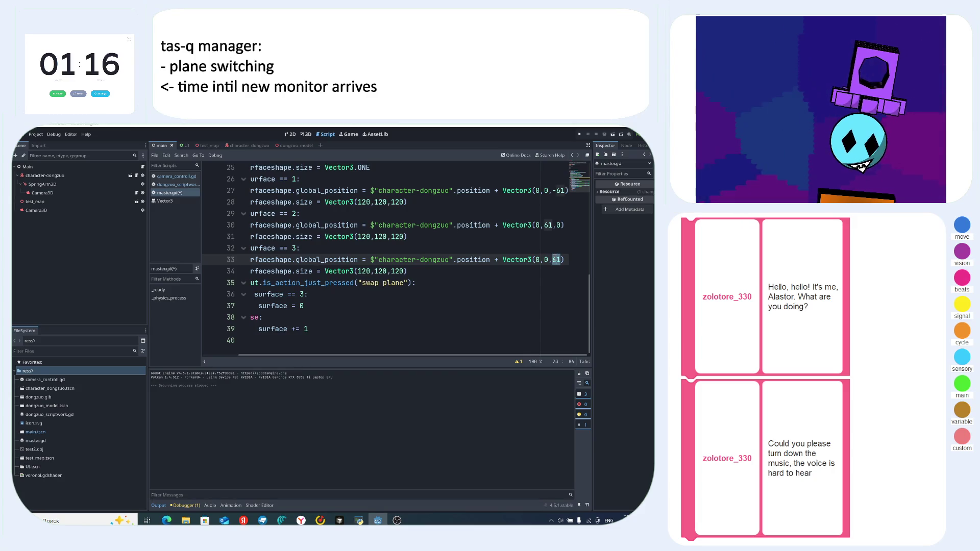
pyautogui.press('BackSpace')
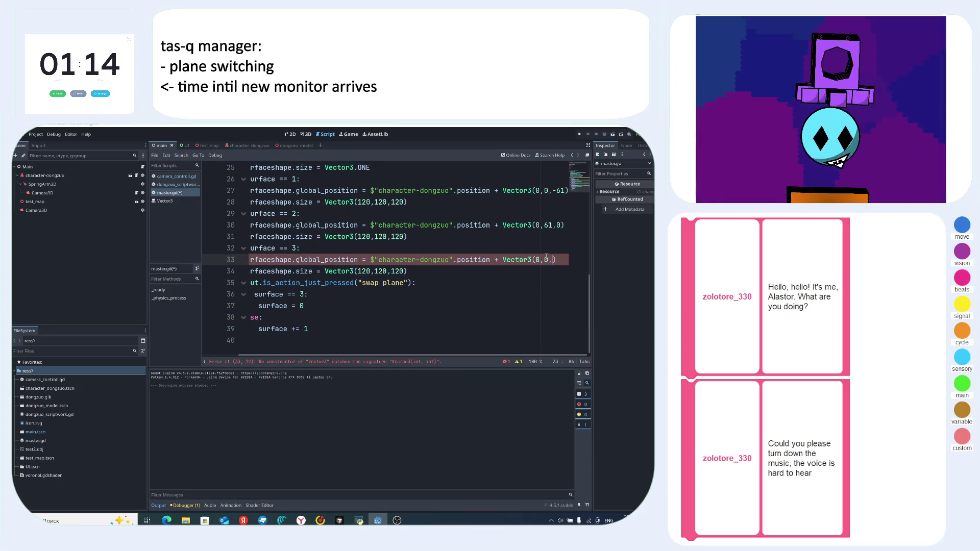
pyautogui.write('0')
pyautogui.press('BackSpace')
pyautogui.write('-61,')
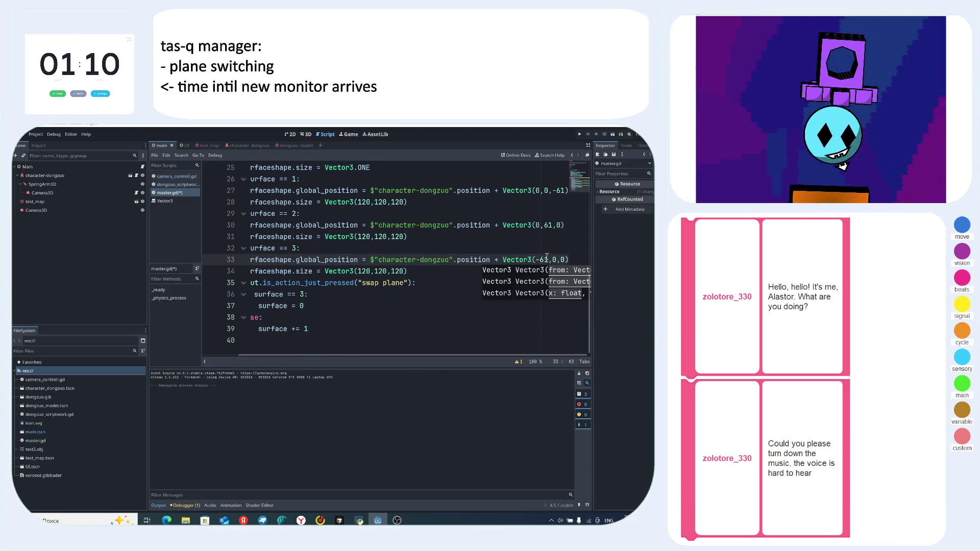
pyautogui.click(547, 253)
pyautogui.press('F5')
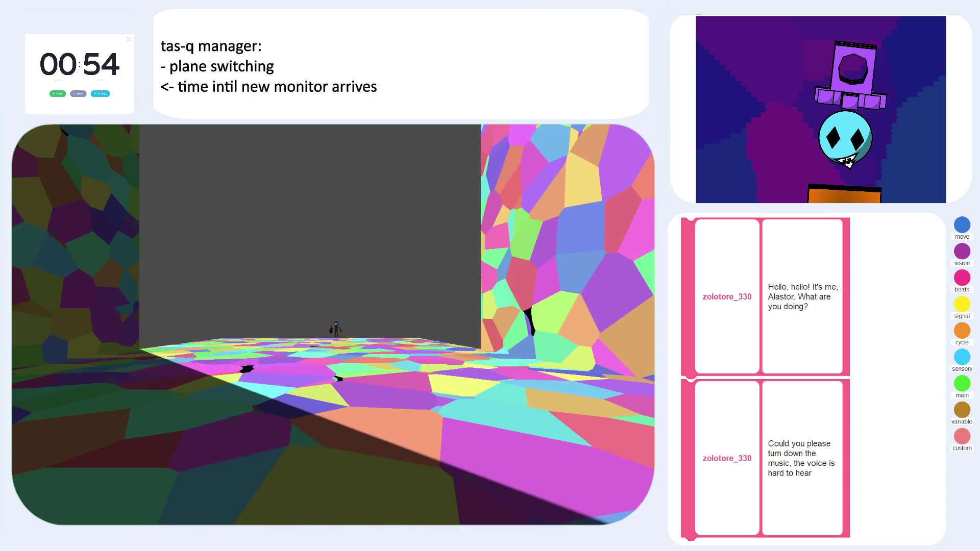
# - Stop the running game with F8 after trying the plane swapping
pyautogui.press('F8')
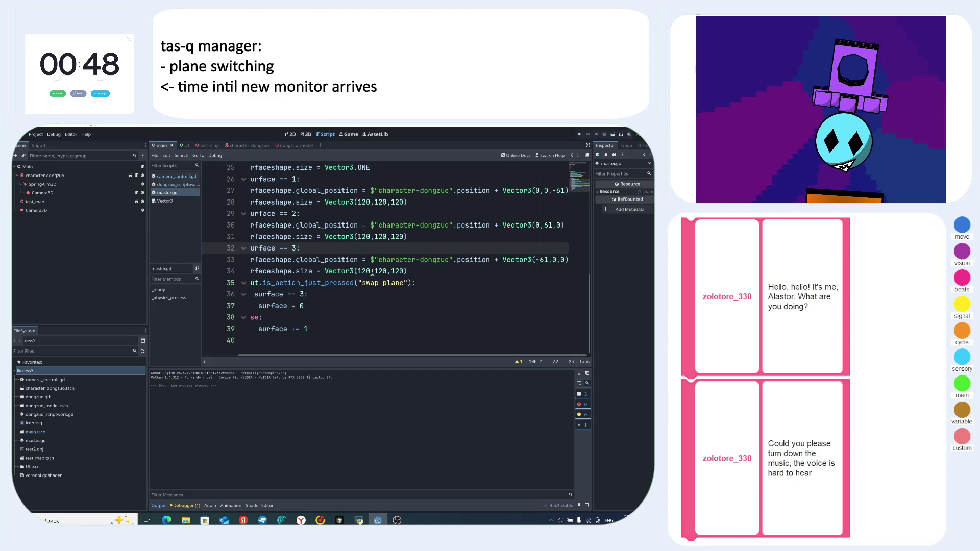
# - Remove the minus sign so line 33 reads Vector3(61,0,0), then relaunch the game
pyautogui.click(539, 260)
pyautogui.press('BackSpace')
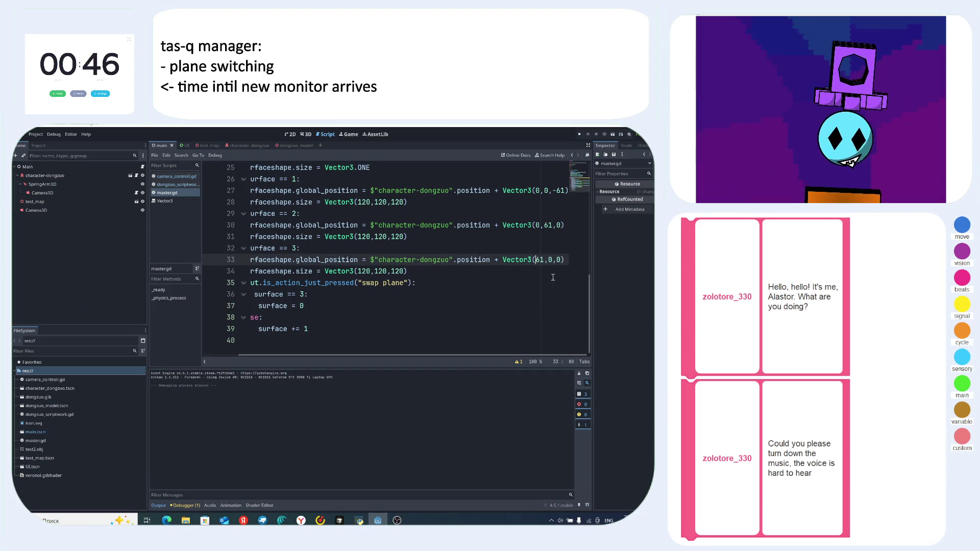
pyautogui.click(512, 272)
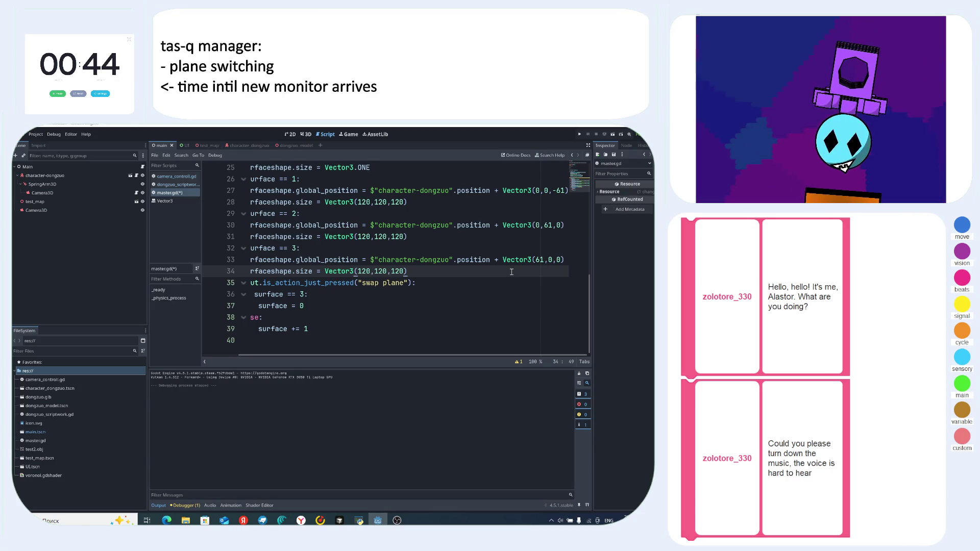
pyautogui.press('F5')
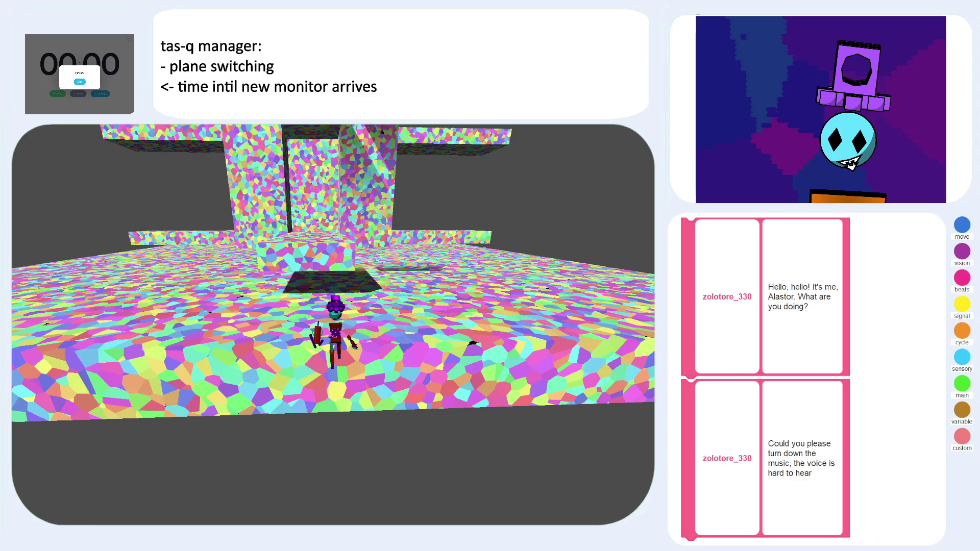
# - Leave the fullscreen game after testing plane swaps and return to the OBS window
pyautogui.hotkey('alt', 'Tab')
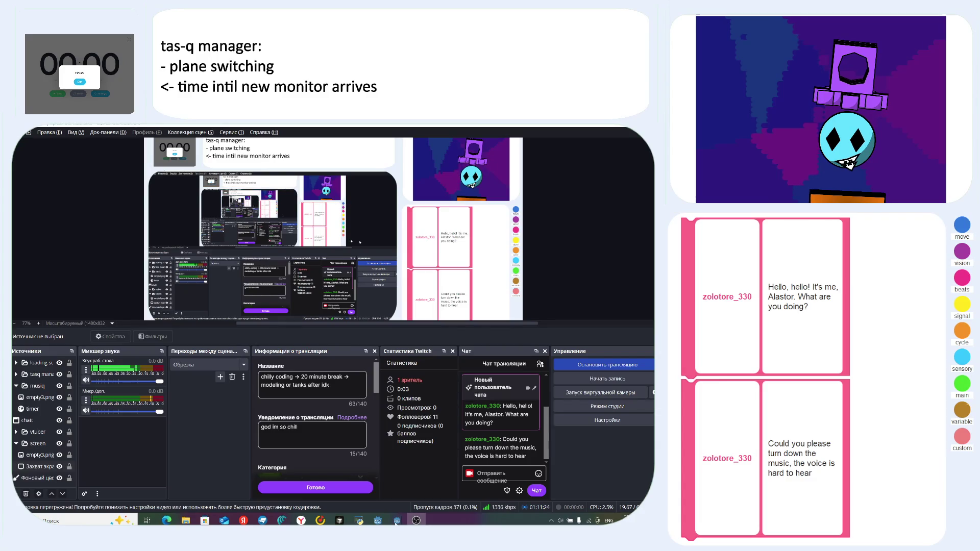
# - In OBS, collapse the musiq and screen groups, select the vtuber and loading screen sources, then return to Godot
pyautogui.click(396, 522)
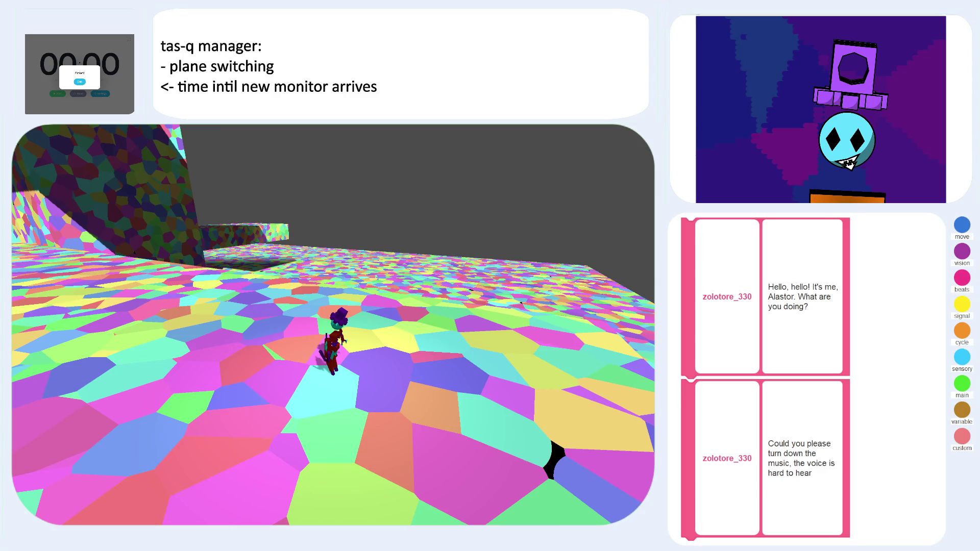
pyautogui.hotkey('alt', 'Tab')
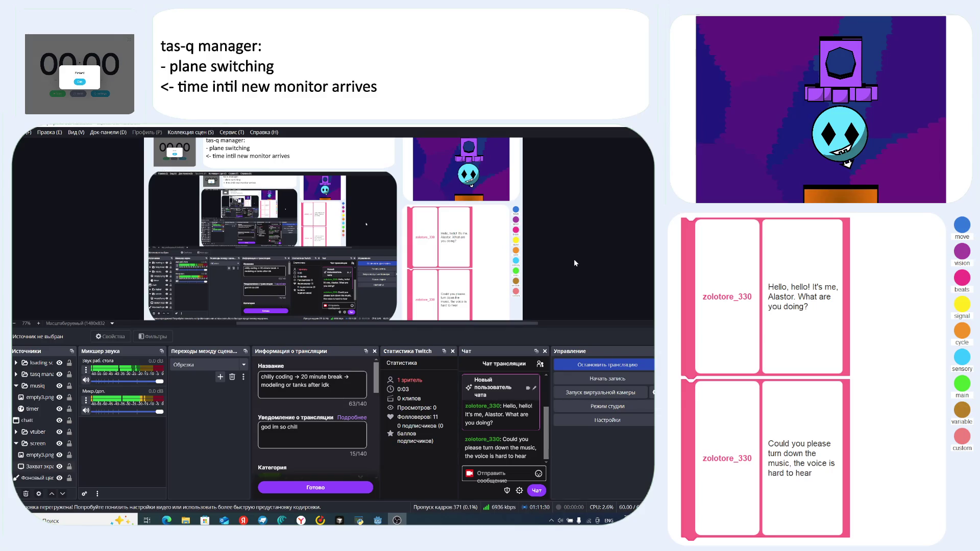
pyautogui.click(15, 386)
pyautogui.click(16, 420)
pyautogui.click(37, 409)
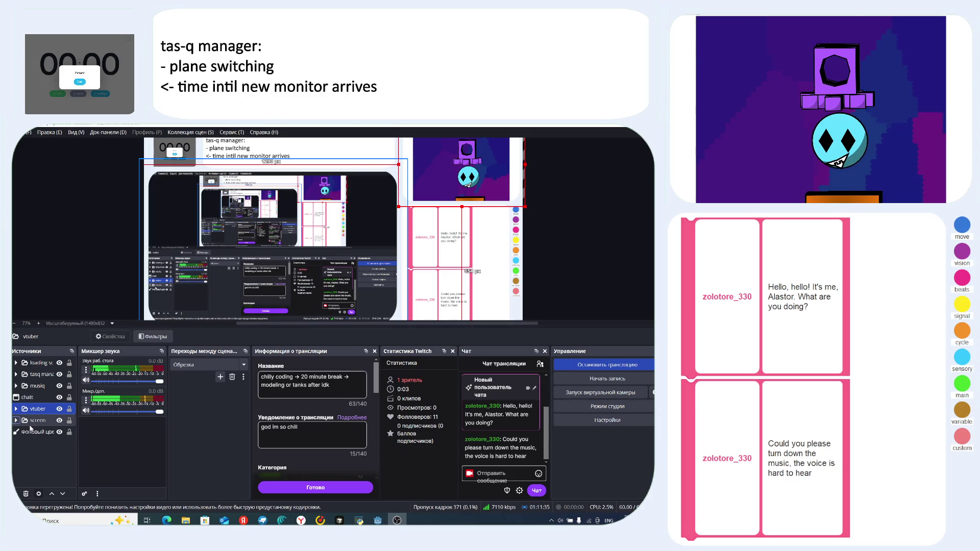
pyautogui.click(327, 255)
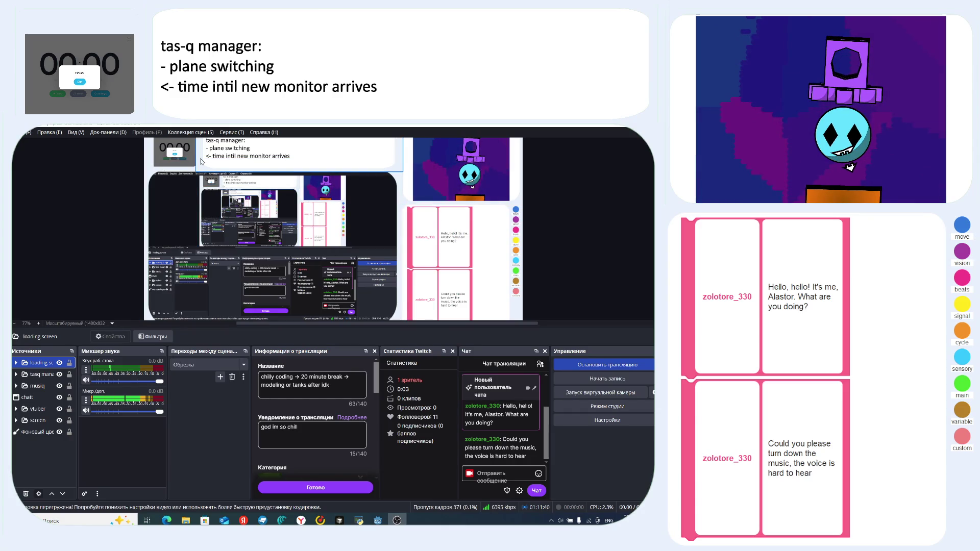
pyautogui.hotkey('alt', 'Tab')
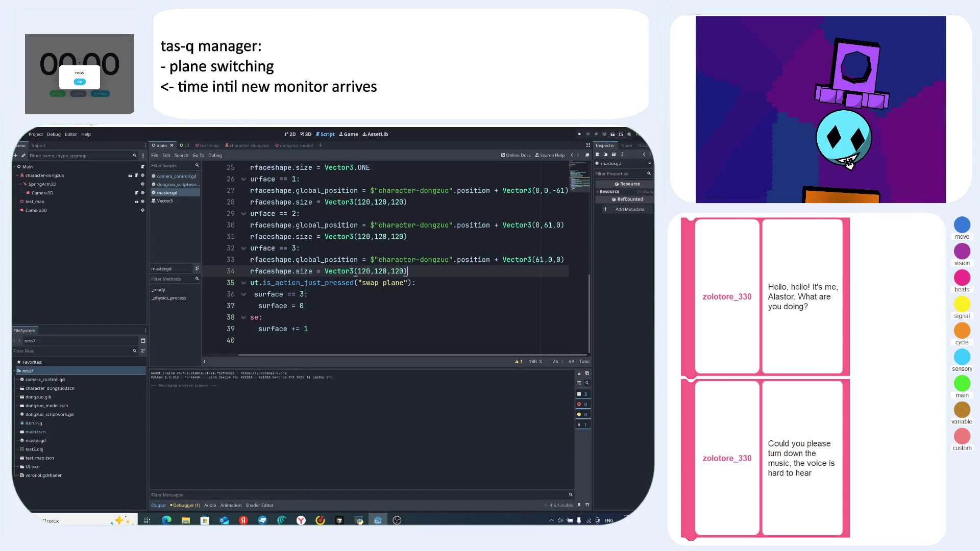
# - Switch from the Godot script editor back to OBS Studio
pyautogui.hotkey('alt', 'Tab')
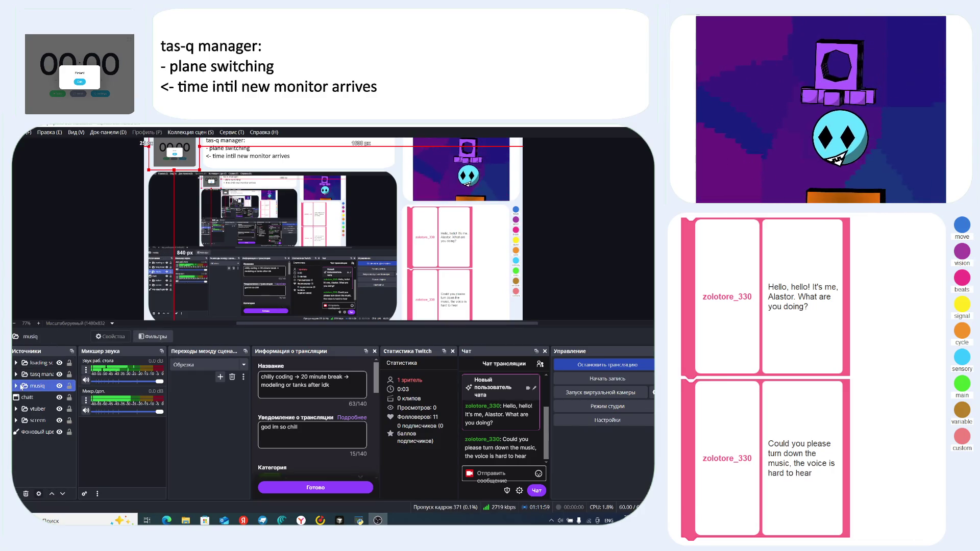
# - Select the musiq source and toggle the screen capture and avatar views from the VTubing Remote Panel
pyautogui.click(43, 386)
pyautogui.click(360, 520)
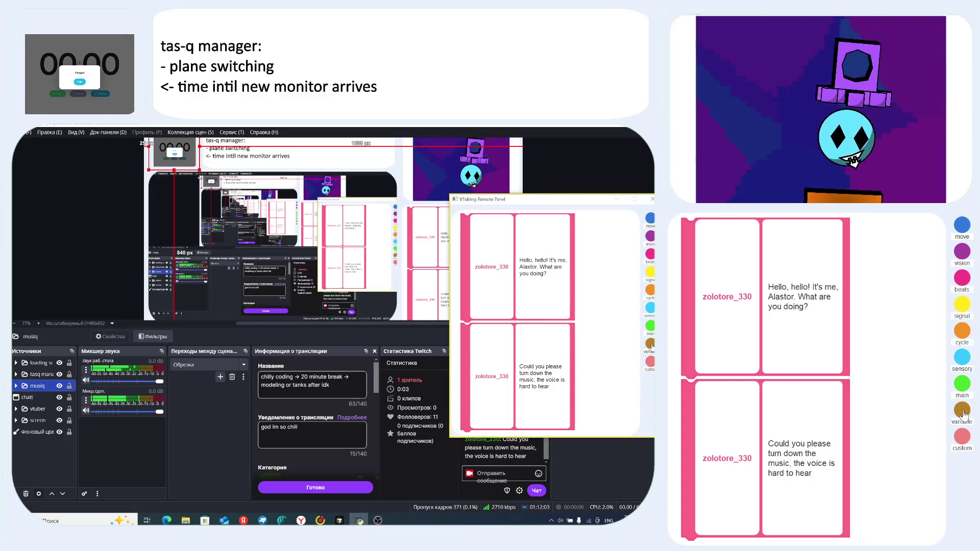
pyautogui.click(650, 344)
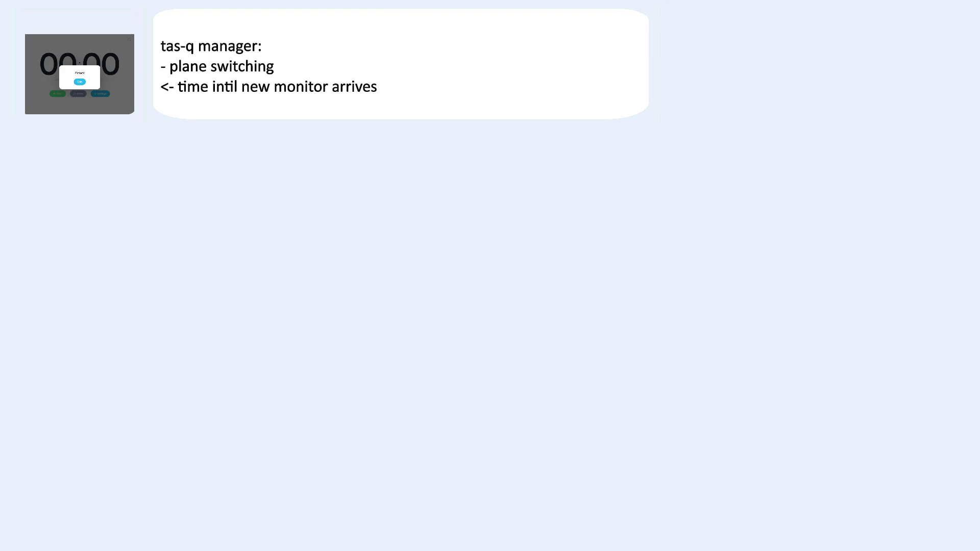
pyautogui.click(962, 254)
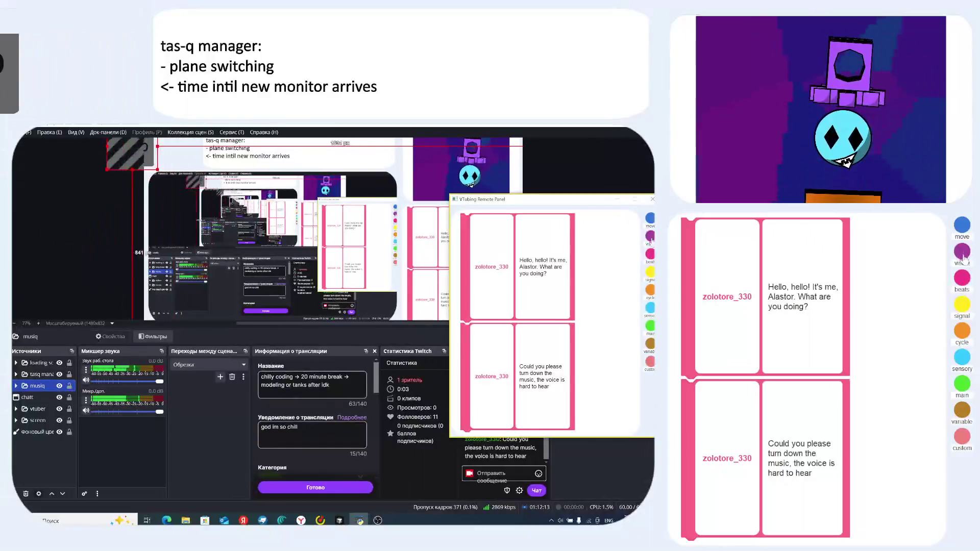